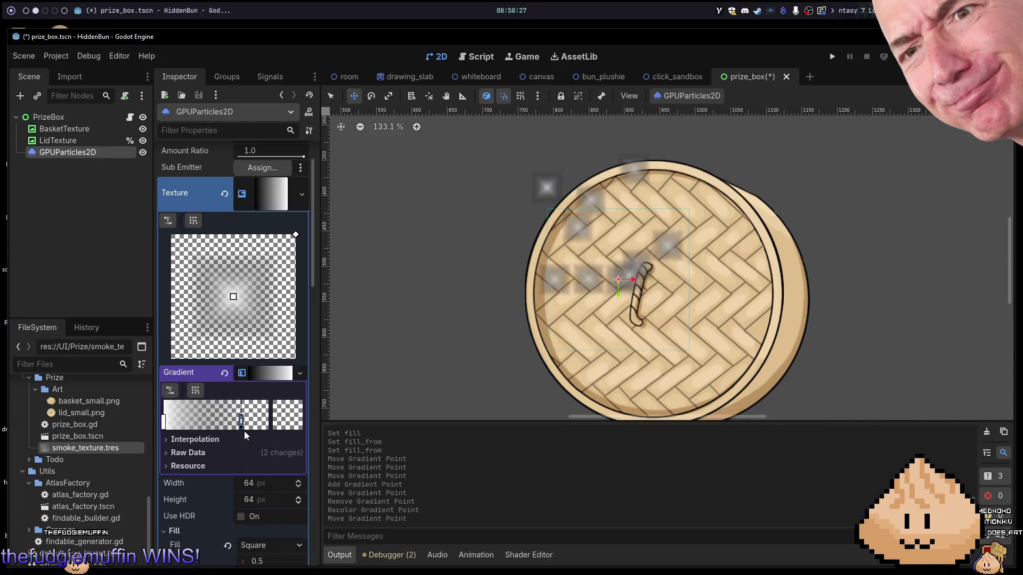
- Shift the smoke GradientTexture2D's left gradient stop slightly to the right
mouse_move(168, 431)
left_mouse_down()
mouse_move(242, 434)
mouse_move(178, 432)
left_mouse_up()
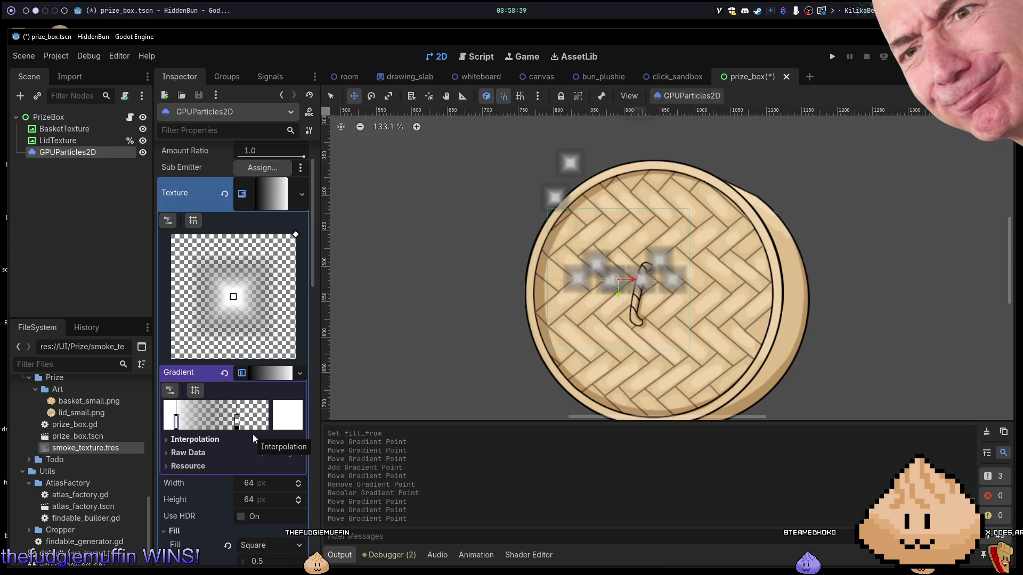
scroll(286, 482, "down", 3)
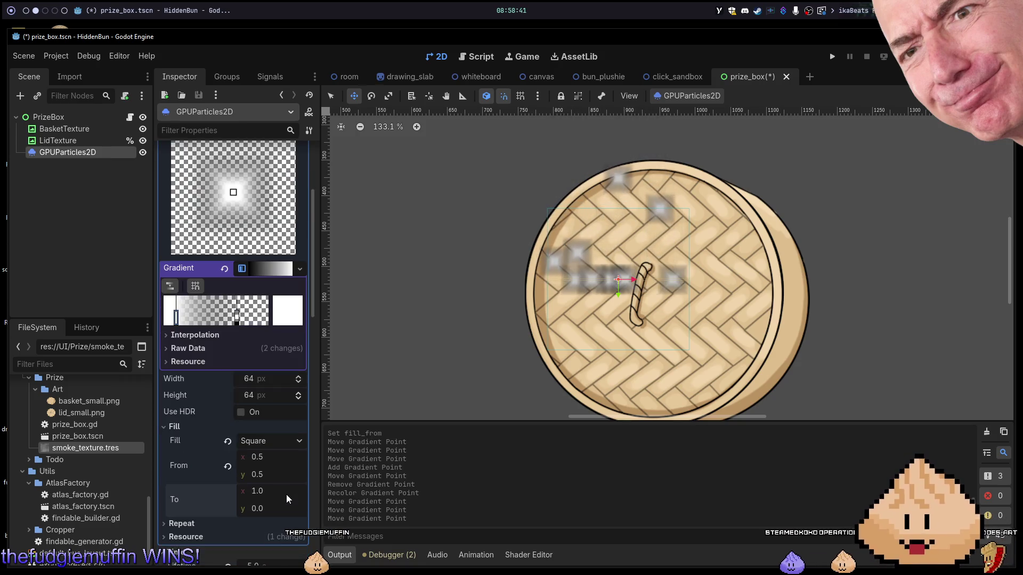
- Switch the smoke texture's fill to Radial and move a gradient stop left to widen the glow
left_click(282, 436)
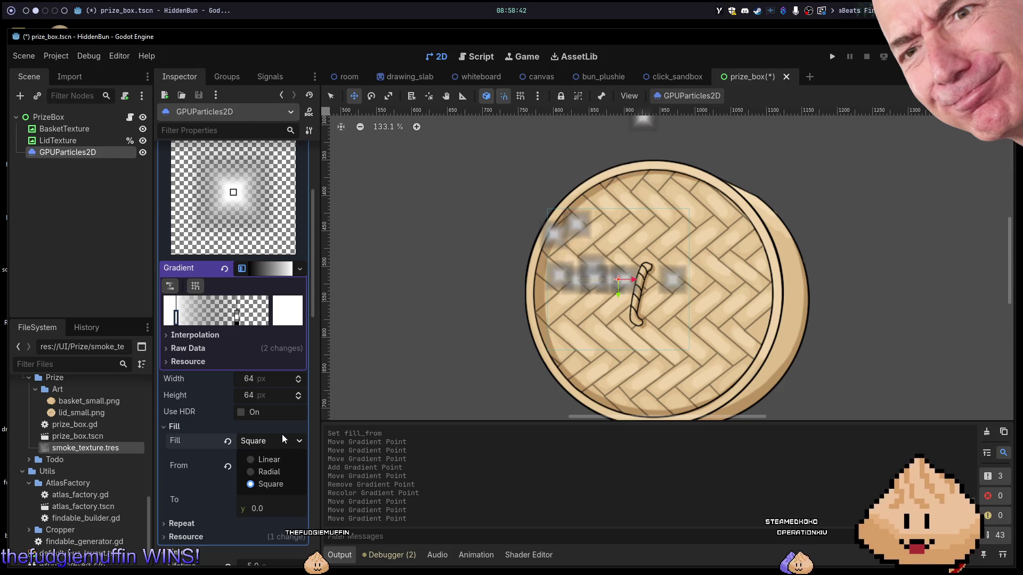
left_click(278, 474)
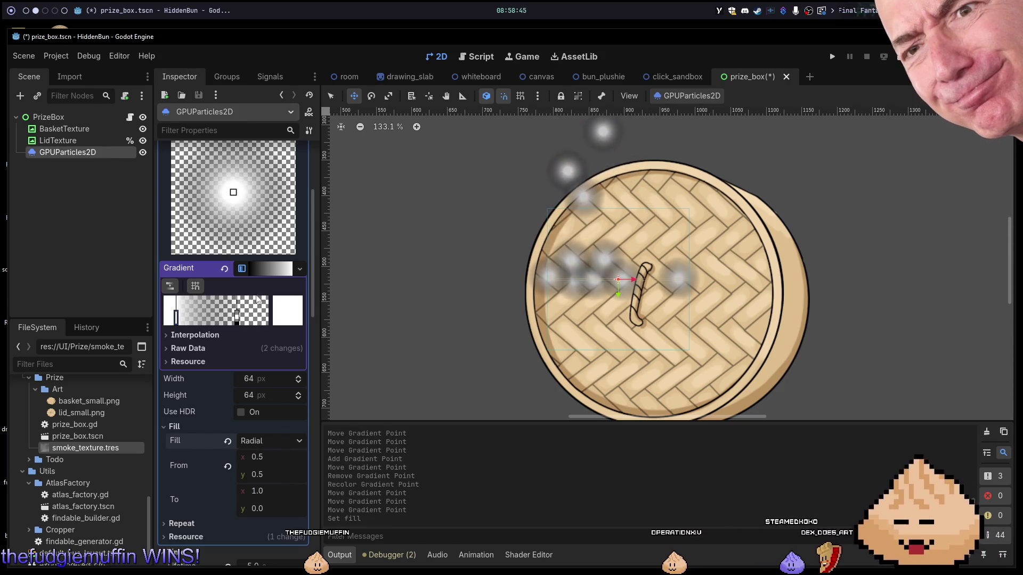
mouse_move(248, 314)
left_mouse_down()
mouse_move(277, 319)
mouse_move(203, 318)
left_mouse_up()
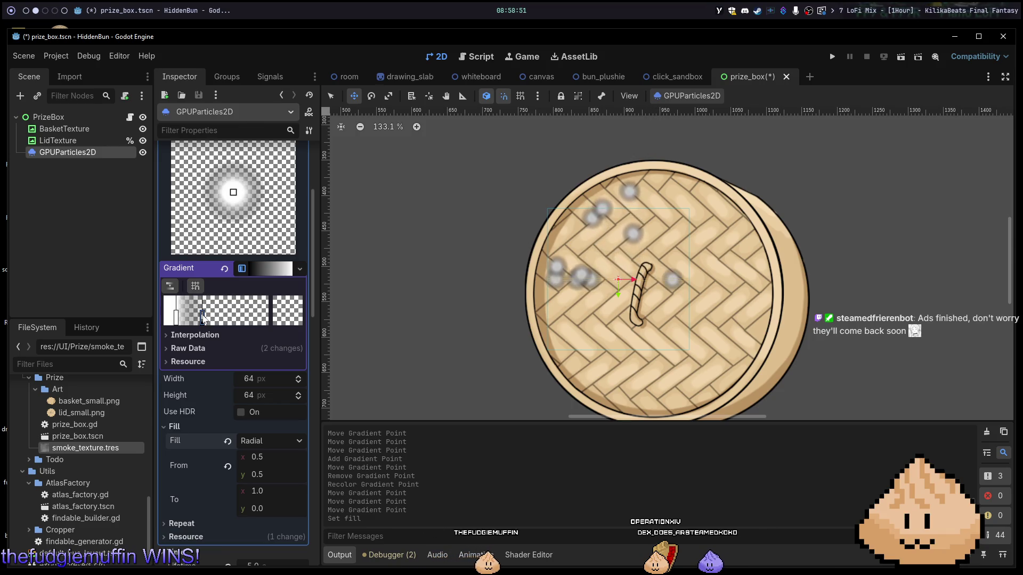
- Toggle Use HDR and drag a gradient stop further left to soften the puffs
scroll(500, 293, "down", 6)
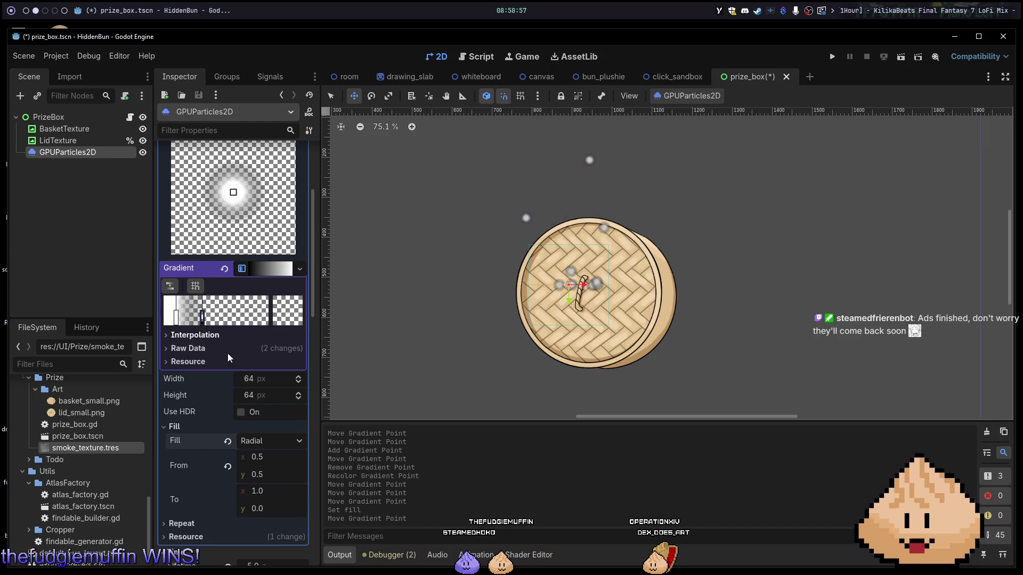
left_click(241, 412)
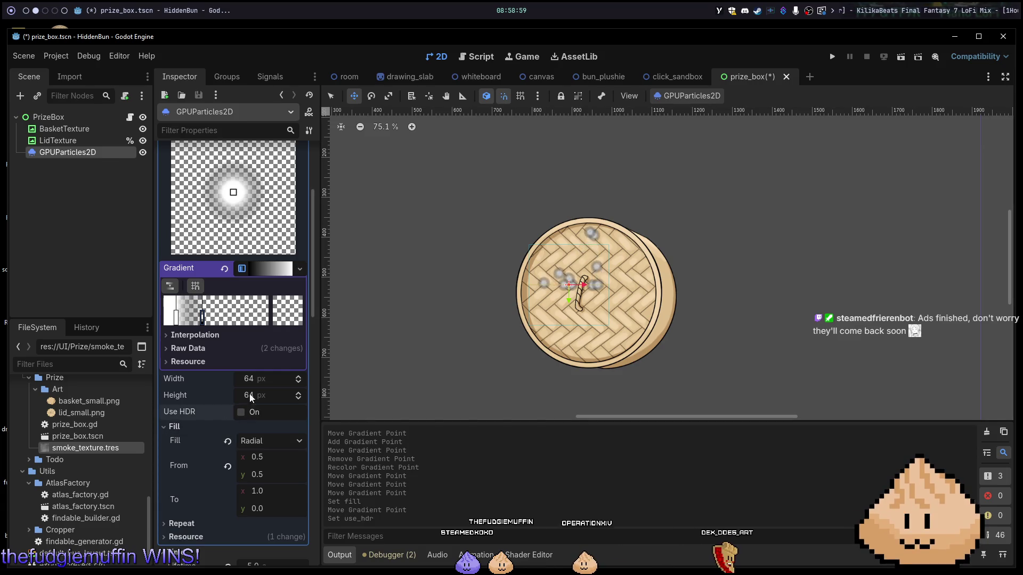
left_click_drag(203, 318, 165, 320)
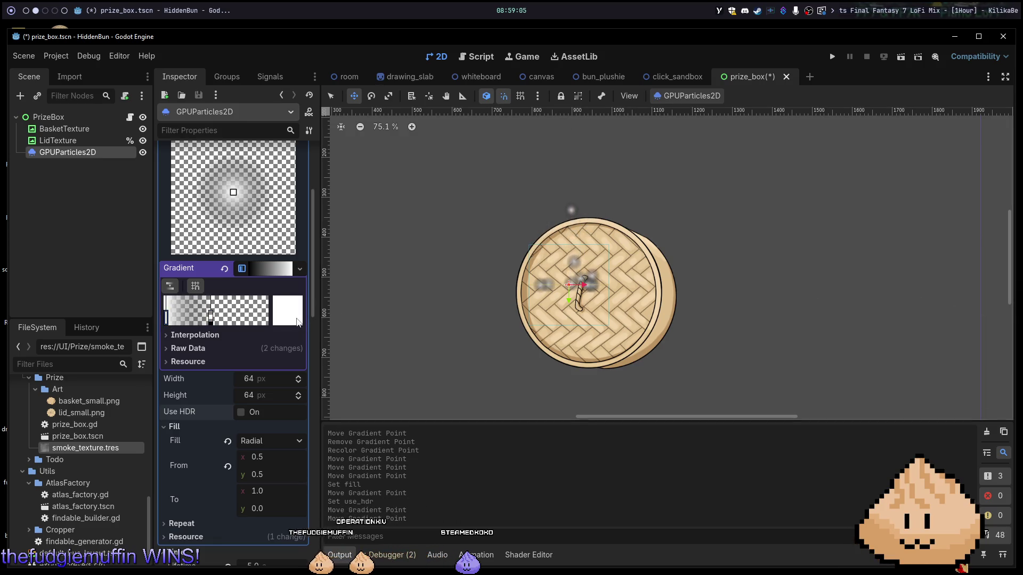
scroll(586, 296, "up", 10)
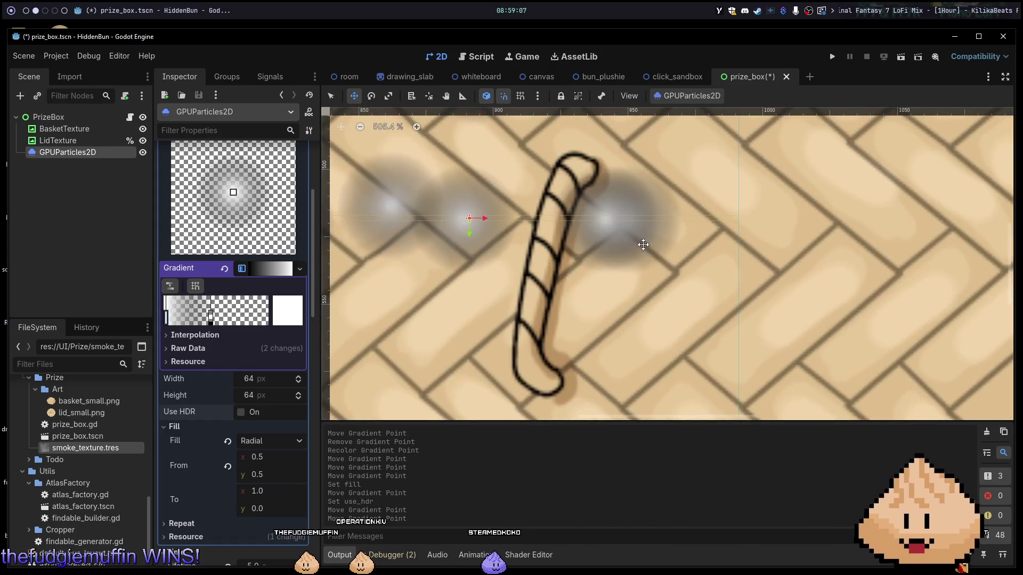
- Recolour the smoke gradient's transparent stop from white to grey 8f8f8f00 (value 143)
left_click(212, 321)
right_click(211, 320)
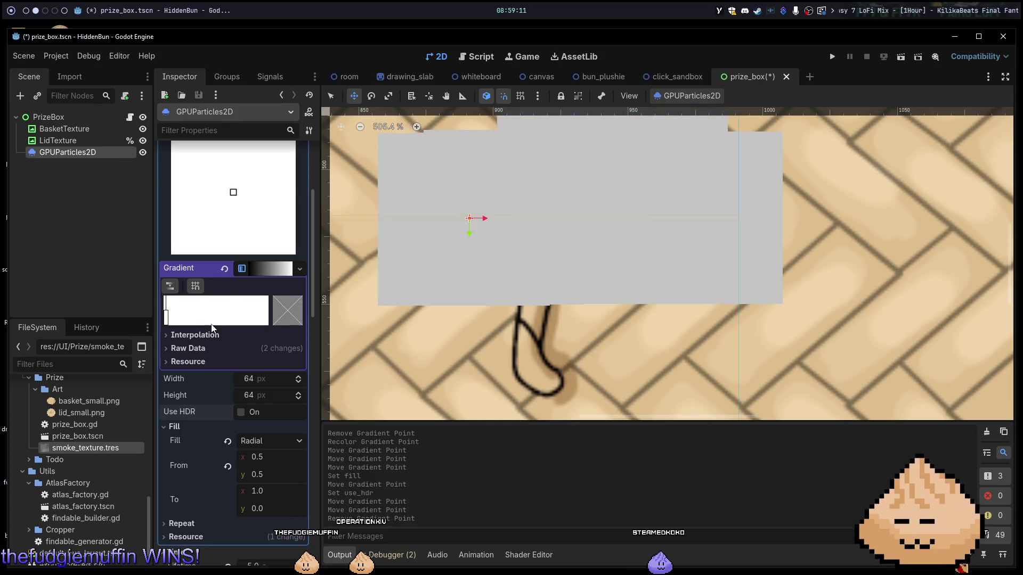
key("ctrl+z")
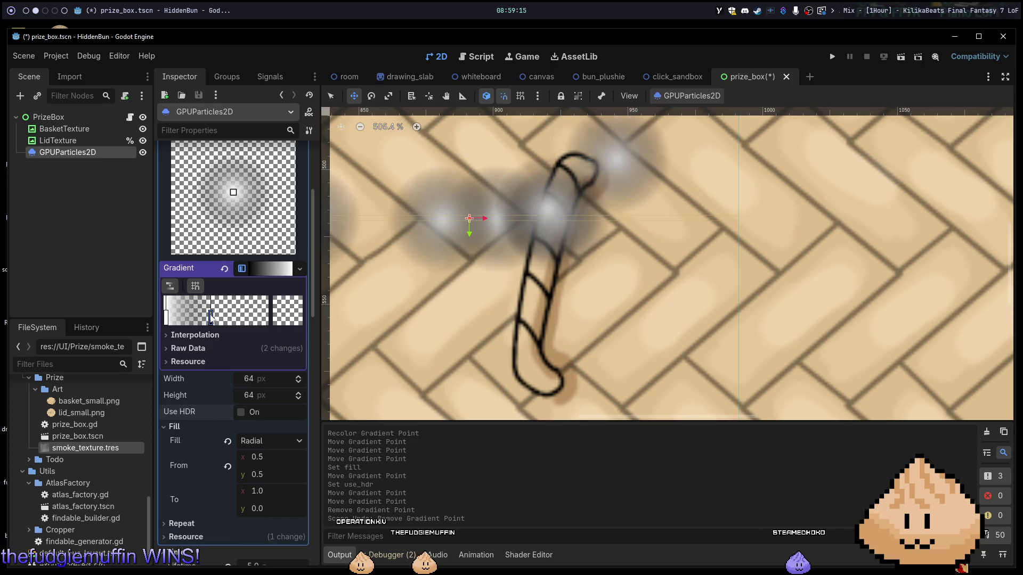
left_click(285, 314)
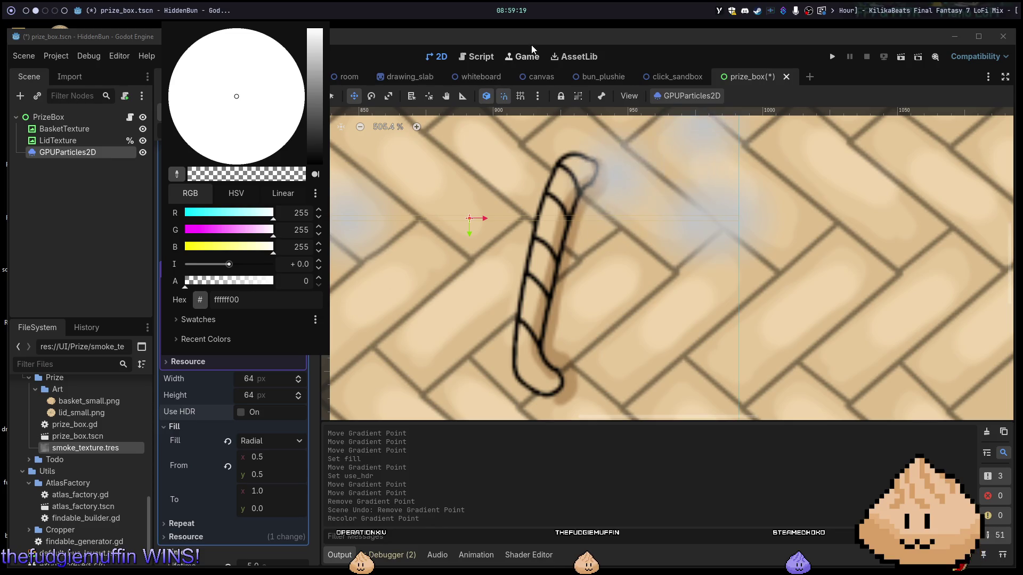
left_click_drag(316, 53, 309, 84)
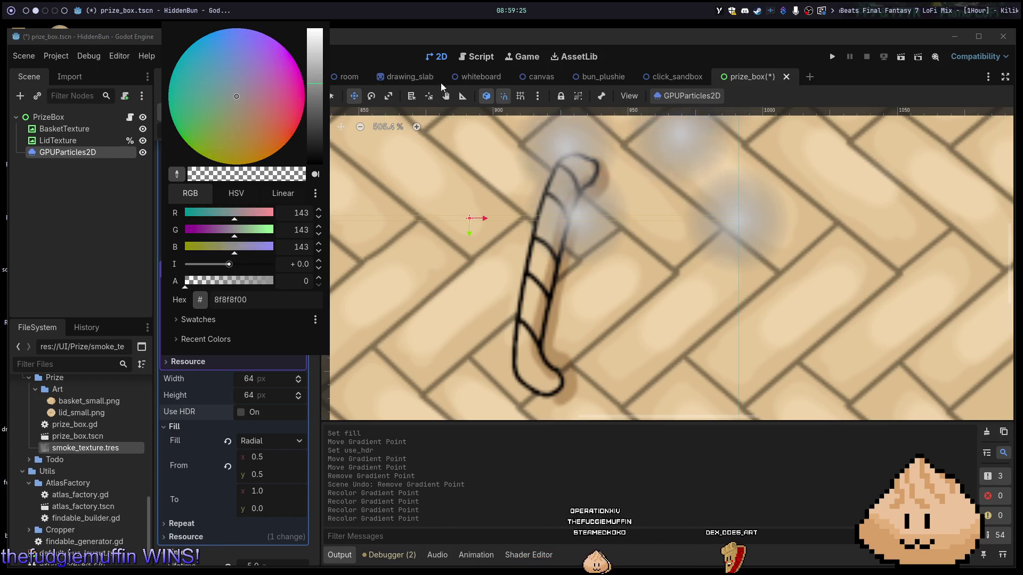
left_click(411, 36)
scroll(689, 302, "down", 6)
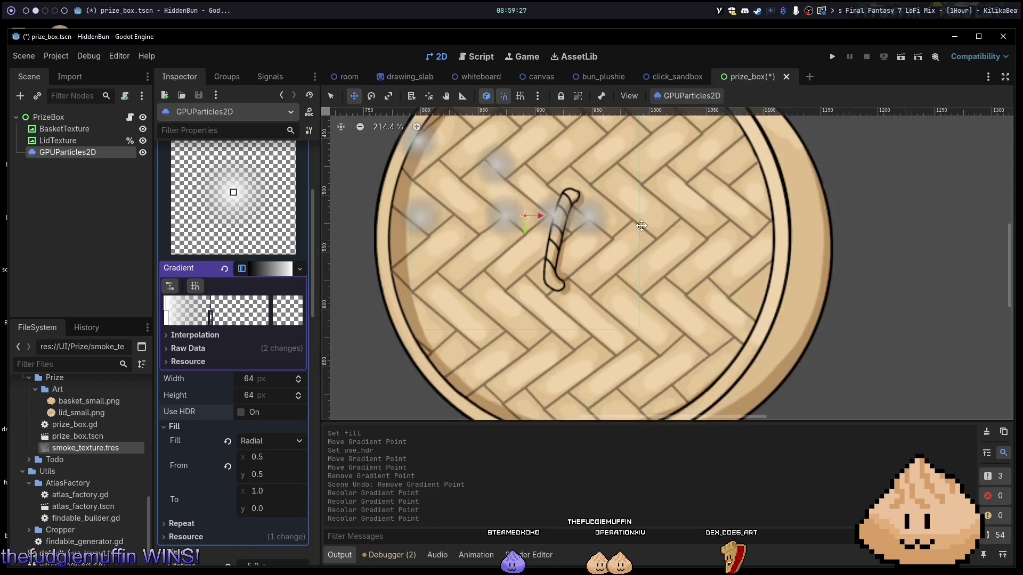
scroll(690, 303, "down", 3)
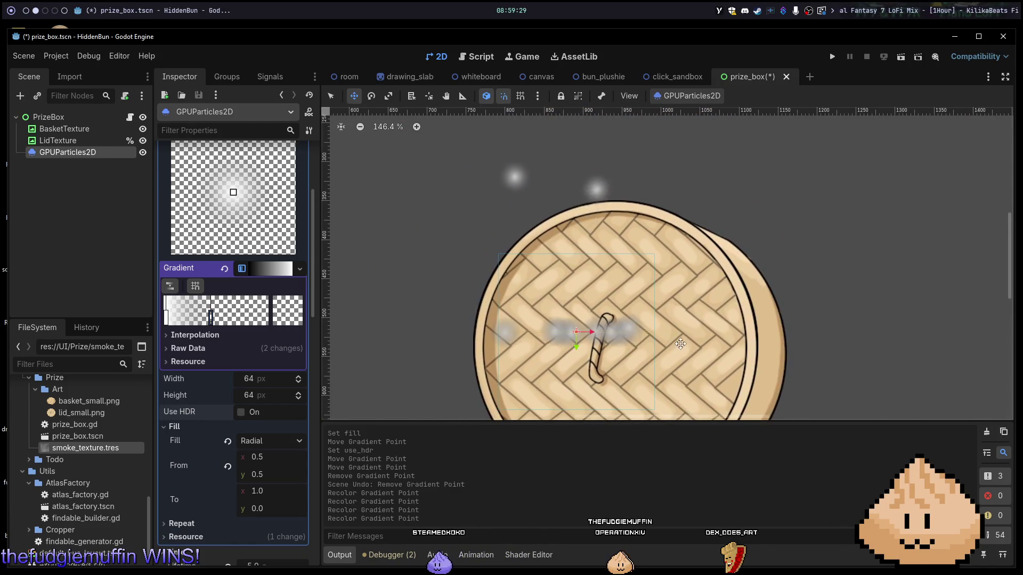
scroll(739, 298, "up", 3)
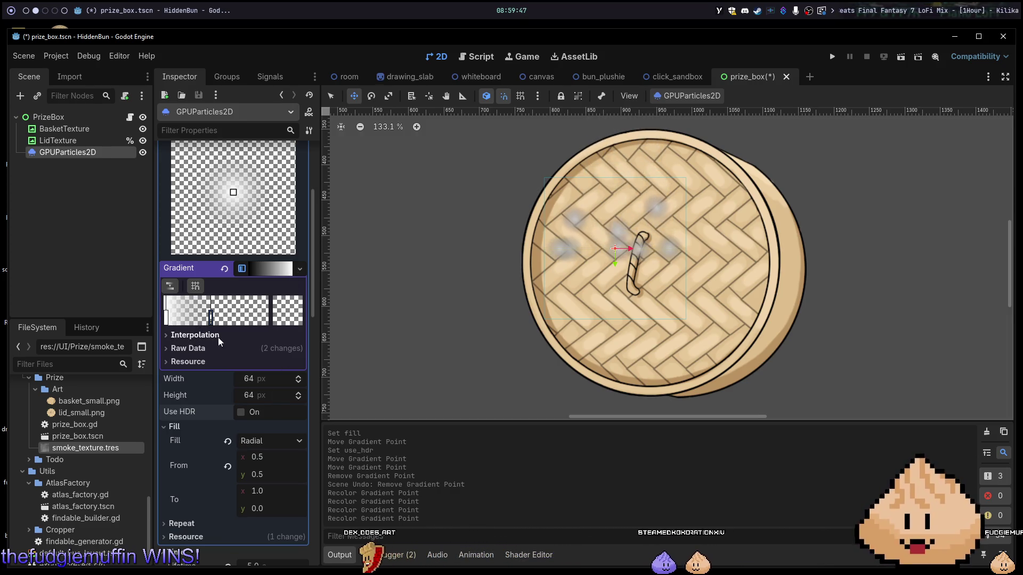
scroll(213, 466, "down", 3)
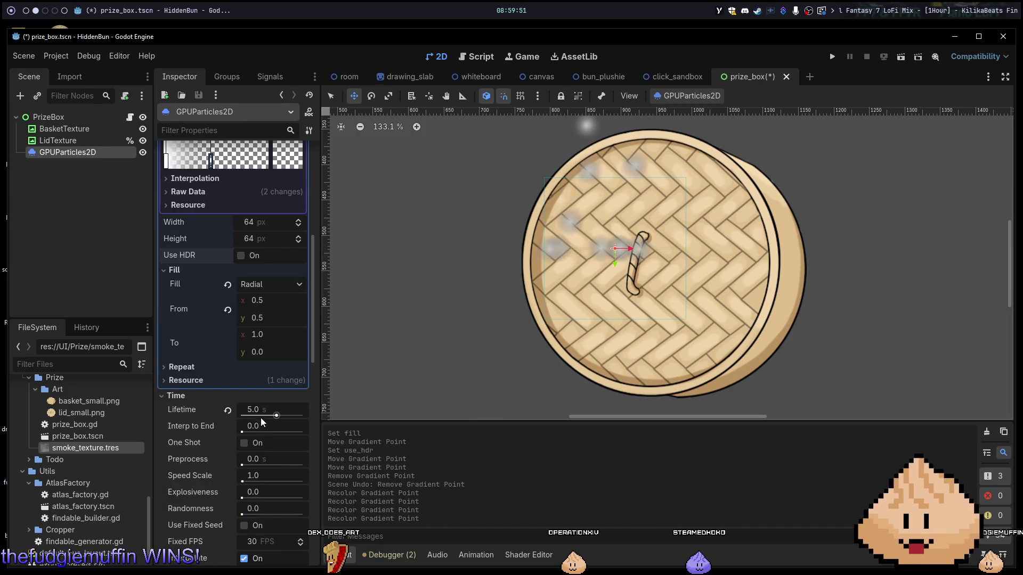
scroll(212, 478, "down", 3)
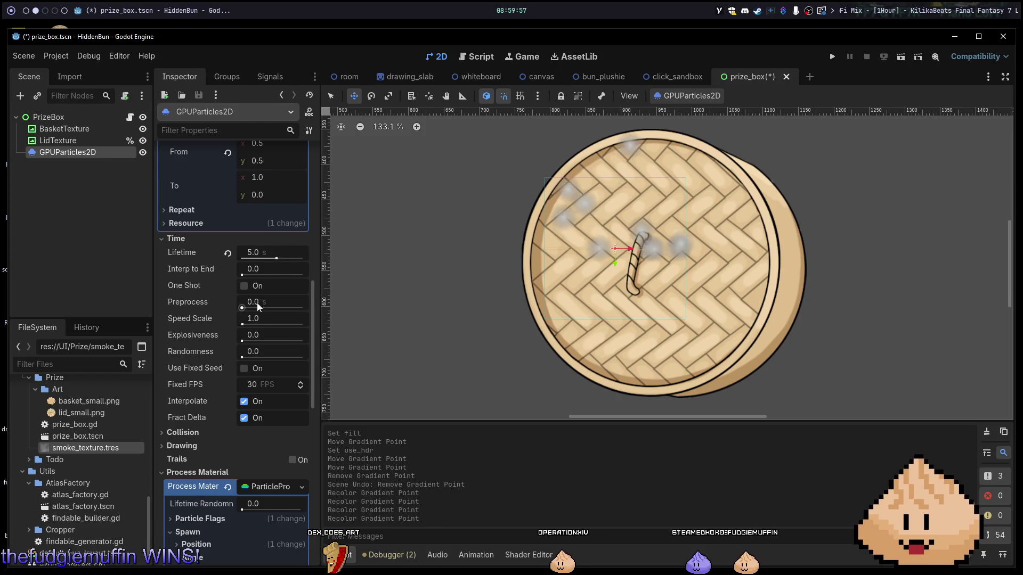
scroll(257, 303, "down", 4)
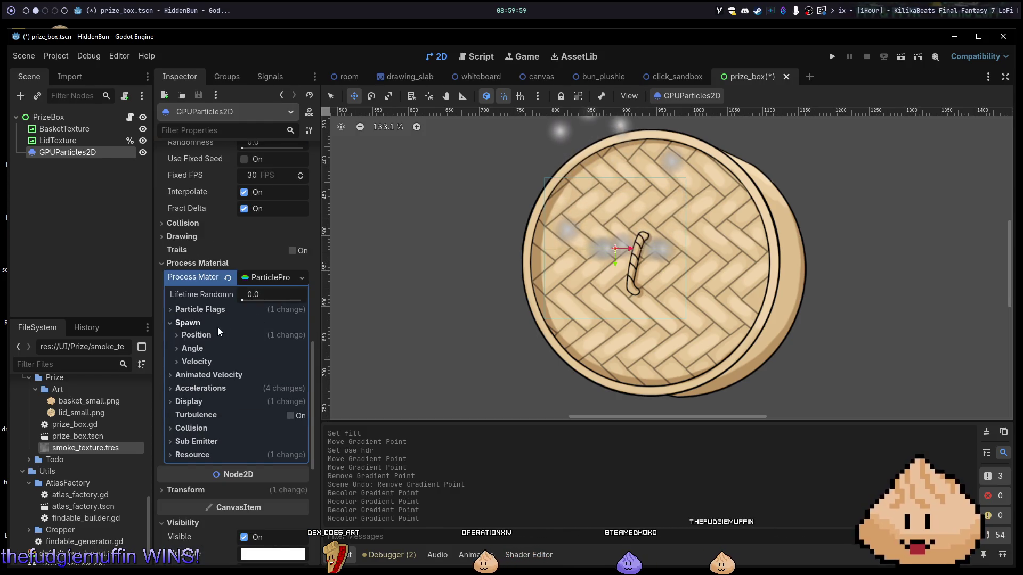
left_click(209, 332)
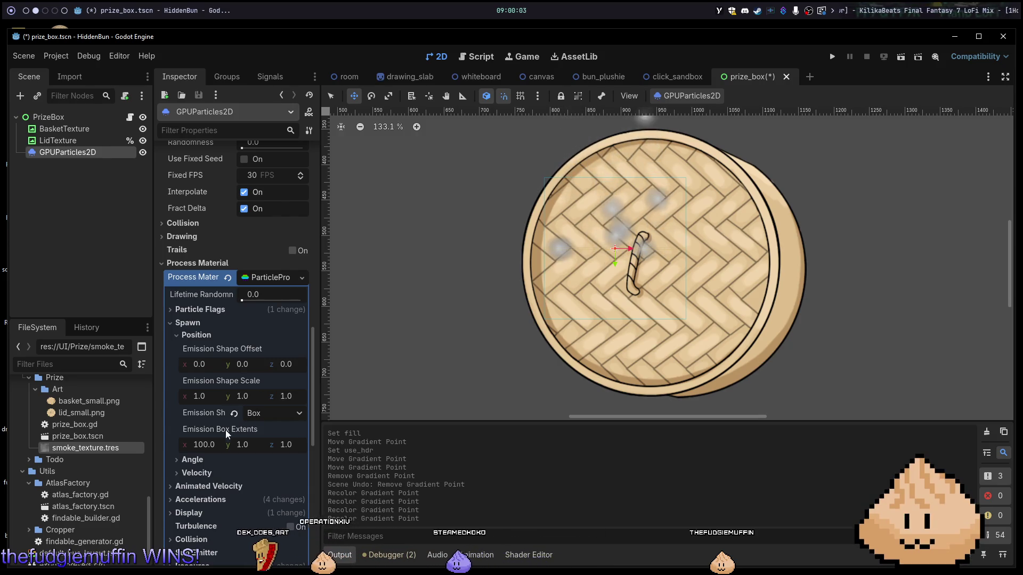
- Set the emission box x extent to 150, after first trying 200
left_click(206, 444)
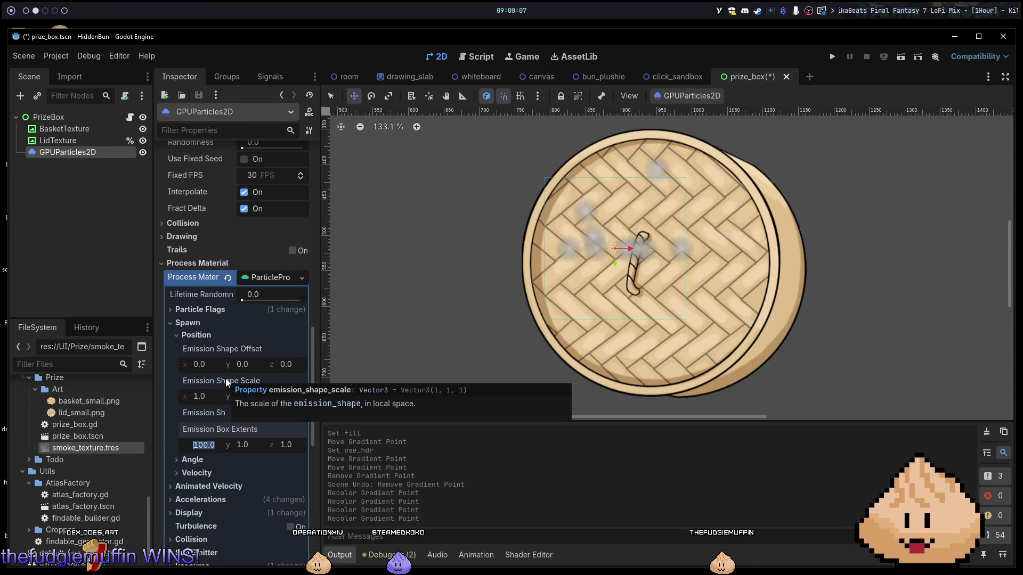
type("200")
key("Return")
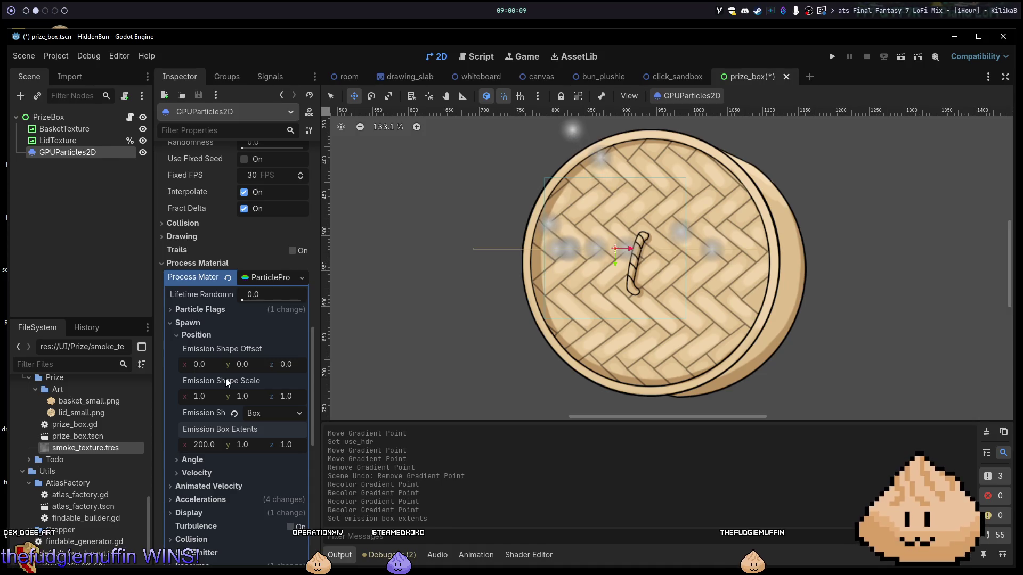
scroll(662, 236, "up", 5)
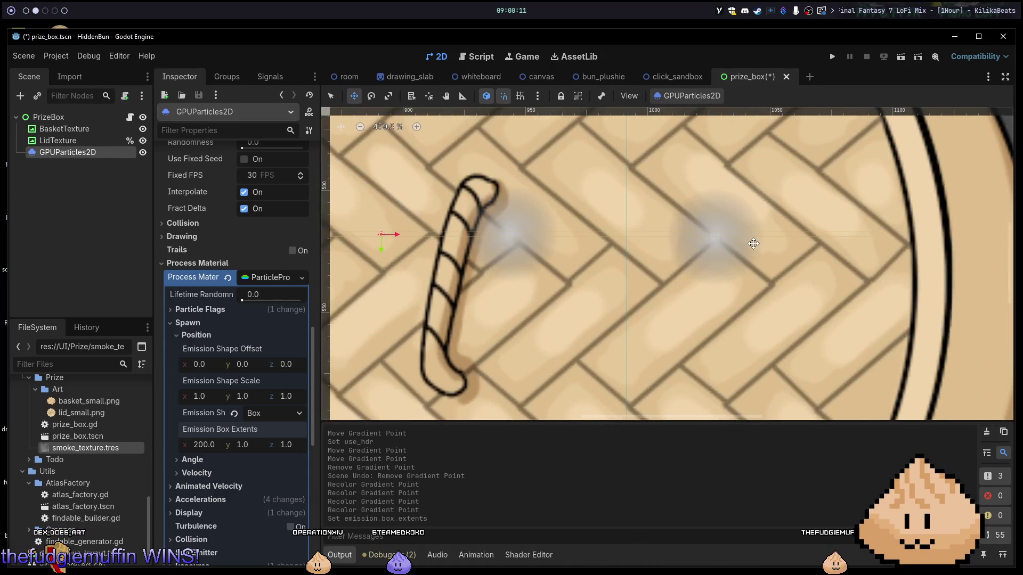
scroll(661, 235, "down", 2)
scroll(662, 236, "down", 4)
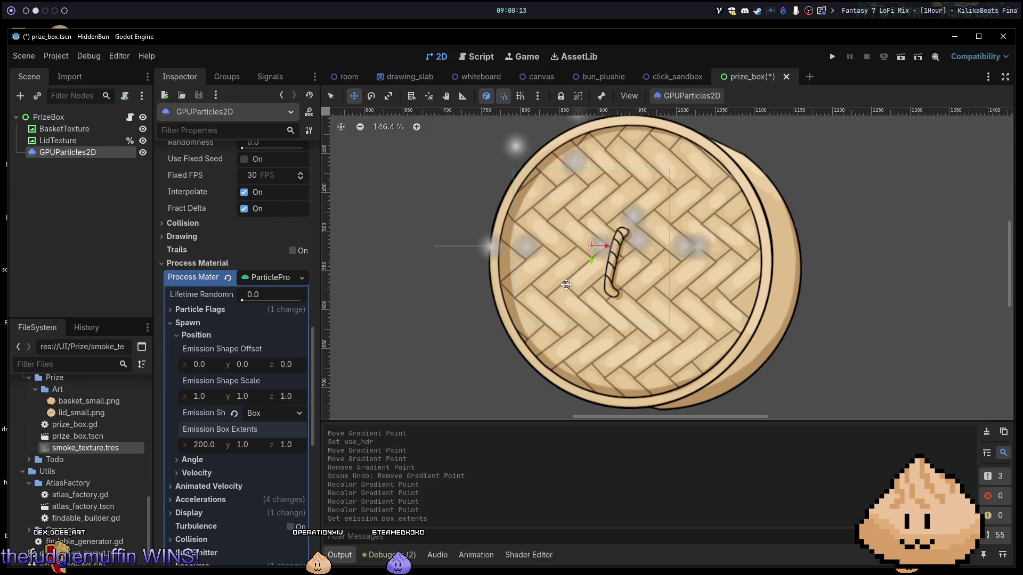
left_click(201, 445)
type("150")
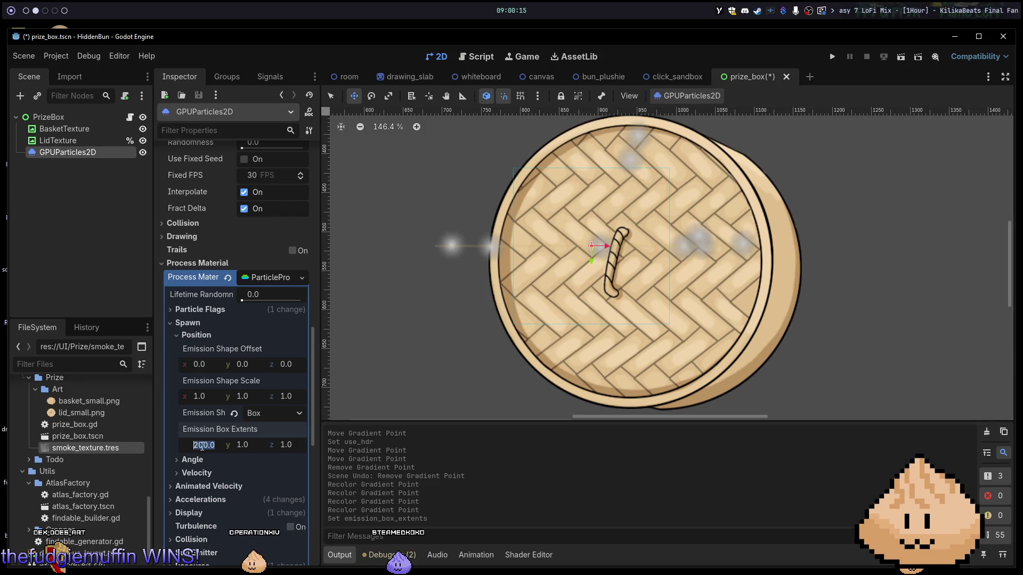
key("Return")
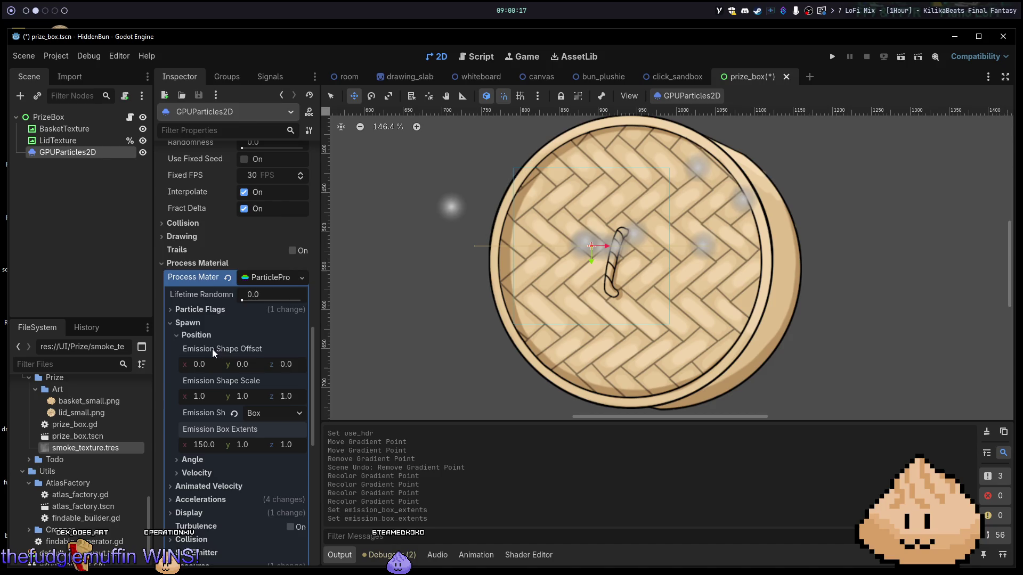
scroll(222, 356, "down", 4)
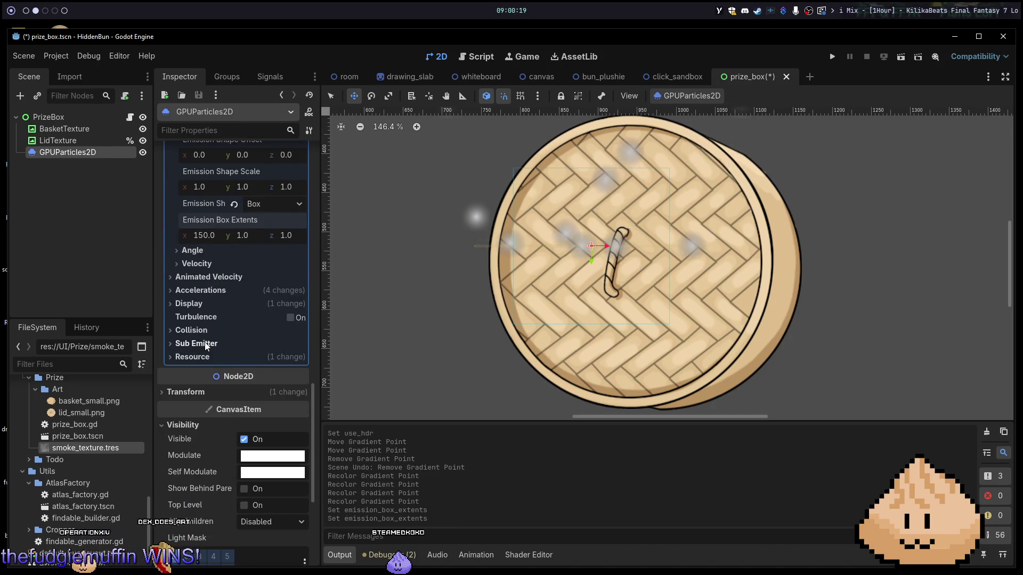
scroll(471, 289, "down", 4)
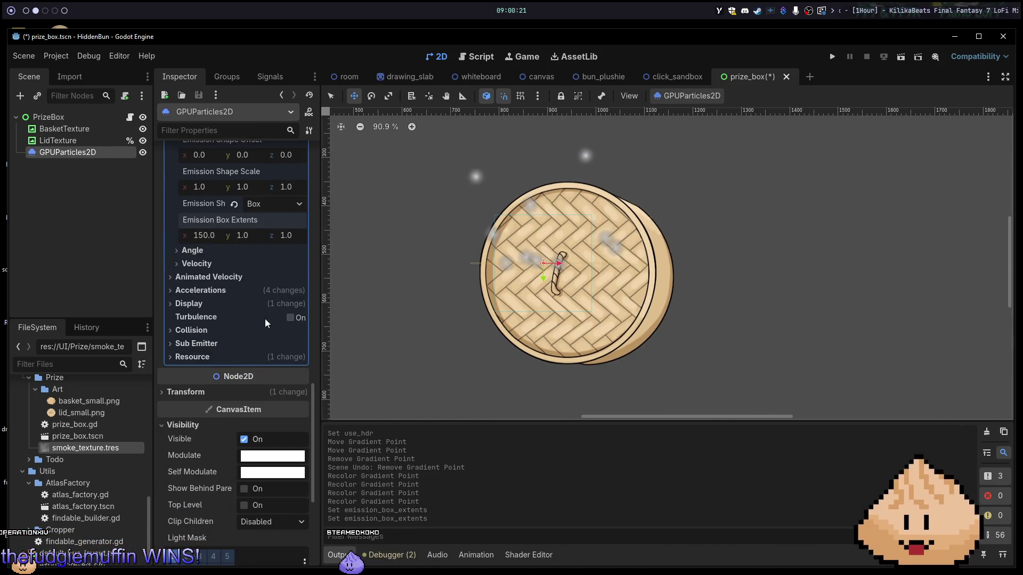
scroll(203, 421, "up", 1)
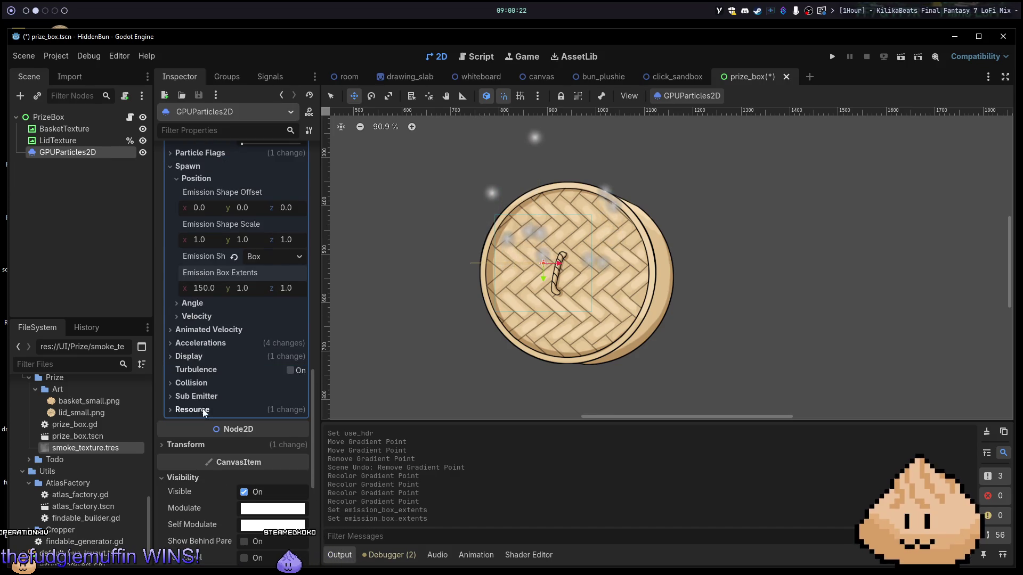
- Expand Transform and move the steam emitter to position (928, 518) over the steamer
left_click(200, 445)
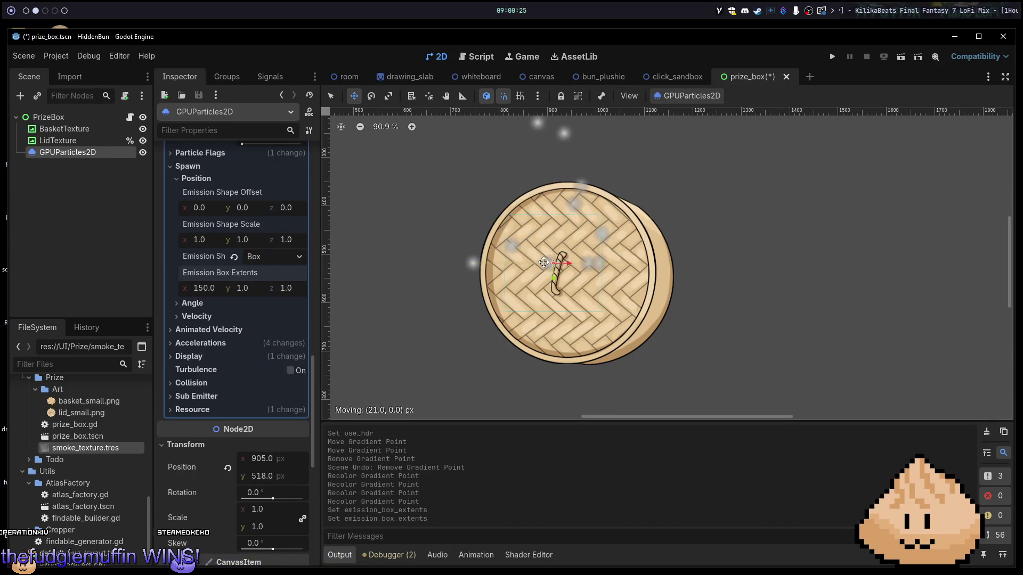
left_click_drag(550, 262, 550, 262)
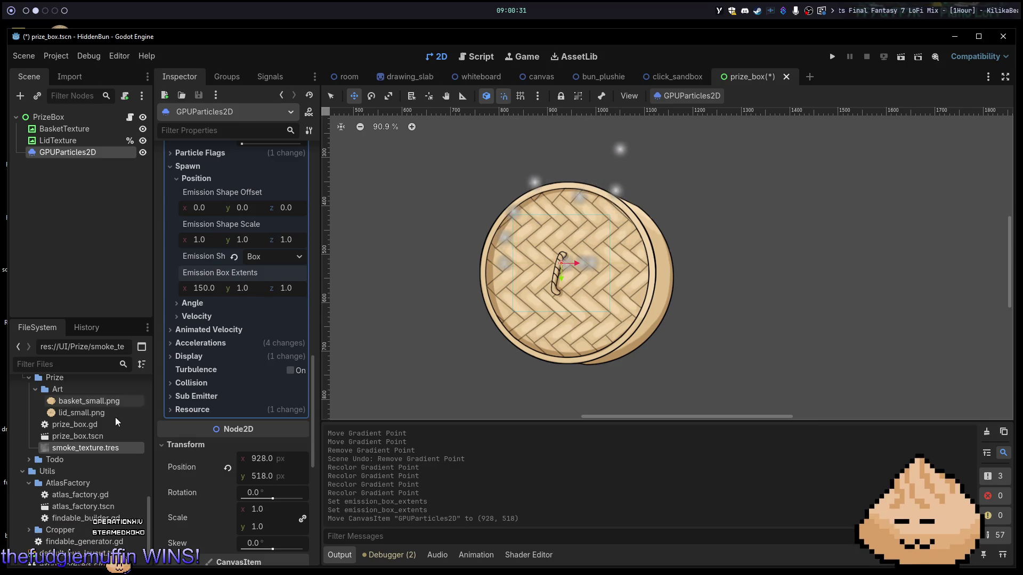
scroll(197, 482, "up", 3)
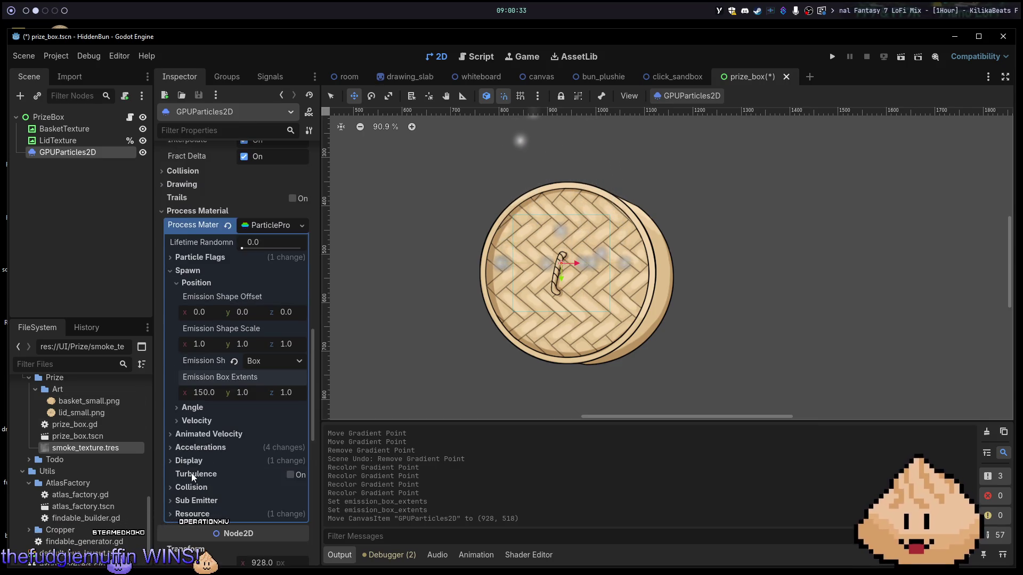
- Set the Display scale range to min 3.0 and max 5.0
left_click(196, 466)
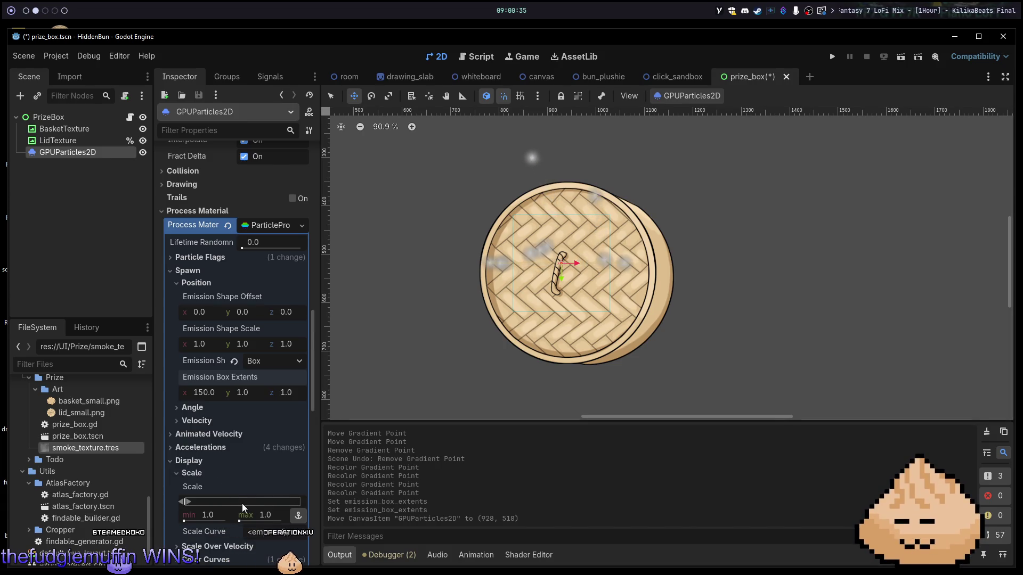
left_click(208, 518)
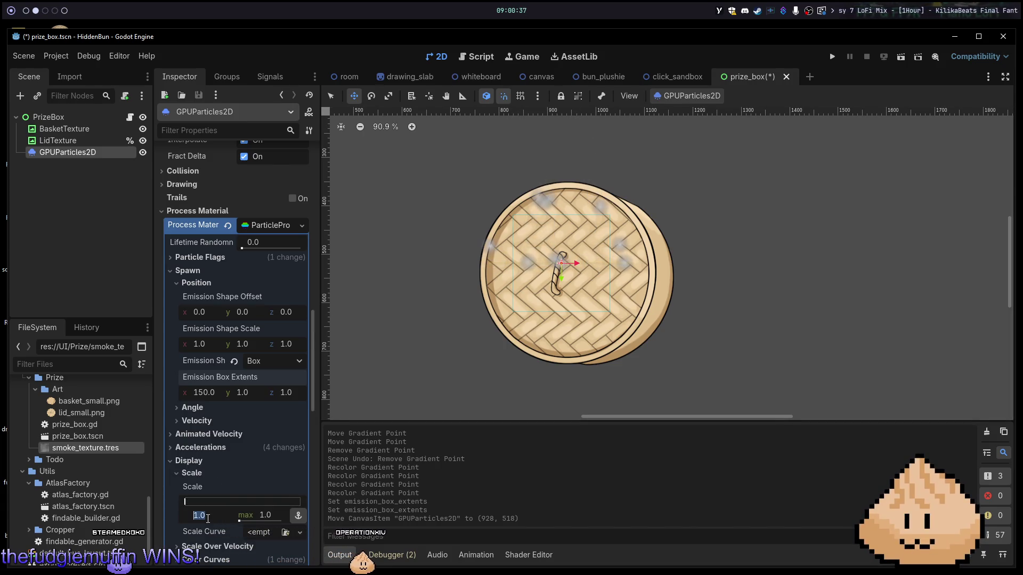
type("3")
key("Tab")
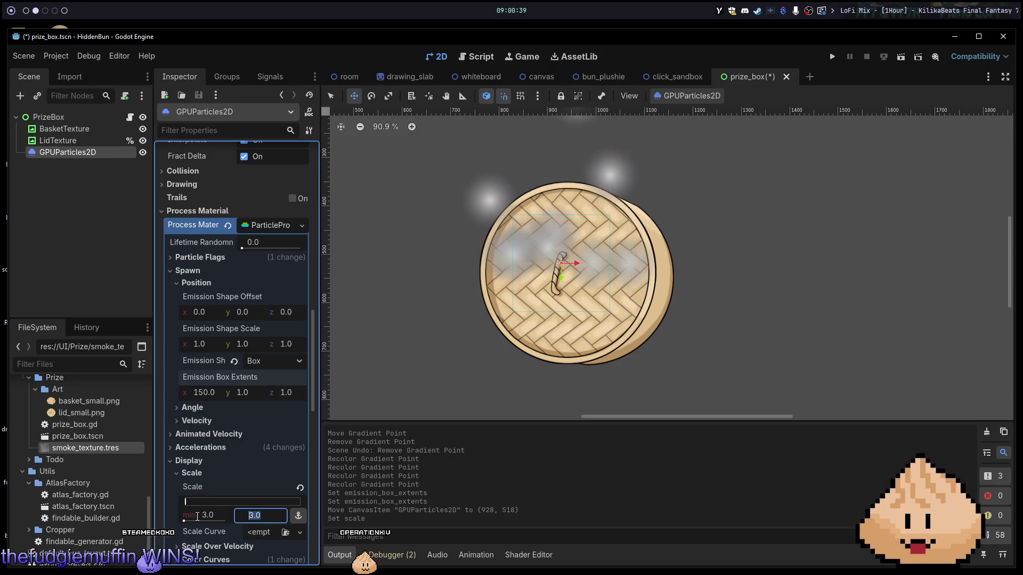
type("5")
key("Return")
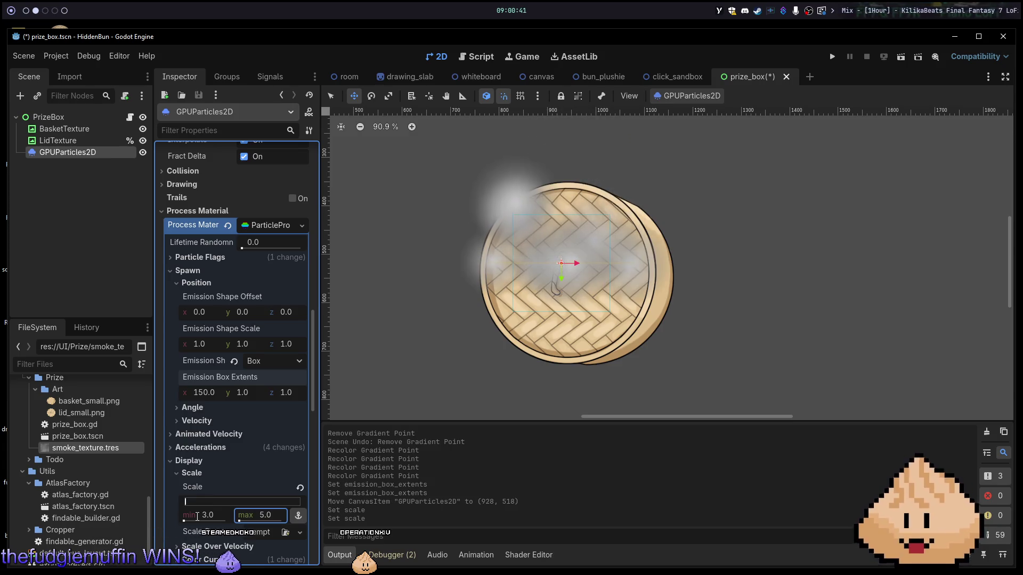
scroll(597, 231, "down", 10)
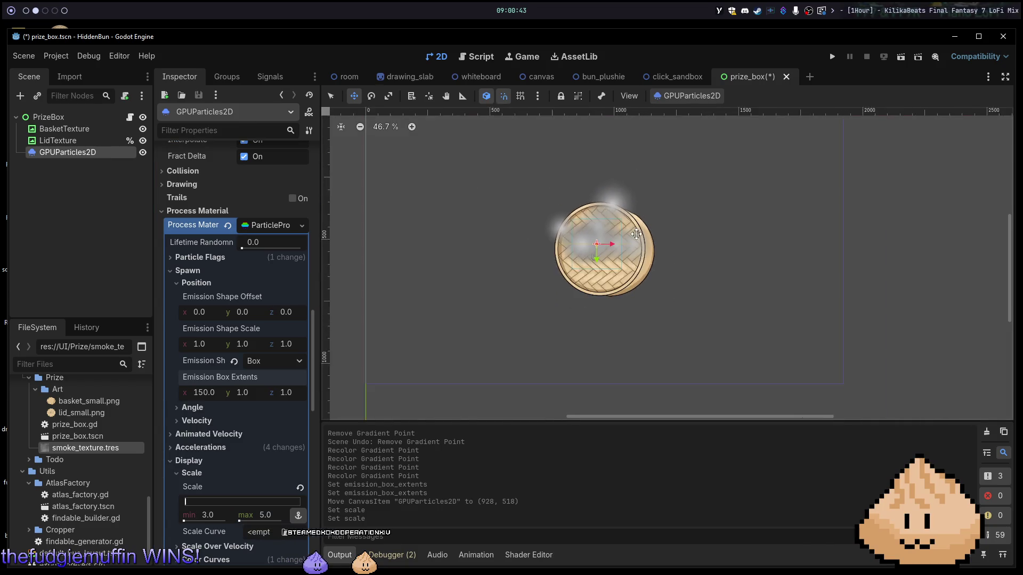
scroll(667, 263, "up", 6)
scroll(667, 263, "up", 1)
scroll(251, 247, "up", 10)
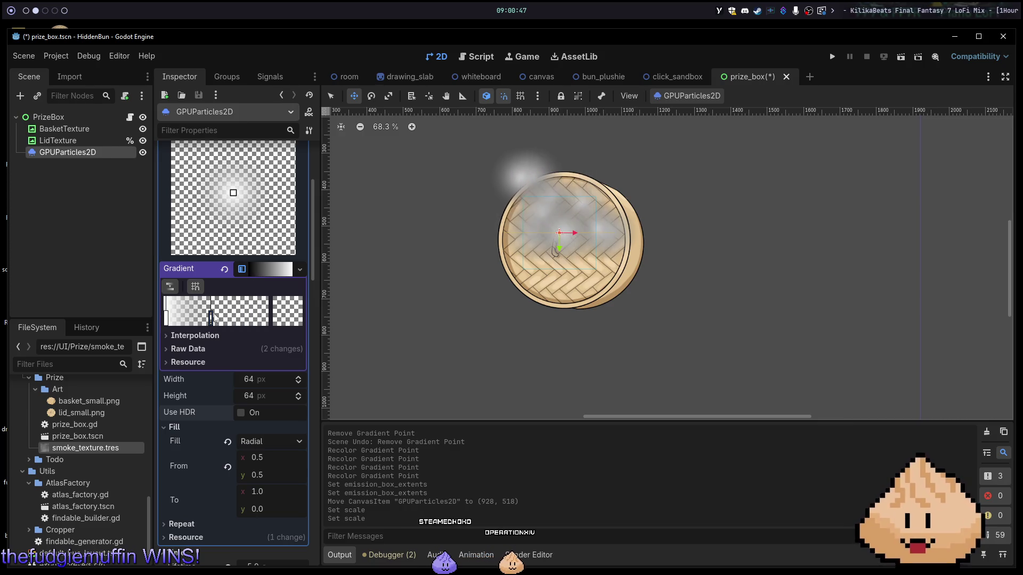
- Recolour the smoke gradient's first stop to white
left_click(213, 323)
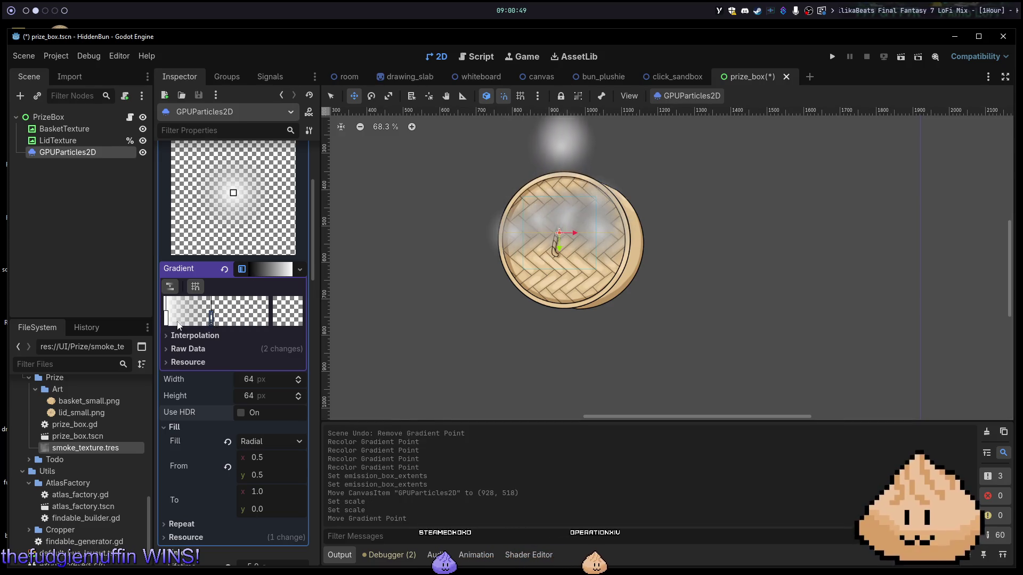
left_click(287, 311)
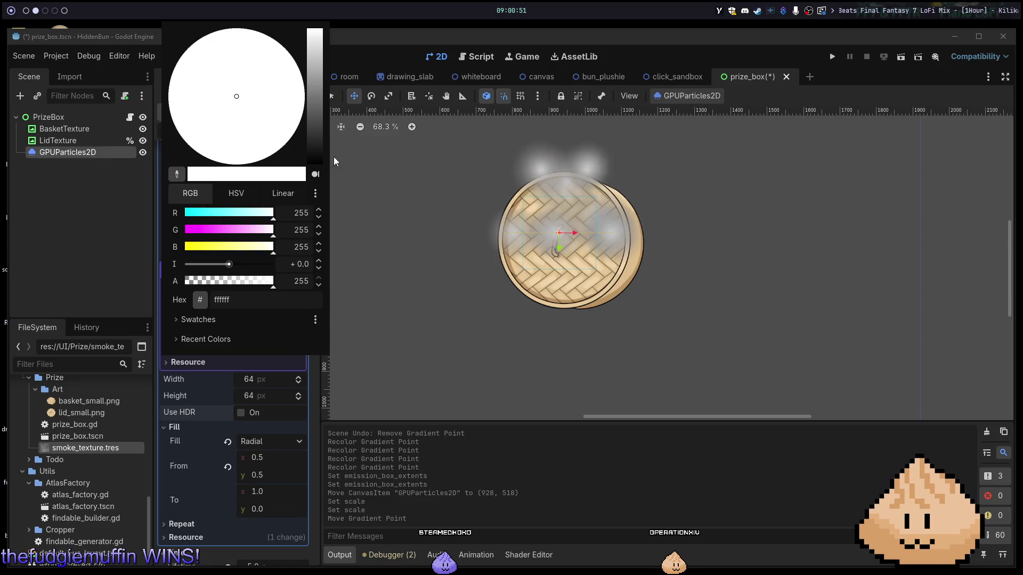
mouse_move(314, 36)
left_mouse_down()
mouse_move(295, 62)
mouse_move(294, 37)
left_mouse_up()
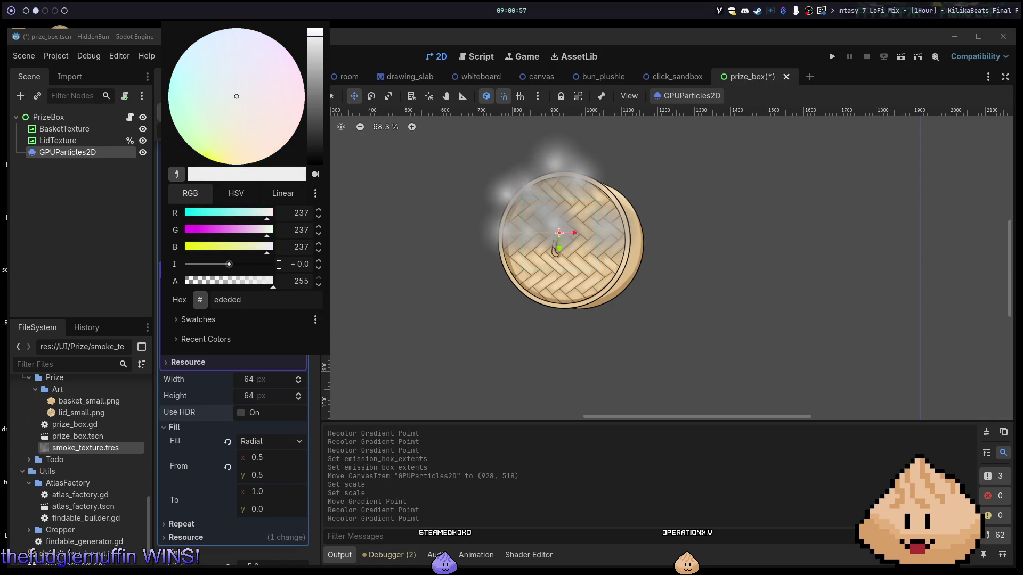
left_click(314, 30)
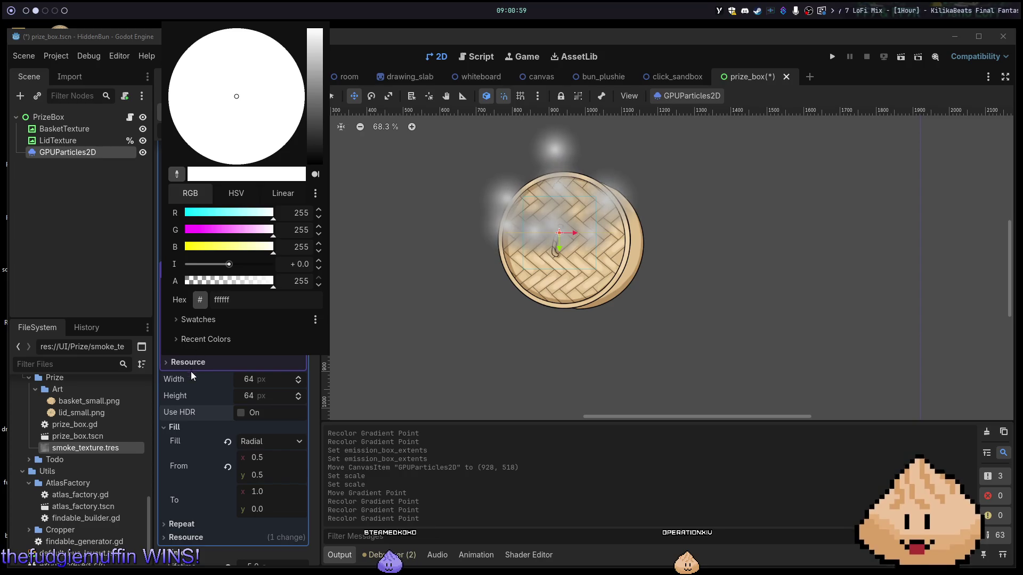
left_click(207, 410)
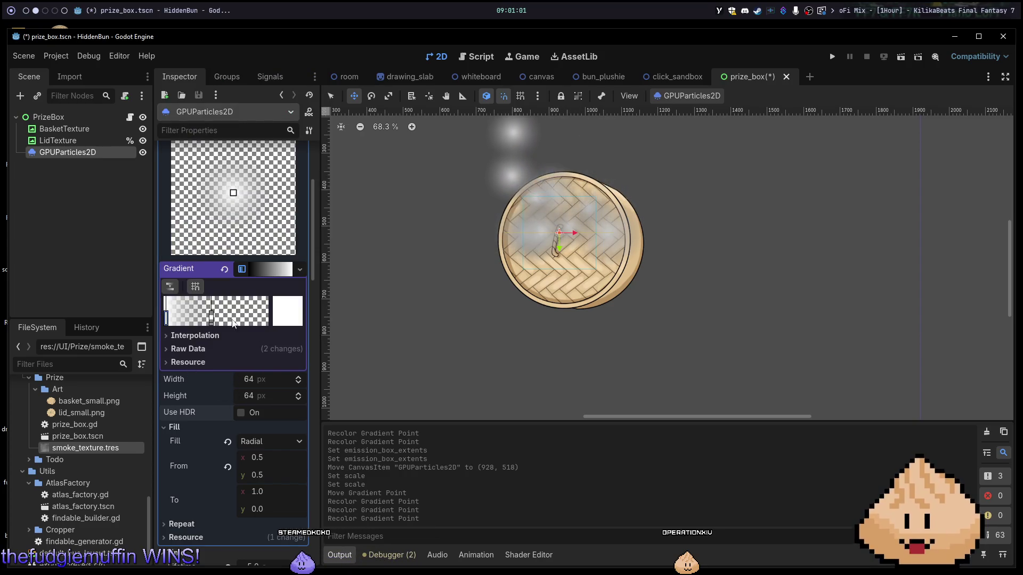
- Make the gradient's transparent end stop white, giving ffffff00
left_click(212, 318)
left_click(285, 316)
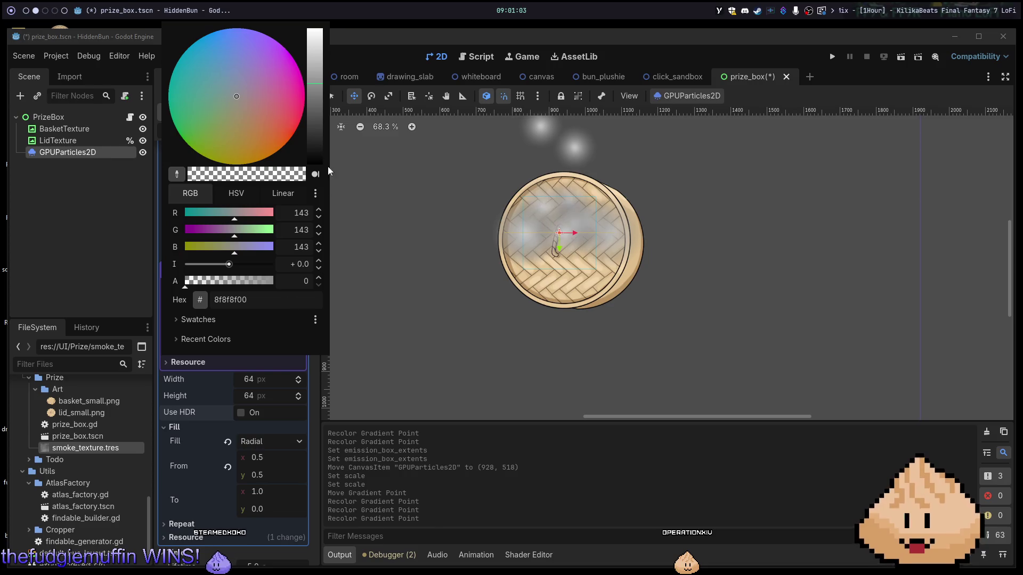
left_click_drag(315, 106, 320, 5)
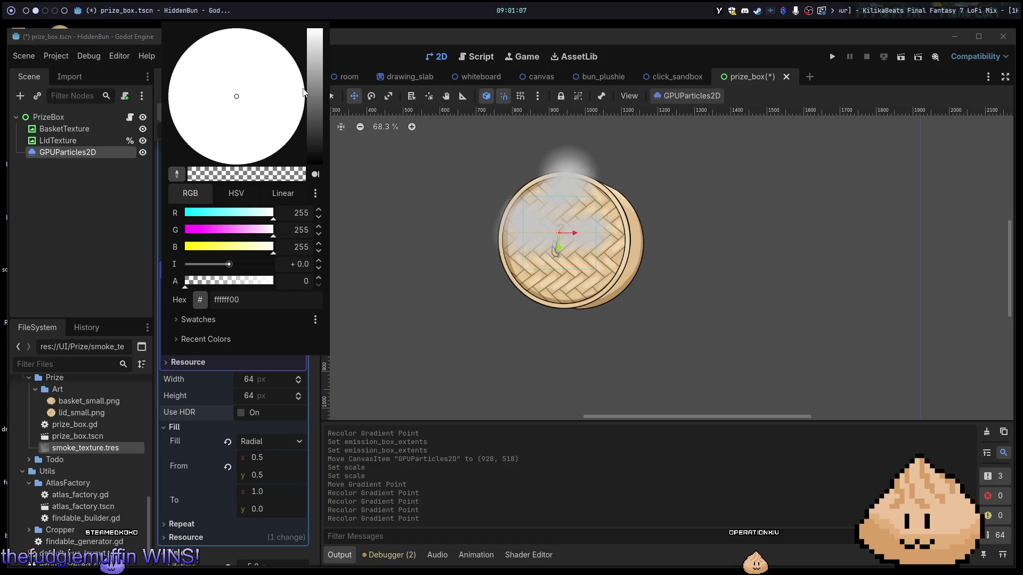
left_click(523, 43)
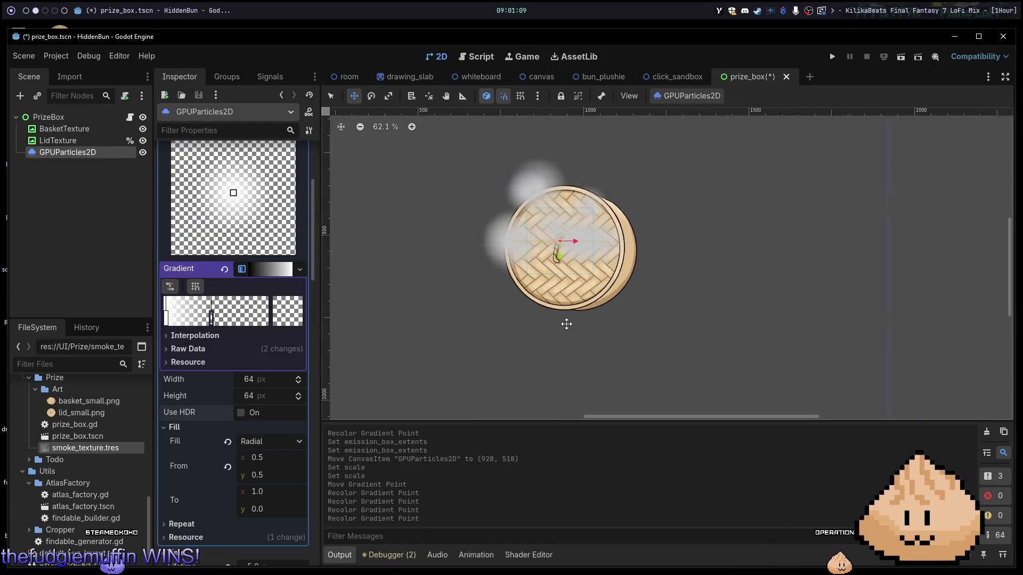
- Set the radial fill's Fill To y value to 0.0
scroll(568, 309, "up", 1)
scroll(243, 448, "down", 2)
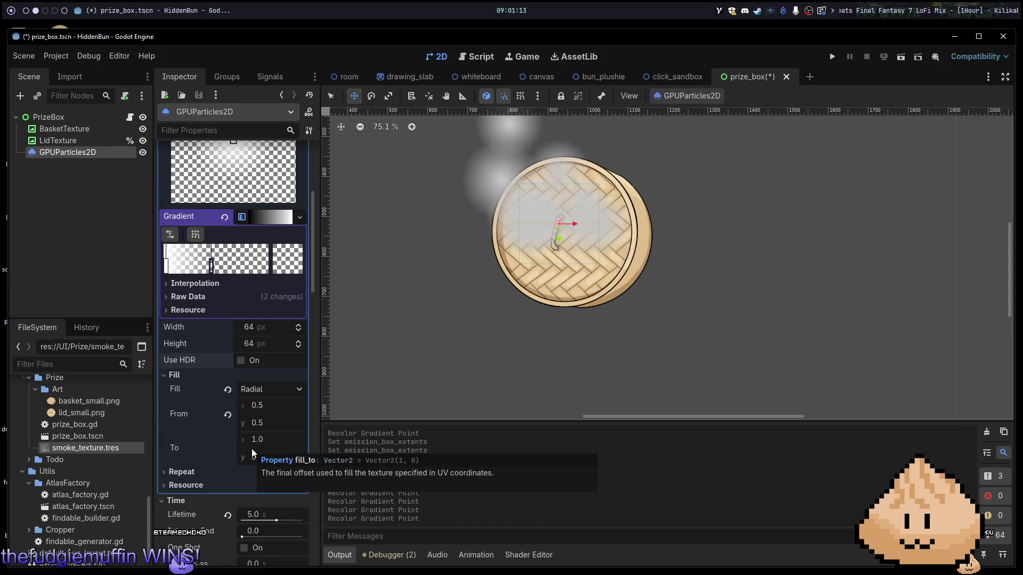
type("10")
key("Return")
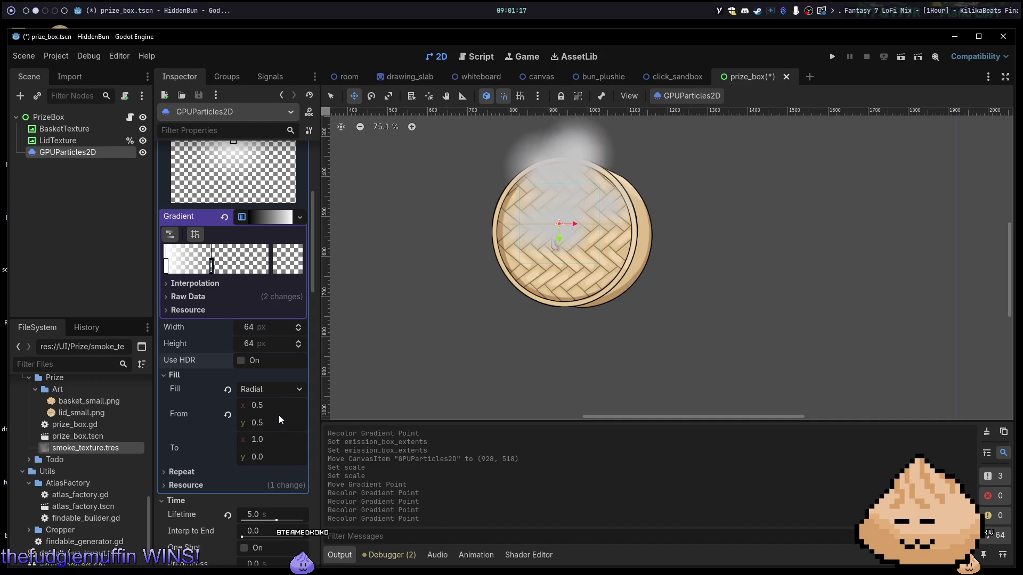
scroll(636, 212, "down", 5)
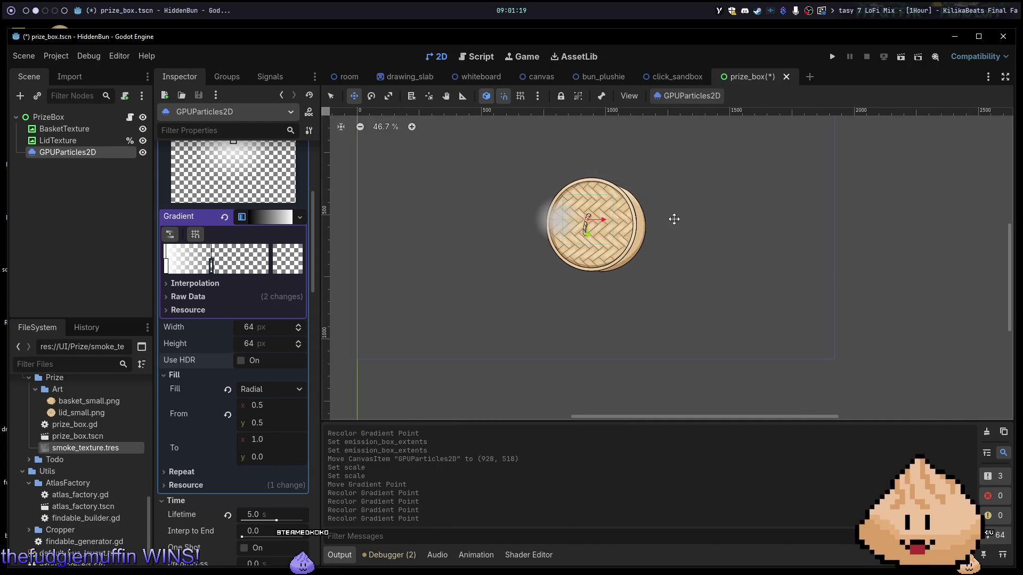
- Save the prize_box scene and run it with F6 to test the steam
left_click(665, 76)
left_click(764, 76)
key("ctrl+s")
left_click(54, 141)
key("F6")
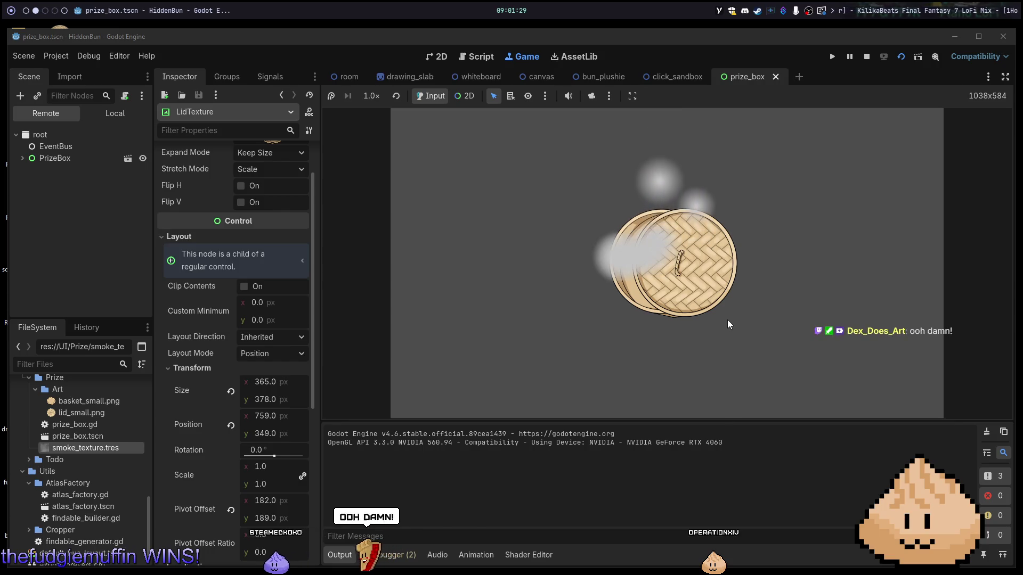
key("F8")
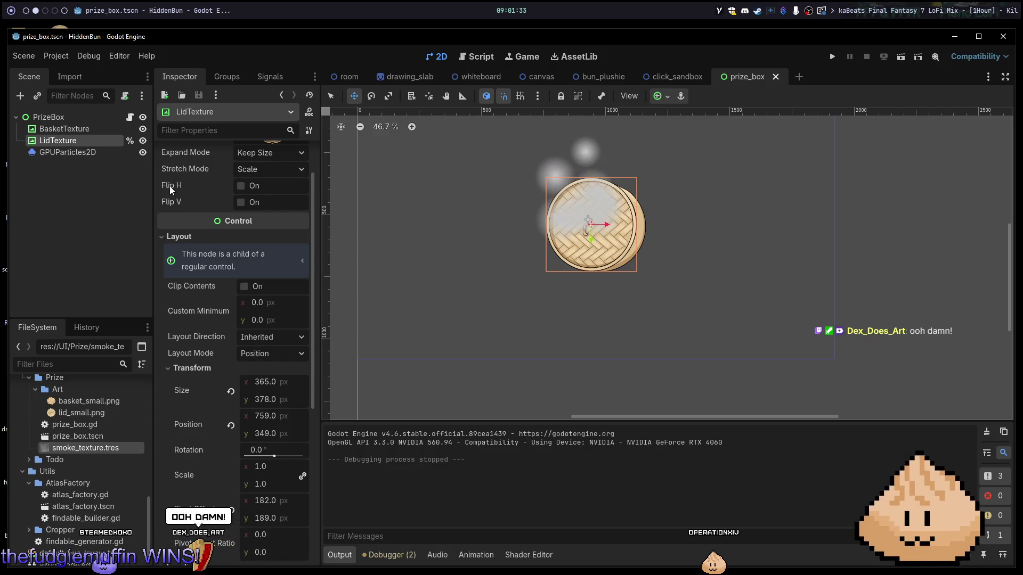
scroll(210, 366, "down", 3)
scroll(210, 367, "down", 3)
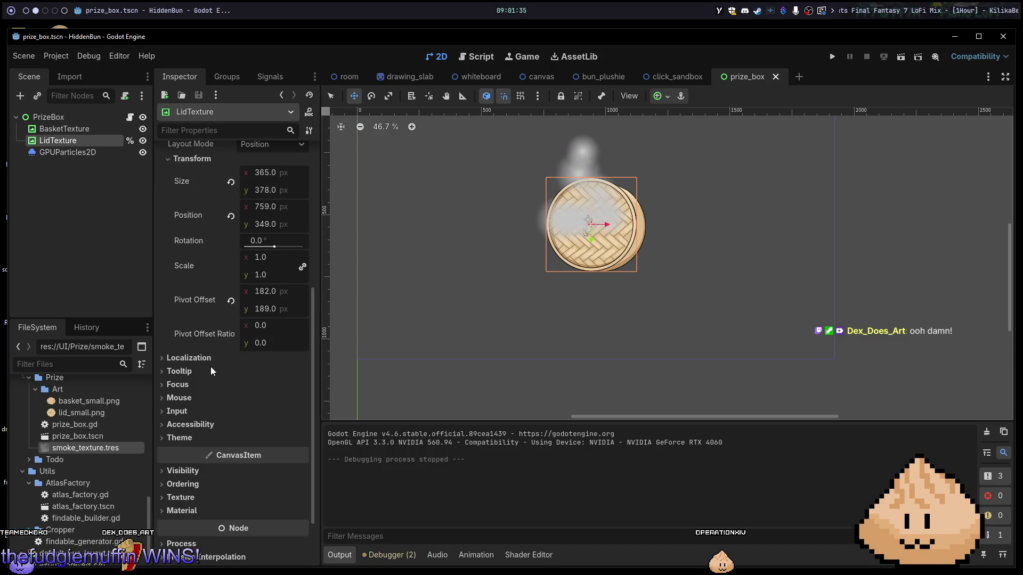
scroll(222, 363, "up", 5)
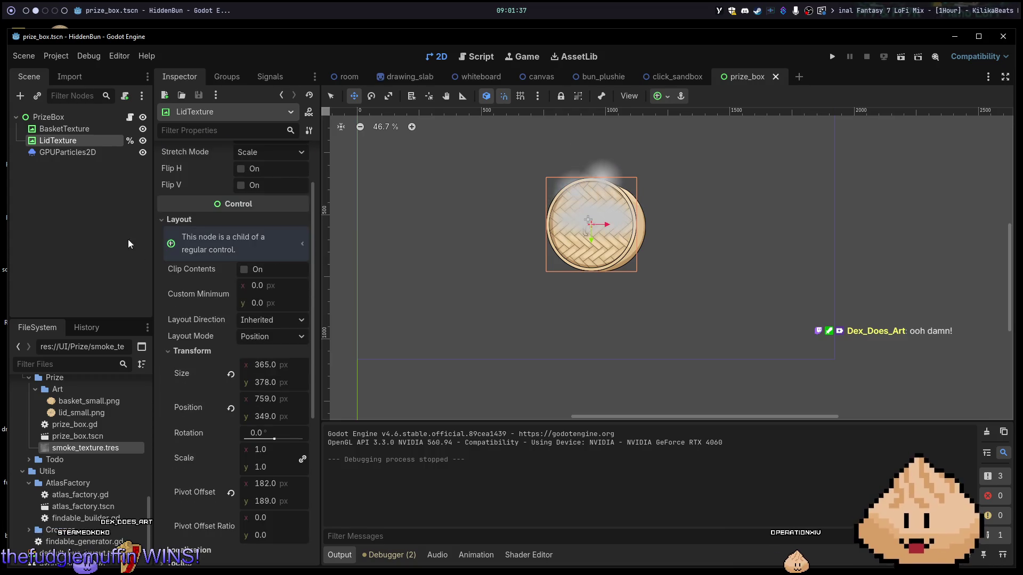
left_click(100, 153)
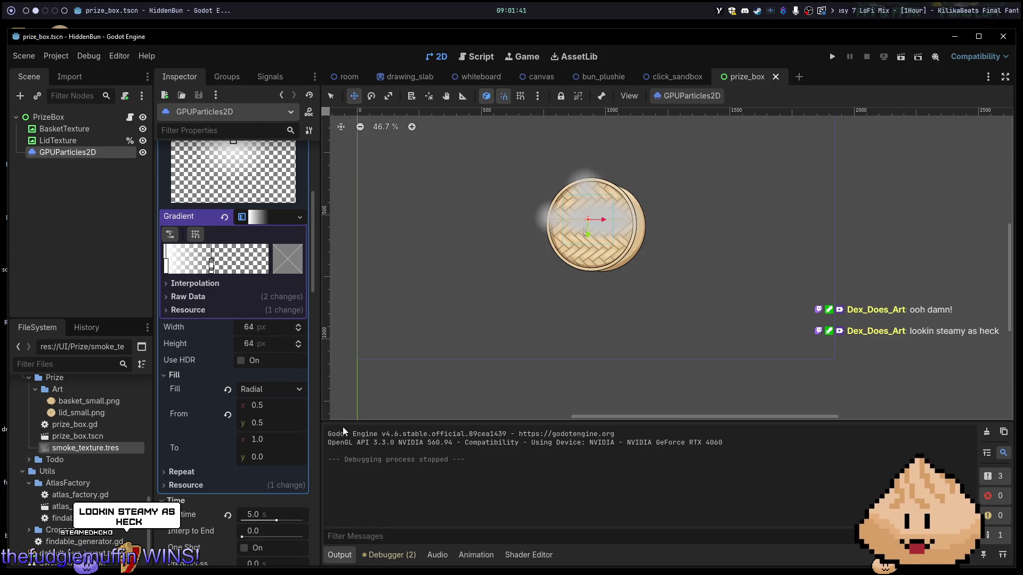
- Expand Accelerations and collapse Gravity to show Linear Accel 10–15 and Damping 10–20
scroll(276, 442, "down", 8)
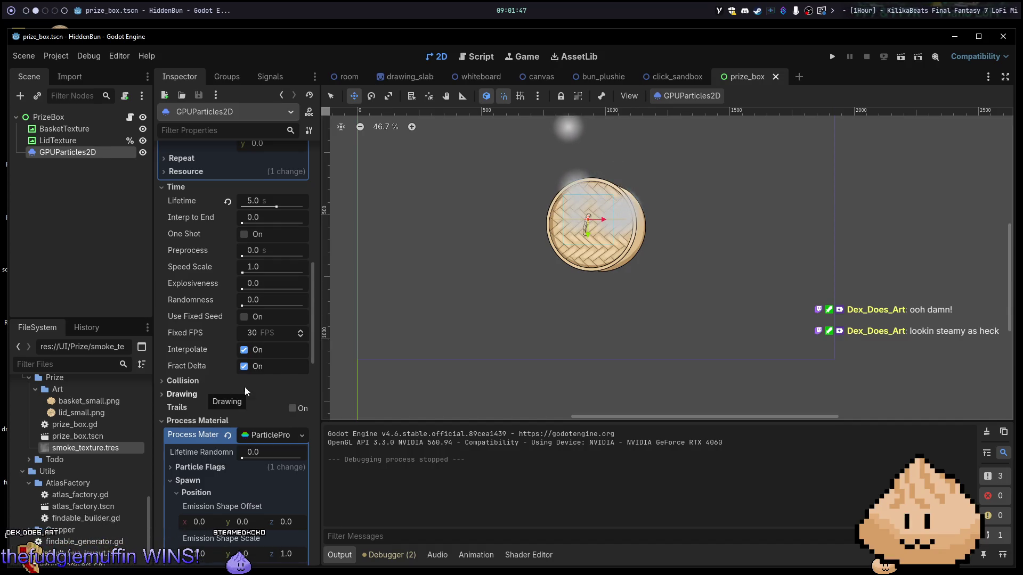
scroll(271, 442, "down", 5)
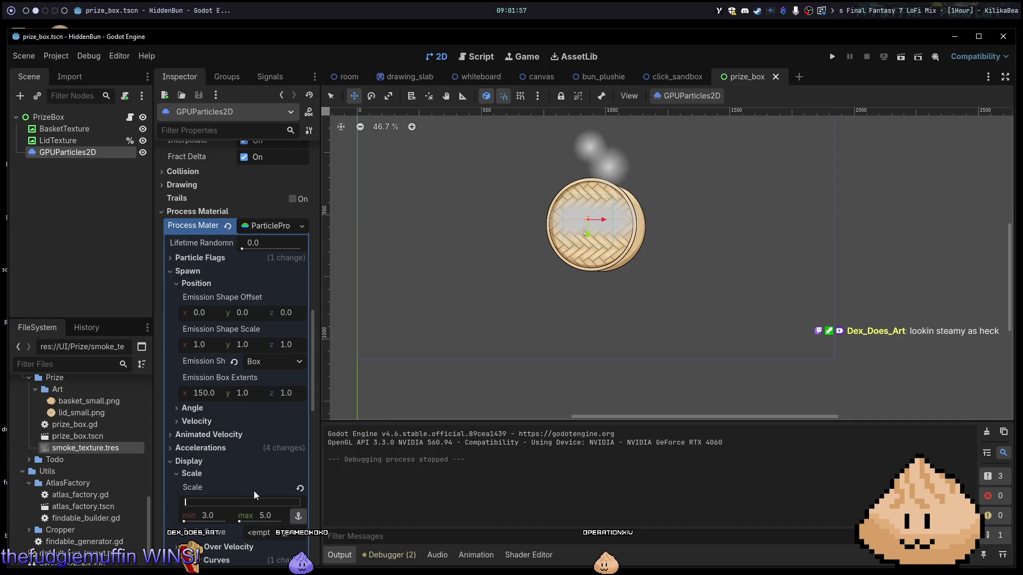
scroll(219, 458, "down", 4)
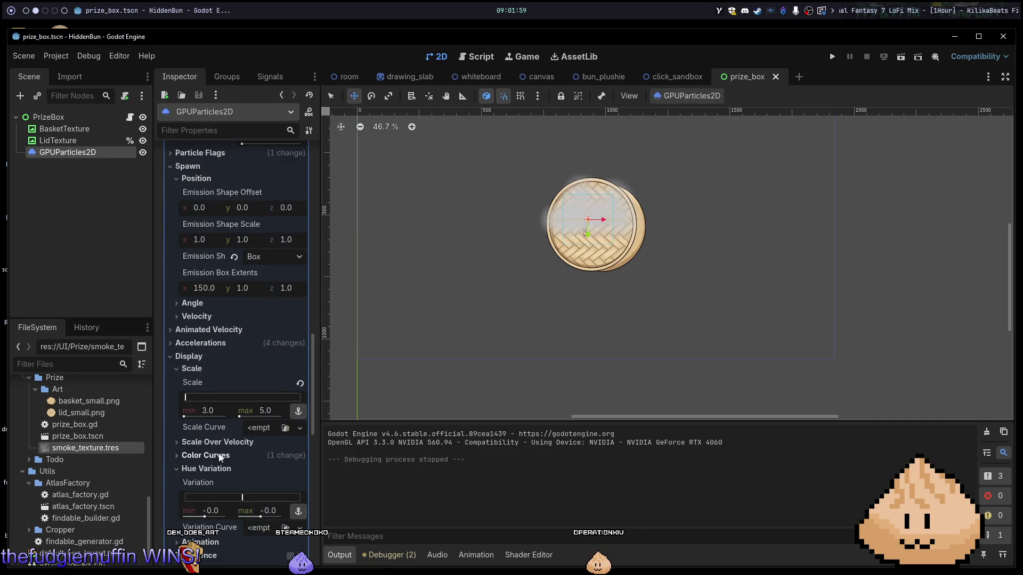
scroll(221, 446, "down", 4)
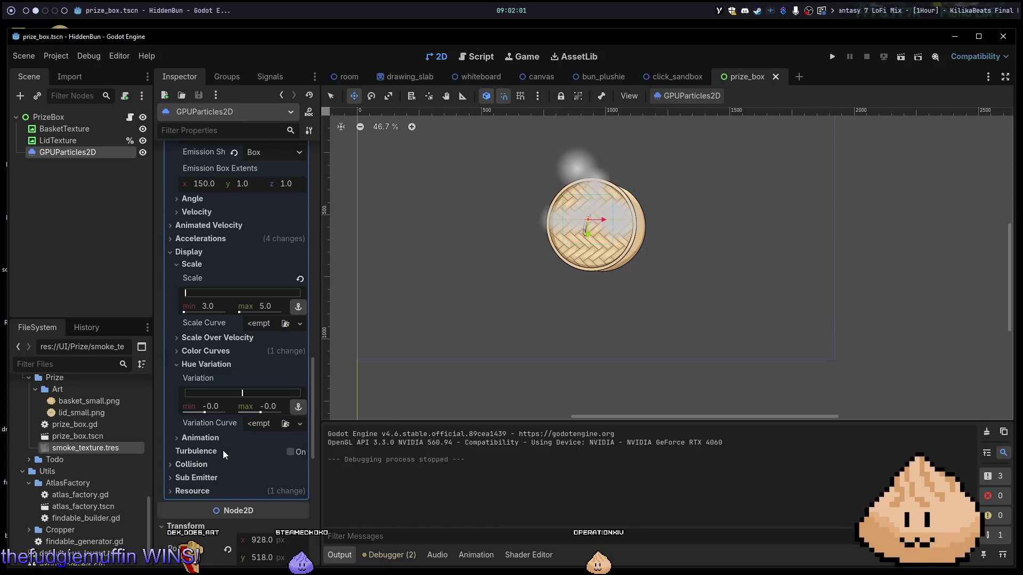
scroll(212, 356, "up", 4)
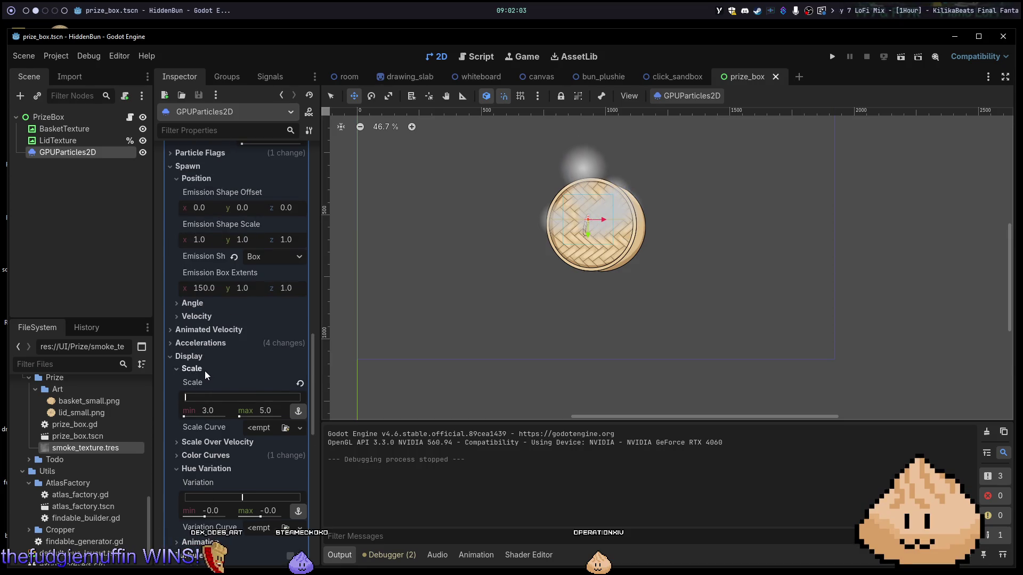
left_click(205, 344)
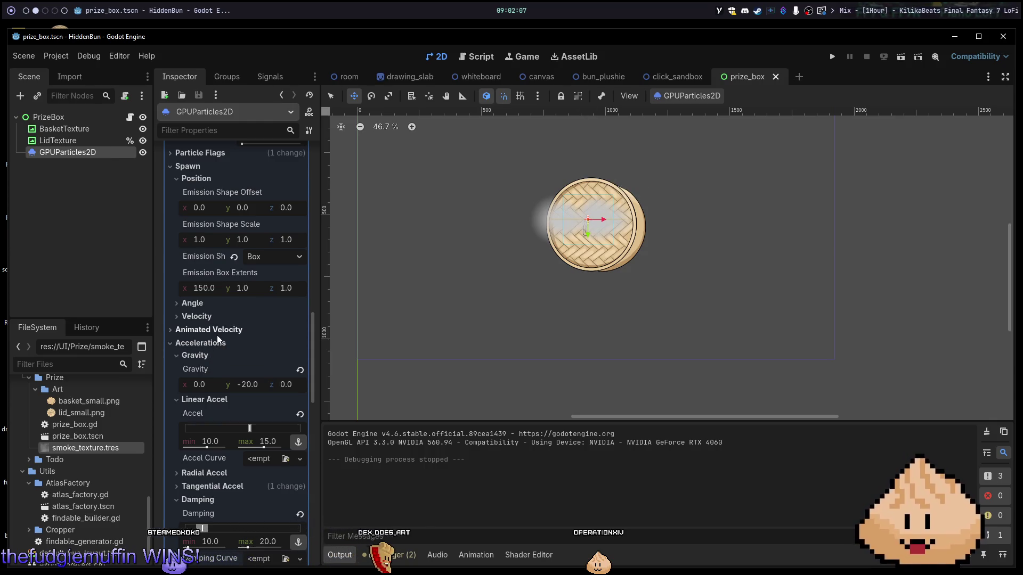
left_click(195, 355)
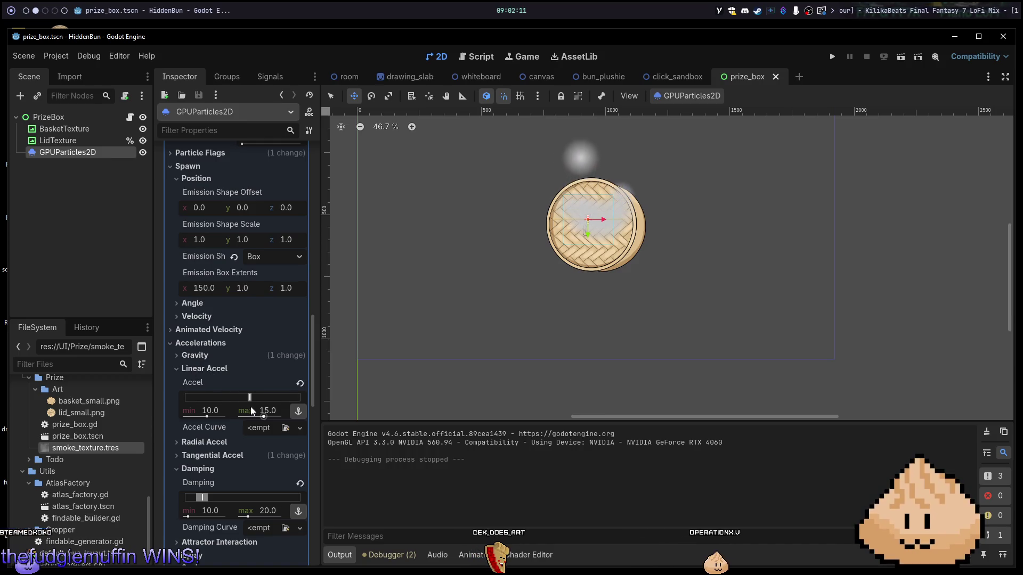
left_click(218, 410)
- Set Linear Accel min to 15 and max to 25
type("1")
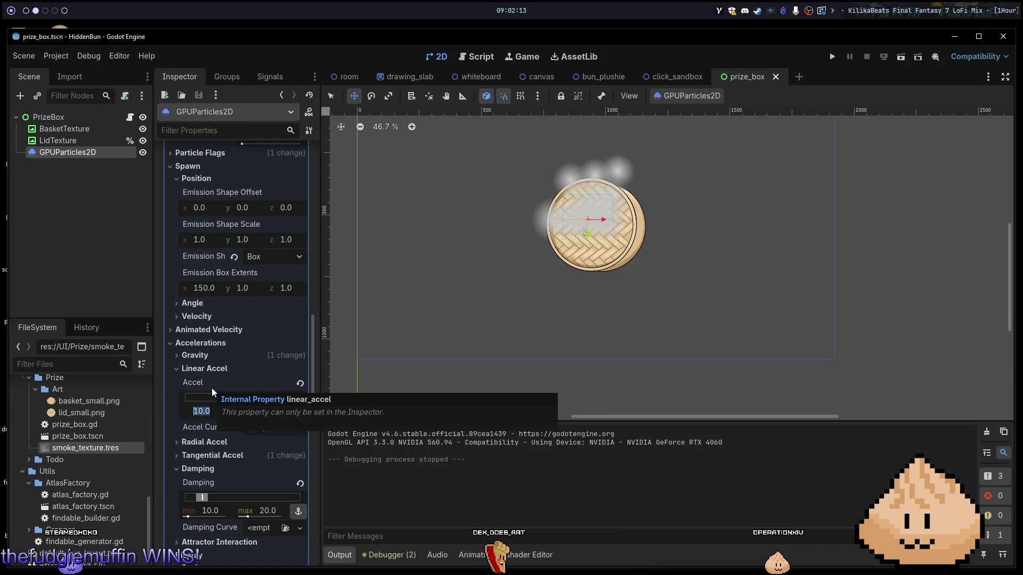
type("5")
key("Tab")
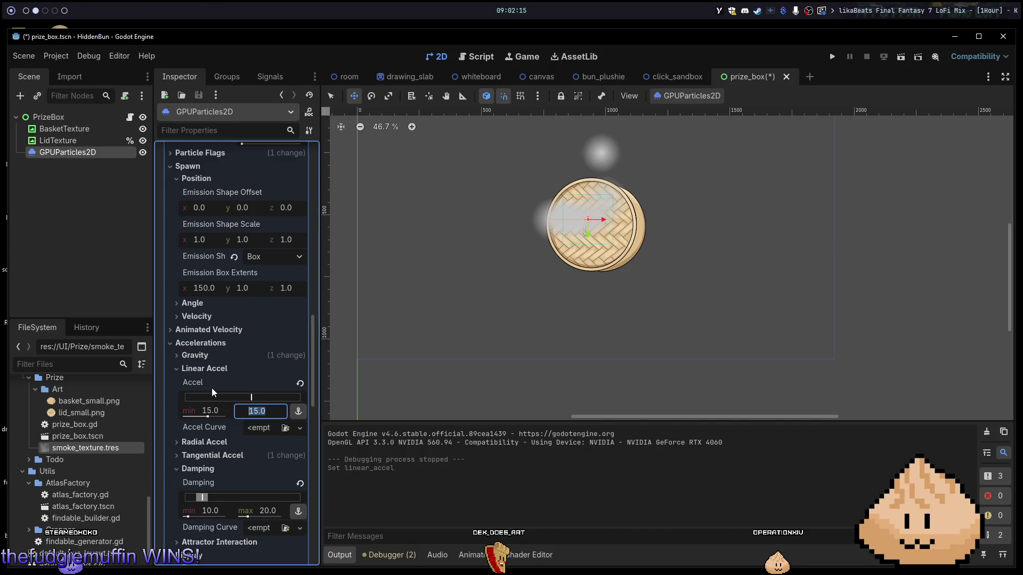
type("25")
key("Return")
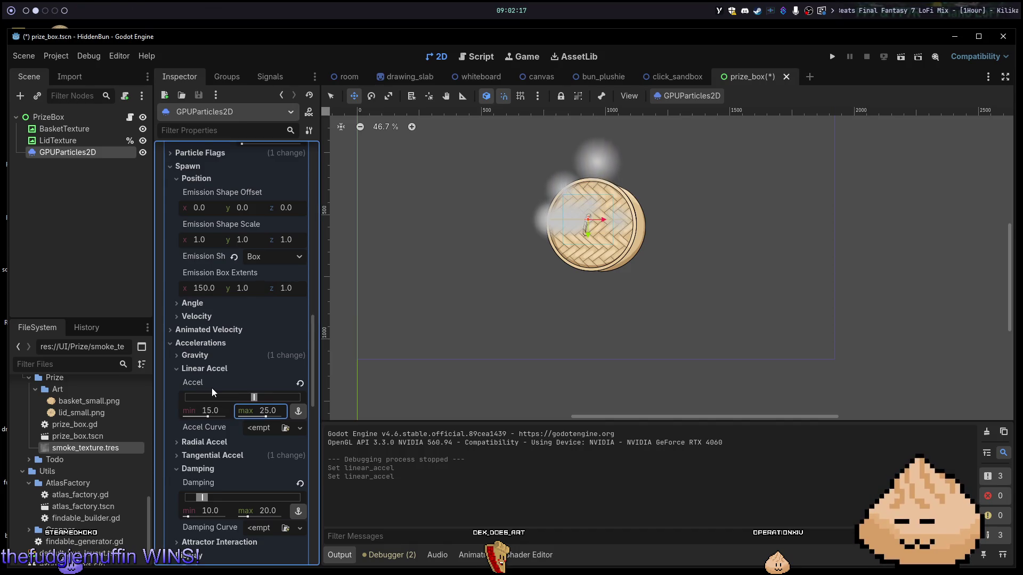
scroll(534, 208, "down", 4)
scroll(547, 213, "up", 3)
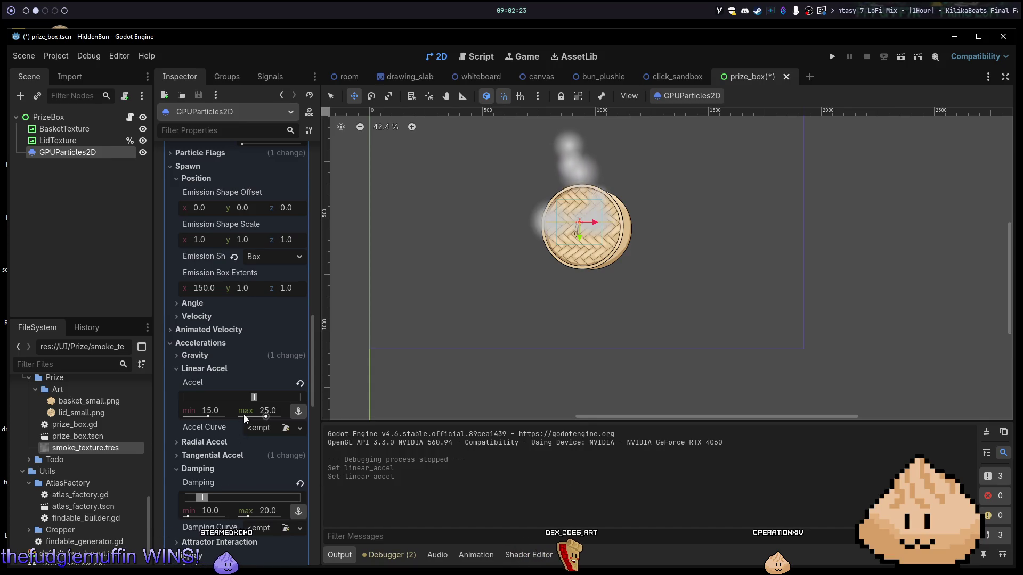
scroll(241, 337, "up", 3)
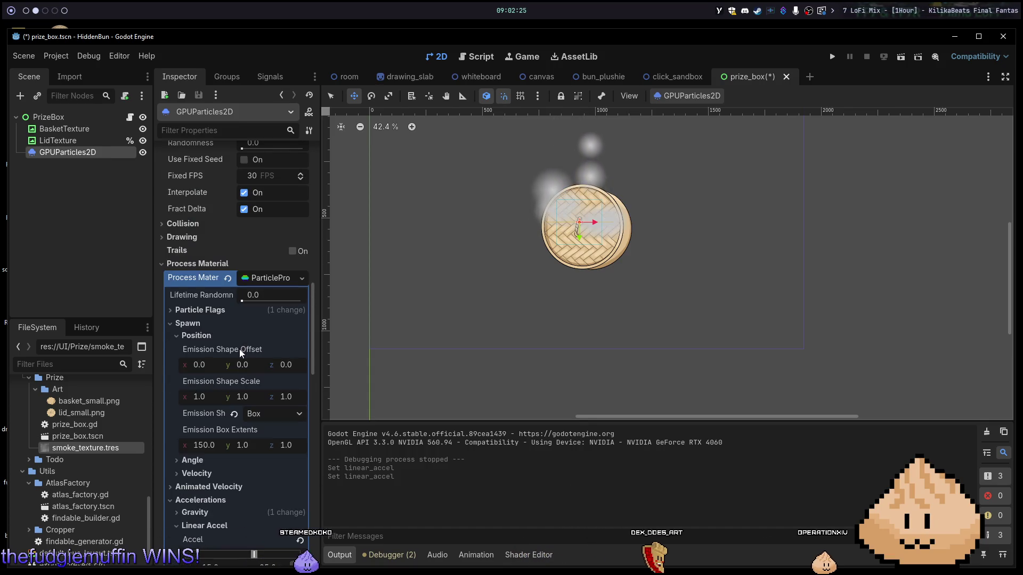
scroll(225, 383, "down", 4)
scroll(225, 384, "down", 2)
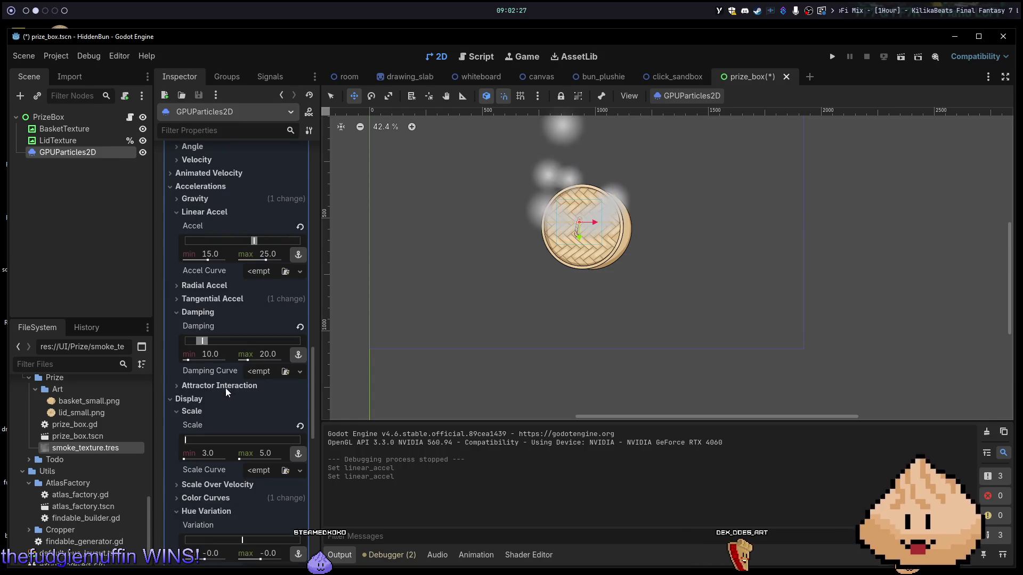
- Scroll down to the Display section and select the minimum particle scale field
left_click(224, 450)
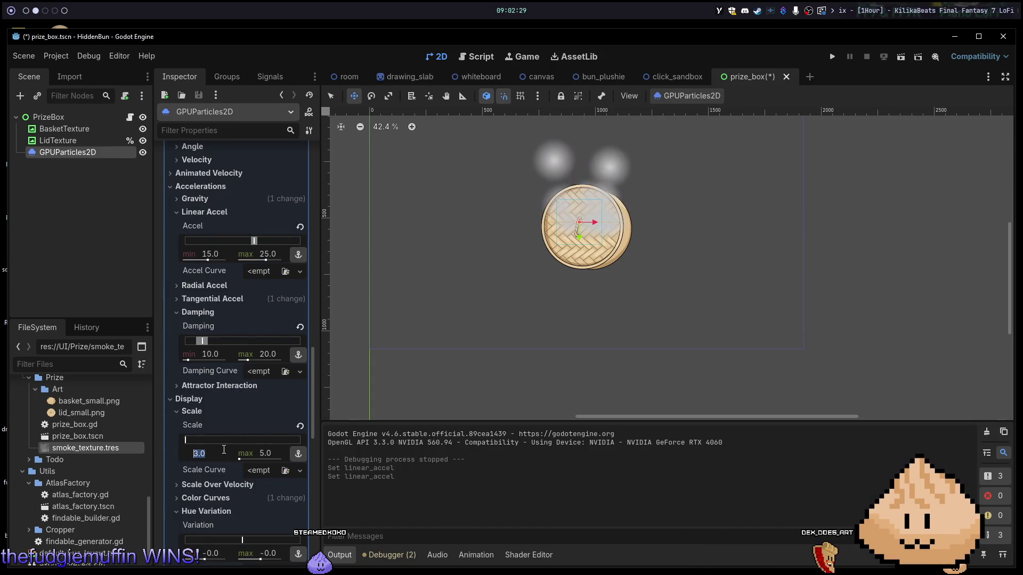
scroll(251, 511, "down", 2)
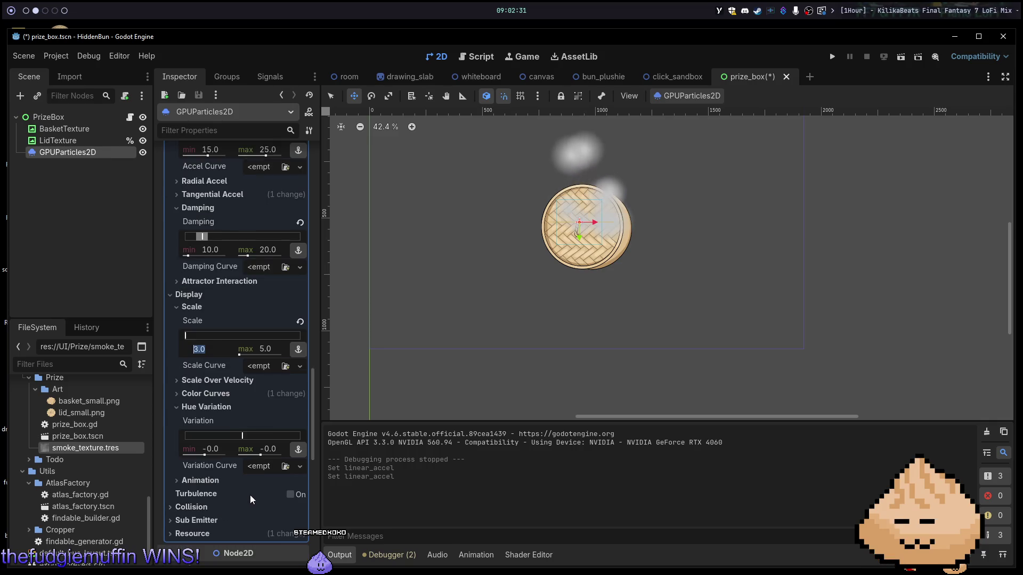
scroll(249, 468, "up", 2)
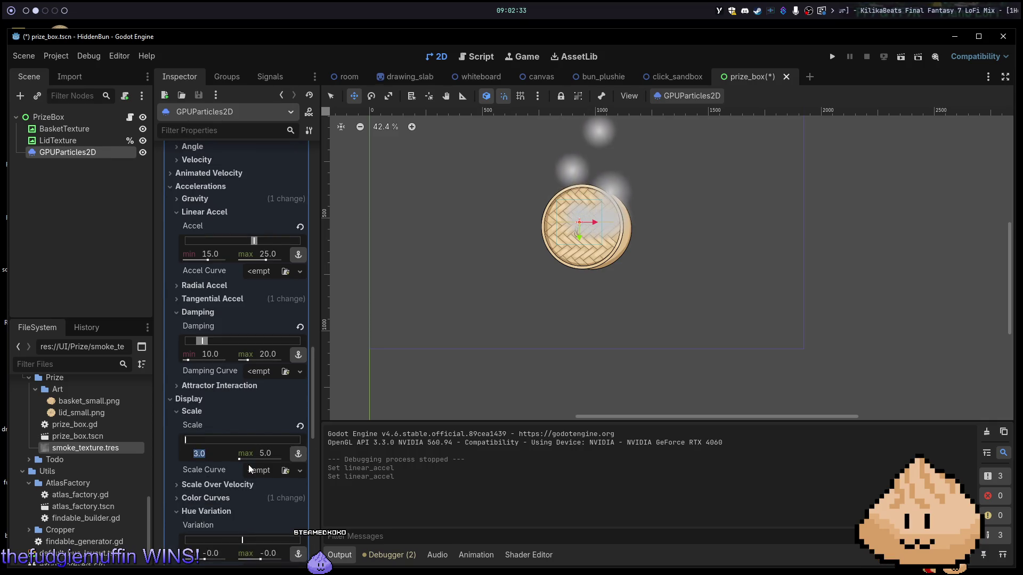
scroll(249, 469, "down", 2)
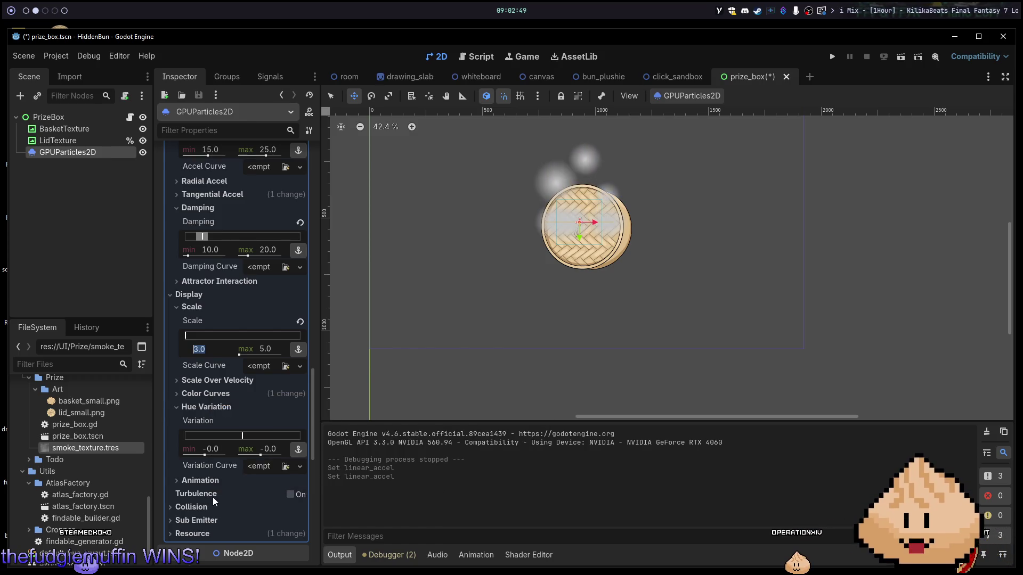
- Toggle Turbulence on and off twice, leave it off, and expand Scale Over Velocity
left_click(290, 495)
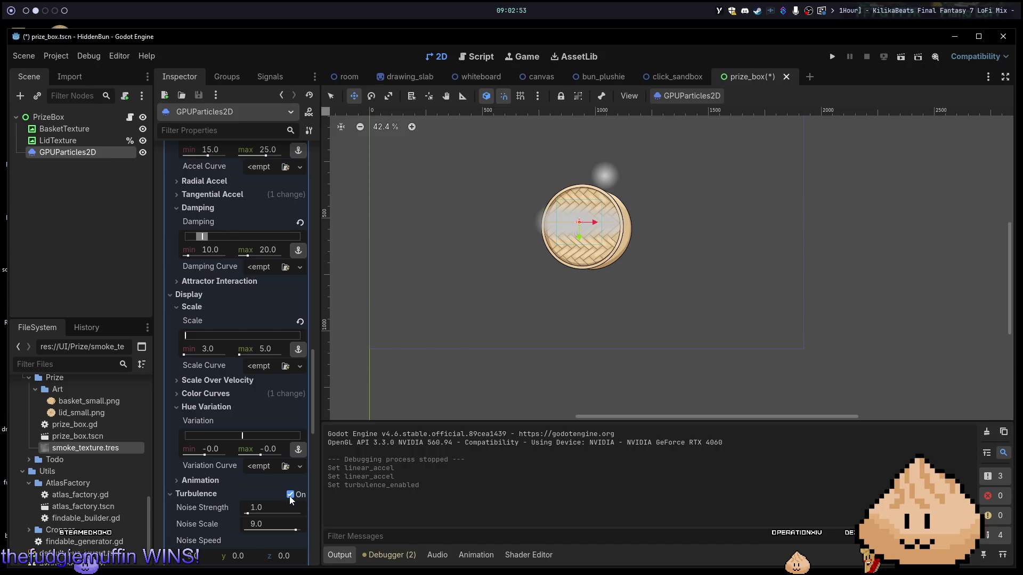
left_click(290, 495)
left_click(292, 495)
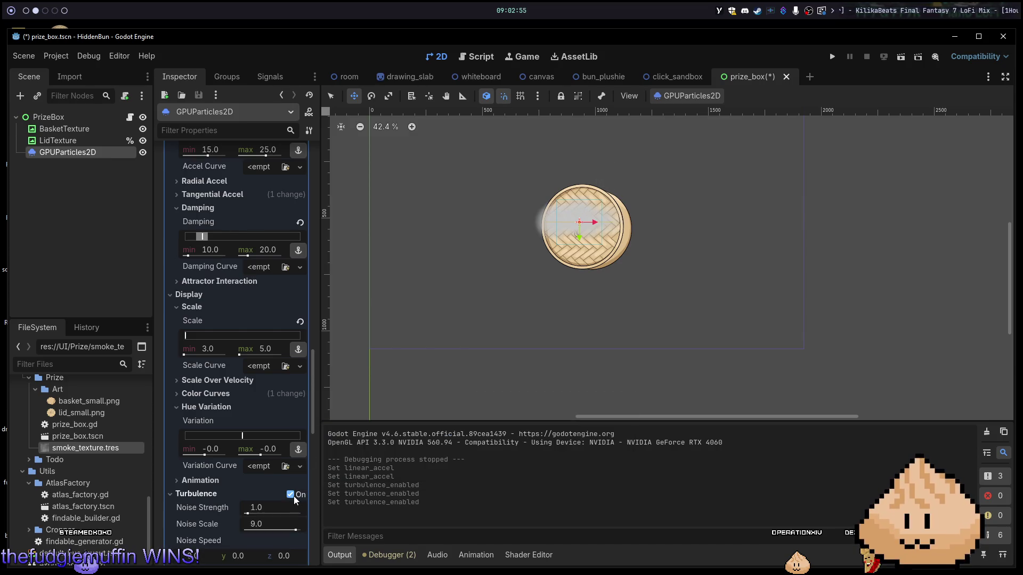
left_click(292, 497)
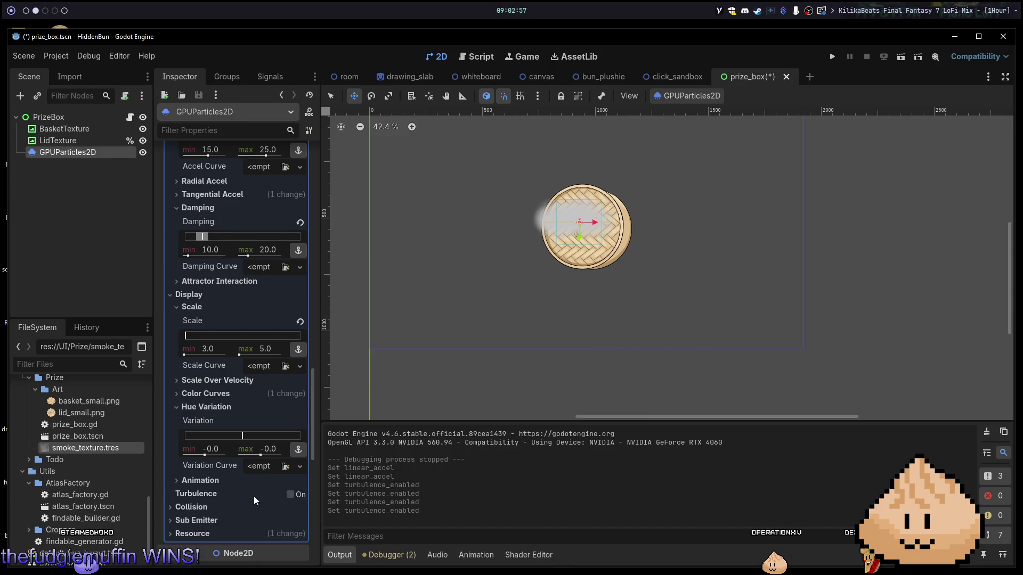
left_click(205, 382)
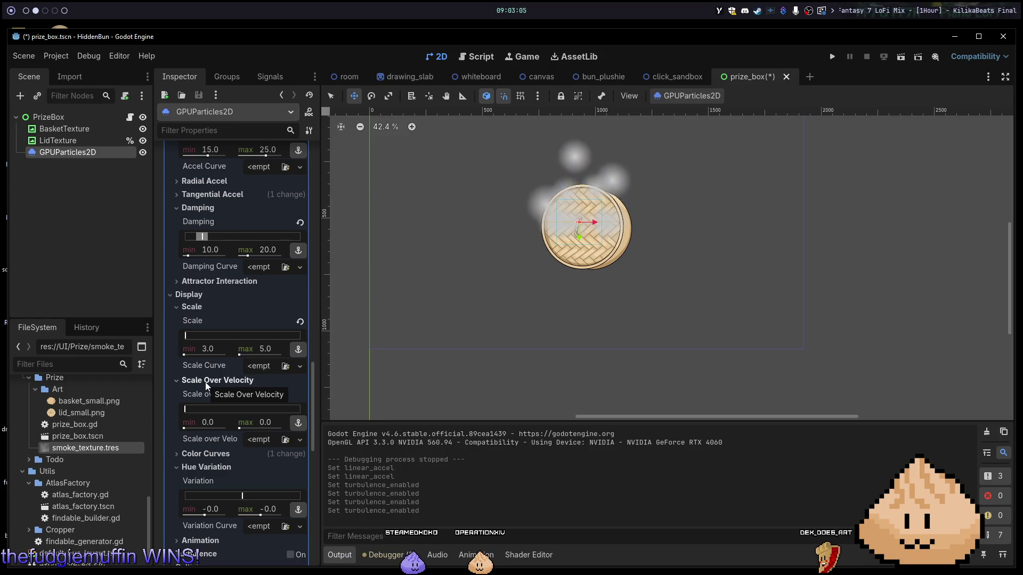
key("Tab")
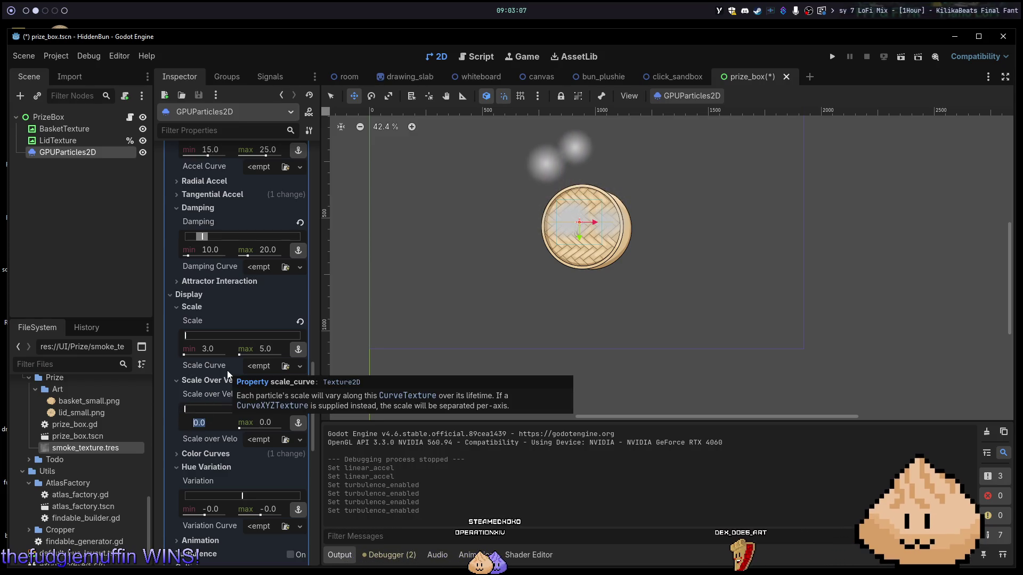
type("1")
key("Tab")
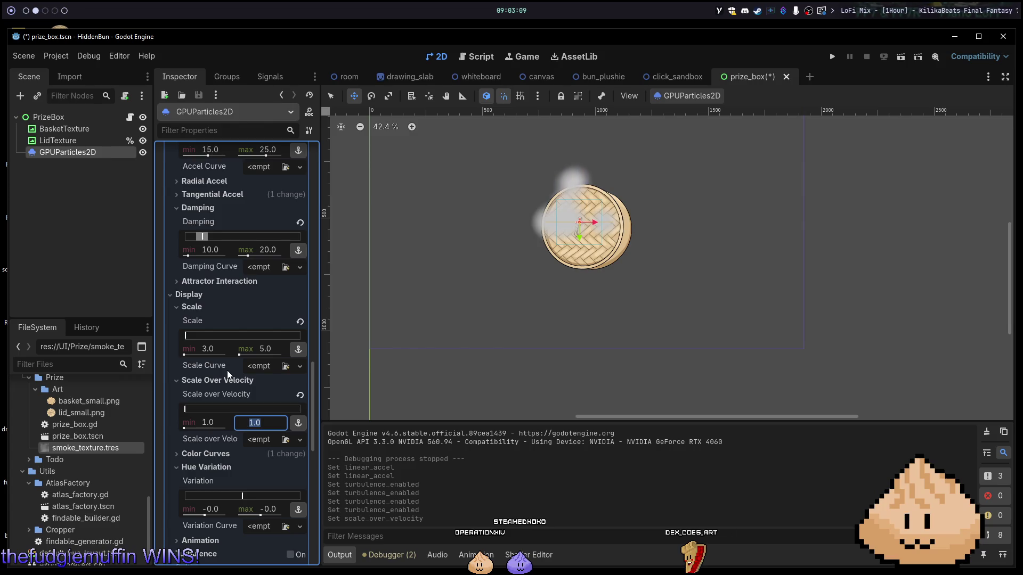
type("2")
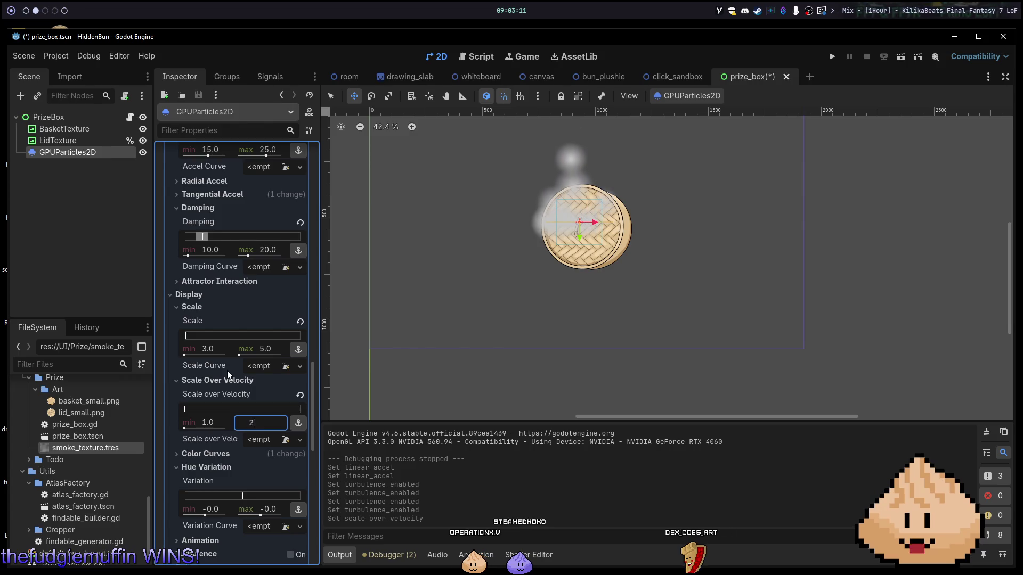
key("Tab")
left_click(202, 422)
type("2")
key("Tab")
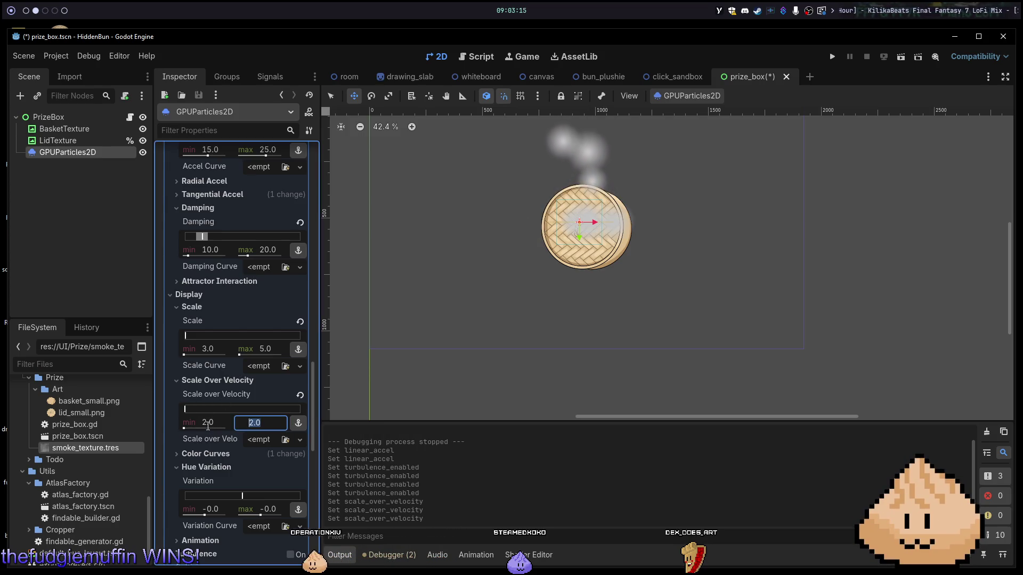
scroll(599, 200, "up", 3)
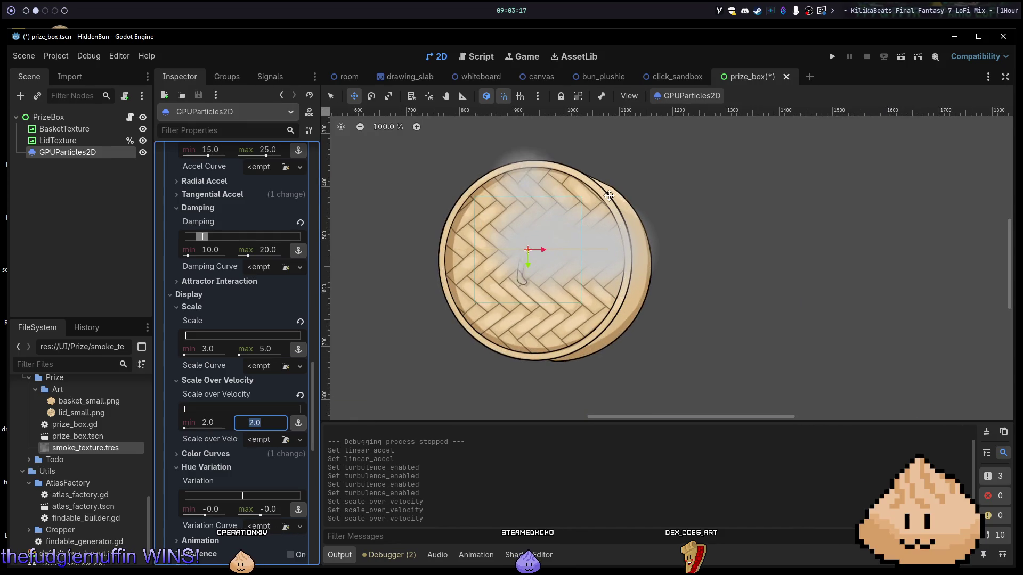
scroll(549, 232, "down", 1)
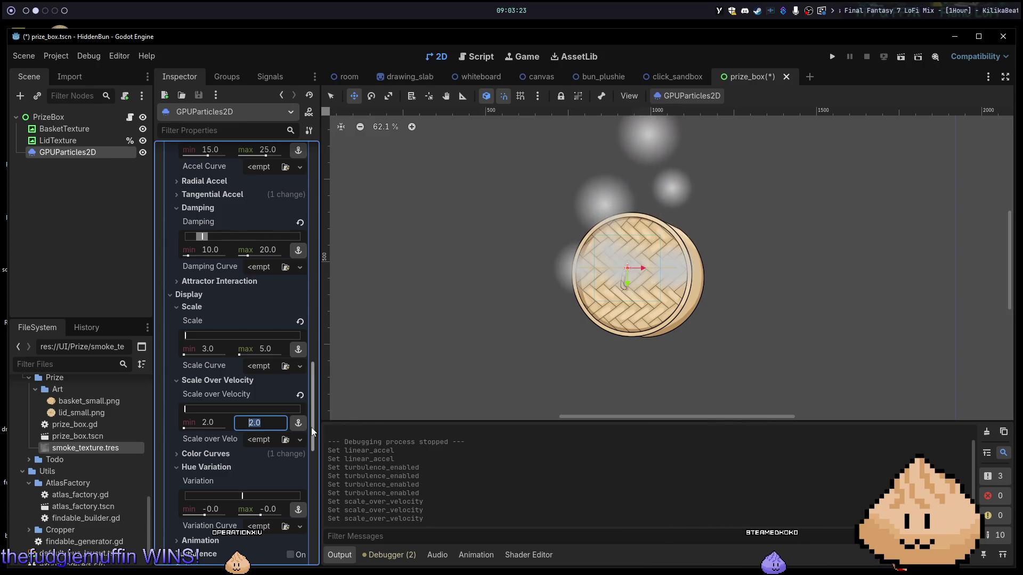
type("0")
key("Return")
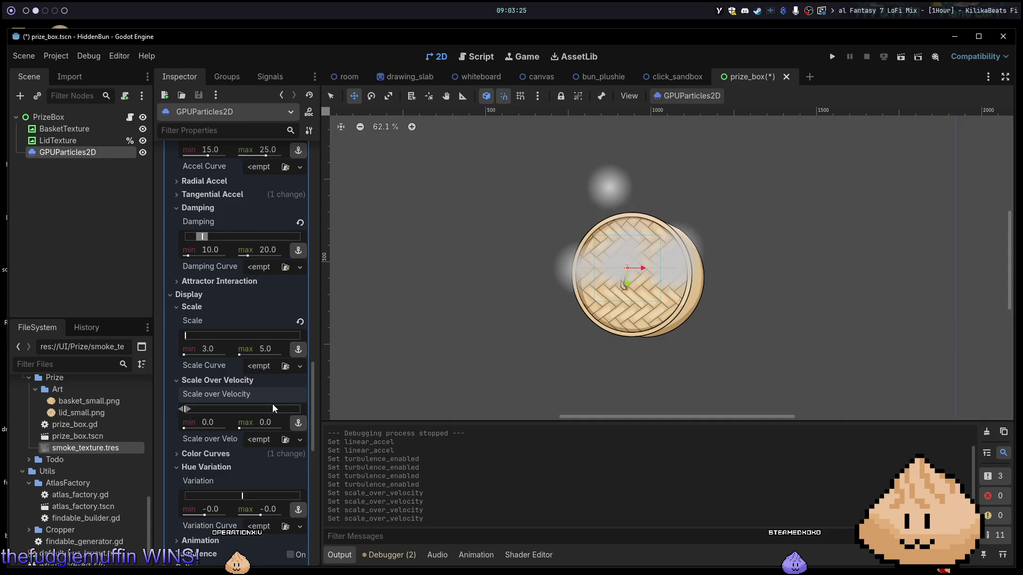
- Set Damping min and max both to 1.0, replacing the initially typed 5
scroll(257, 377, "up", 2)
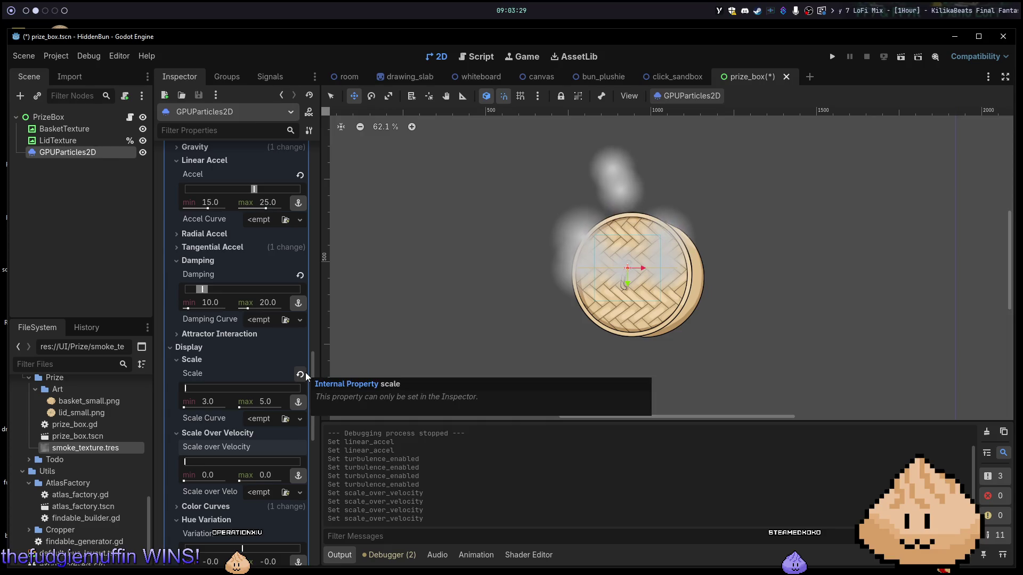
scroll(221, 350, "up", 2)
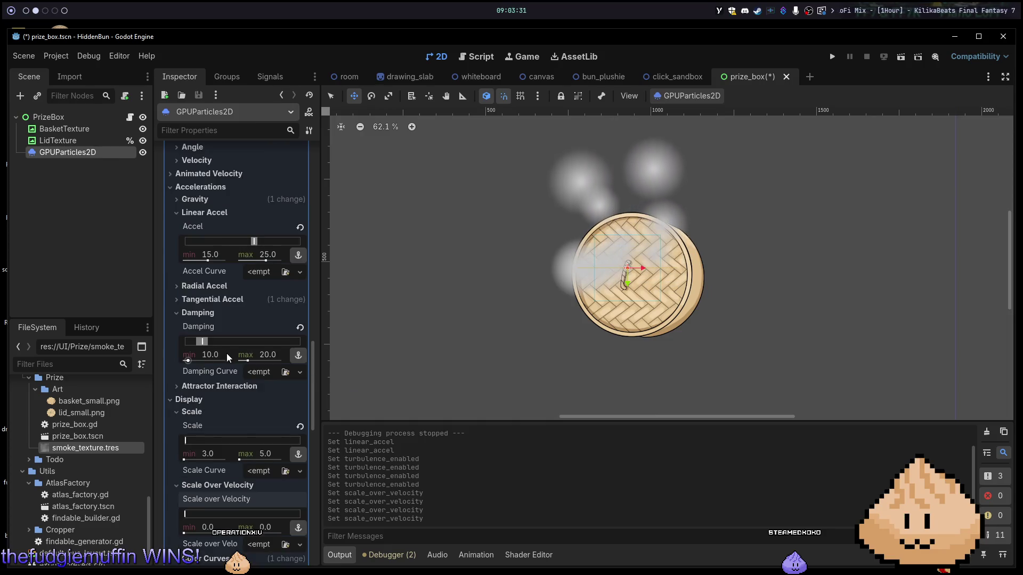
left_click(213, 407)
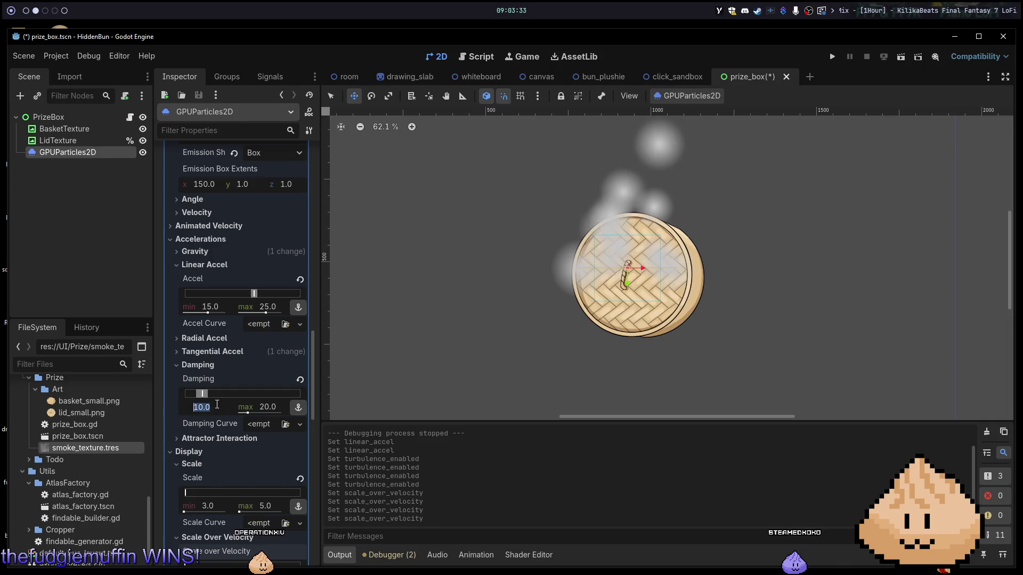
type("5")
key("Tab")
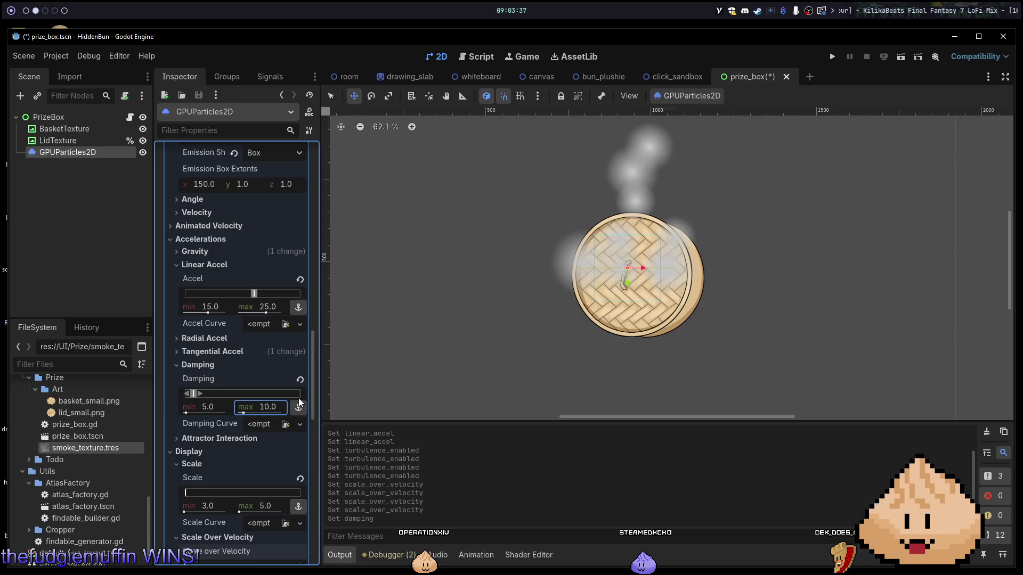
left_click(218, 406)
type("1")
key("Tab")
type("1")
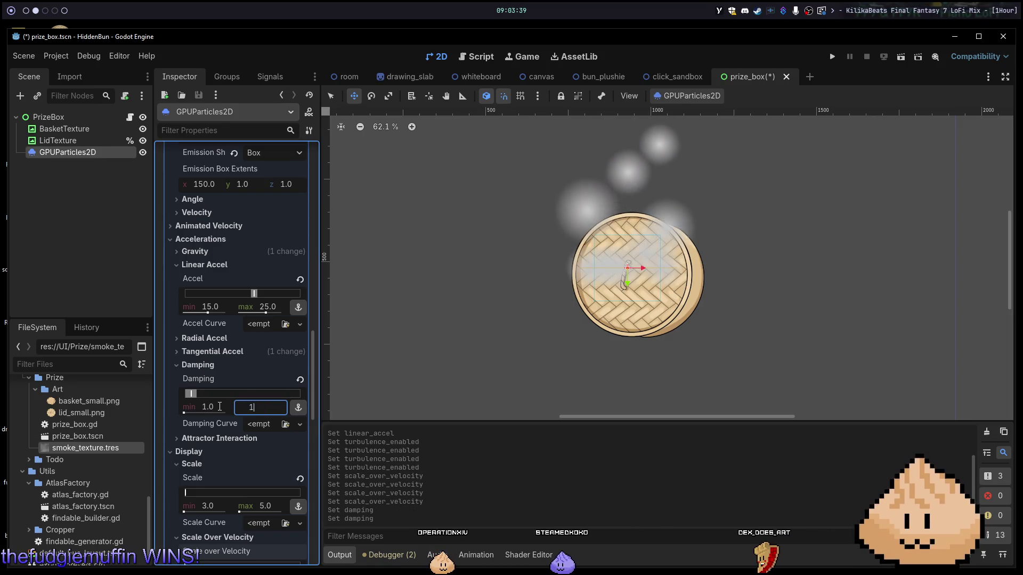
left_click(219, 406)
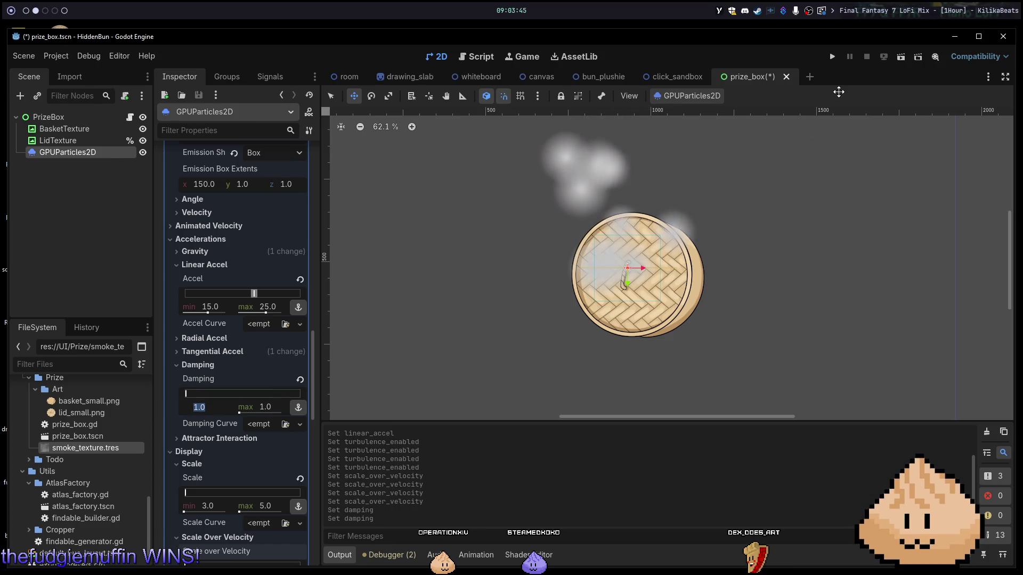
scroll(768, 234, "down", 3)
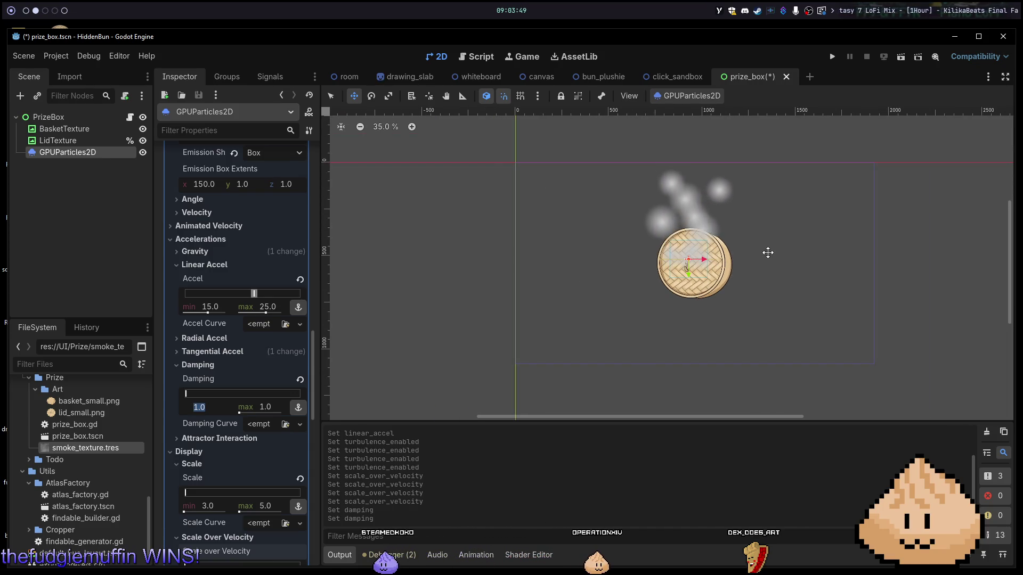
scroll(740, 254, "up", 4)
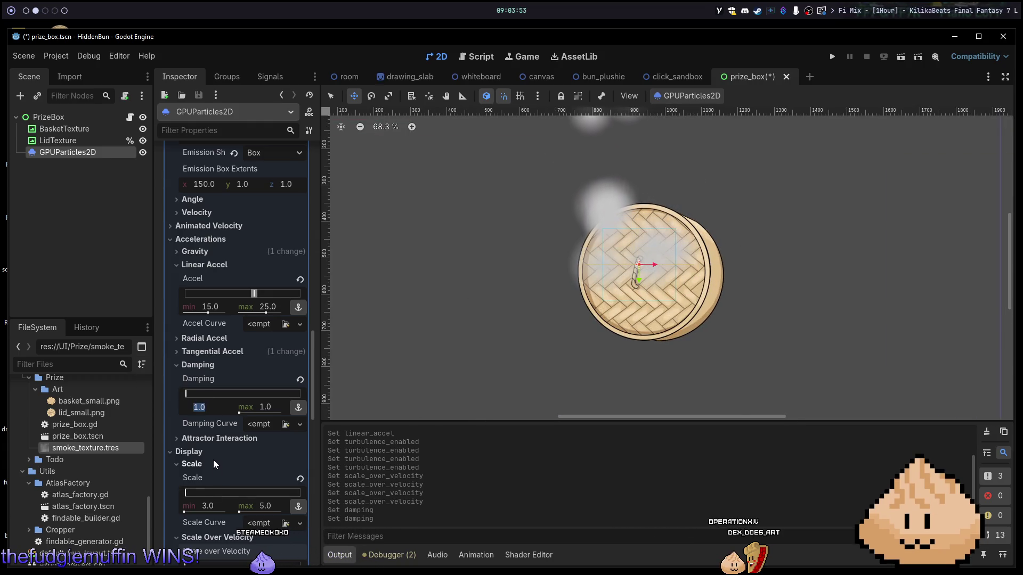
scroll(213, 459, "down", 5)
left_click(208, 401)
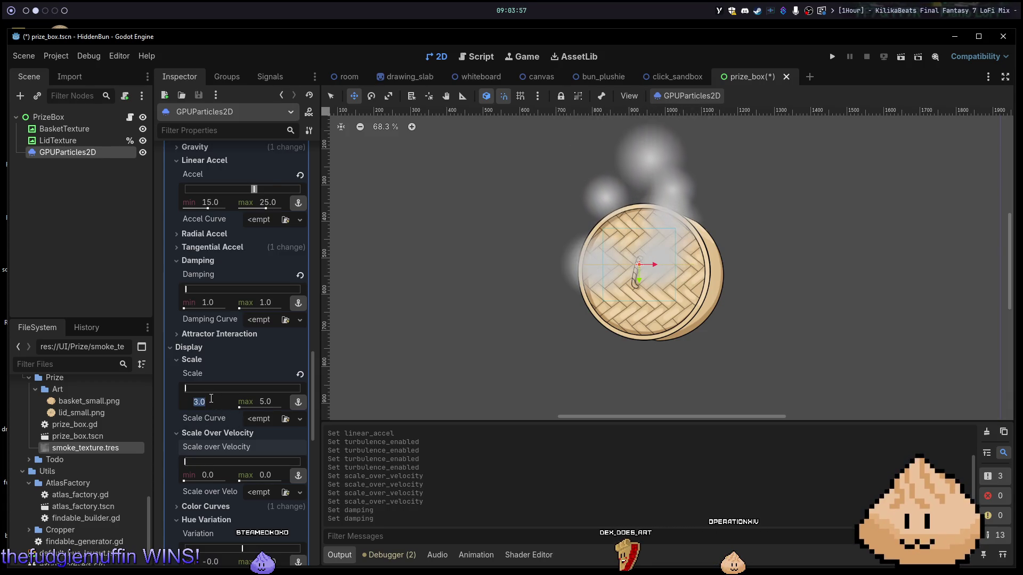
scroll(210, 451, "down", 5)
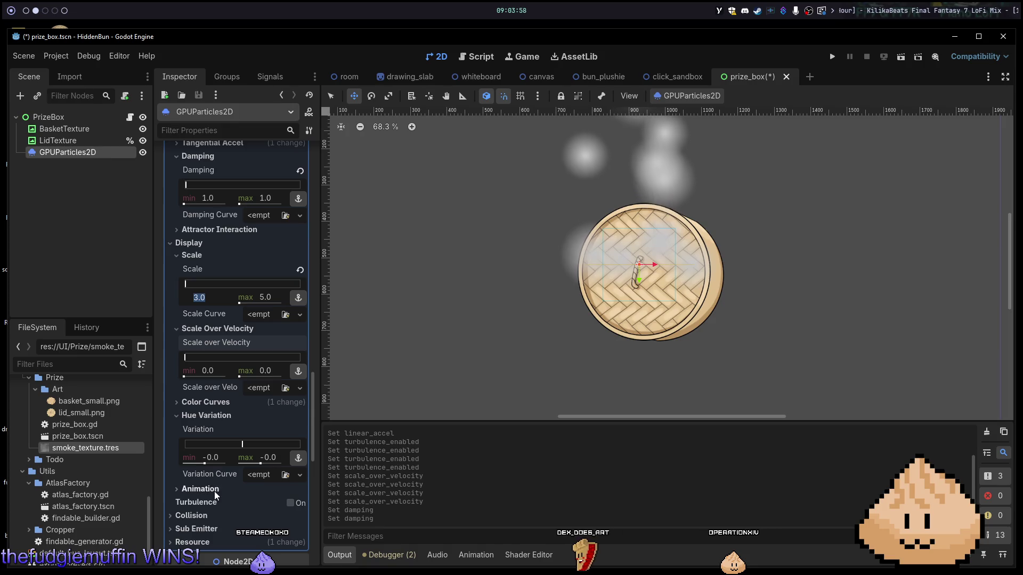
left_click(212, 461)
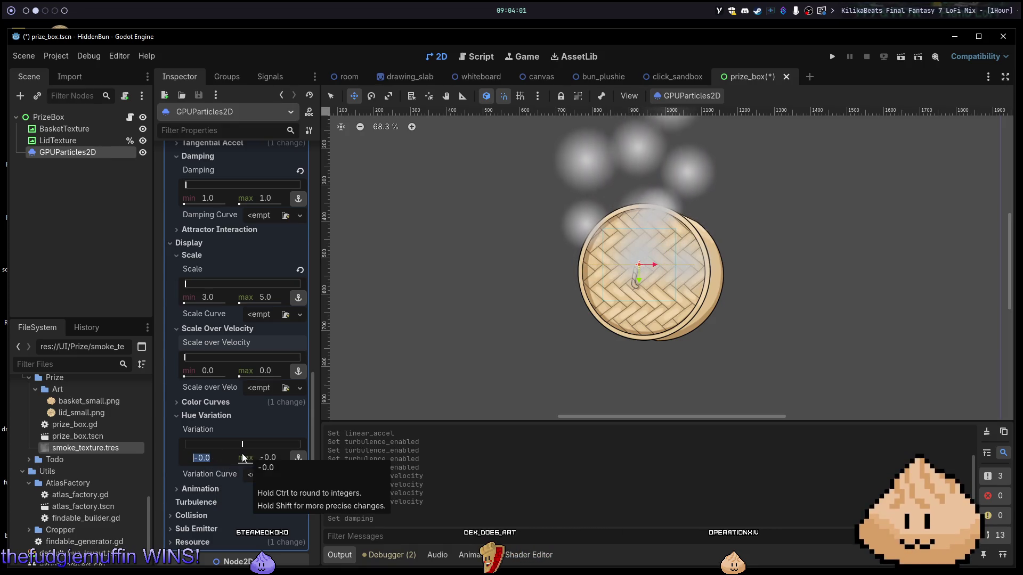
scroll(234, 430, "up", 12)
scroll(234, 431, "down", 15)
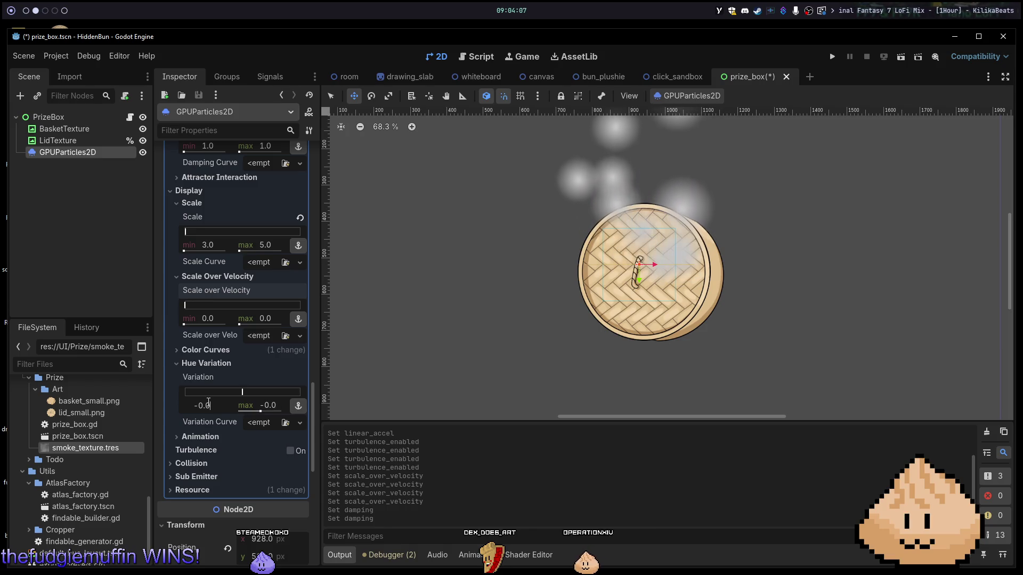
- Set the steam particles' hue variation to a minimum of -1.0 and a maximum of 1.0
type("-1")
key("Tab")
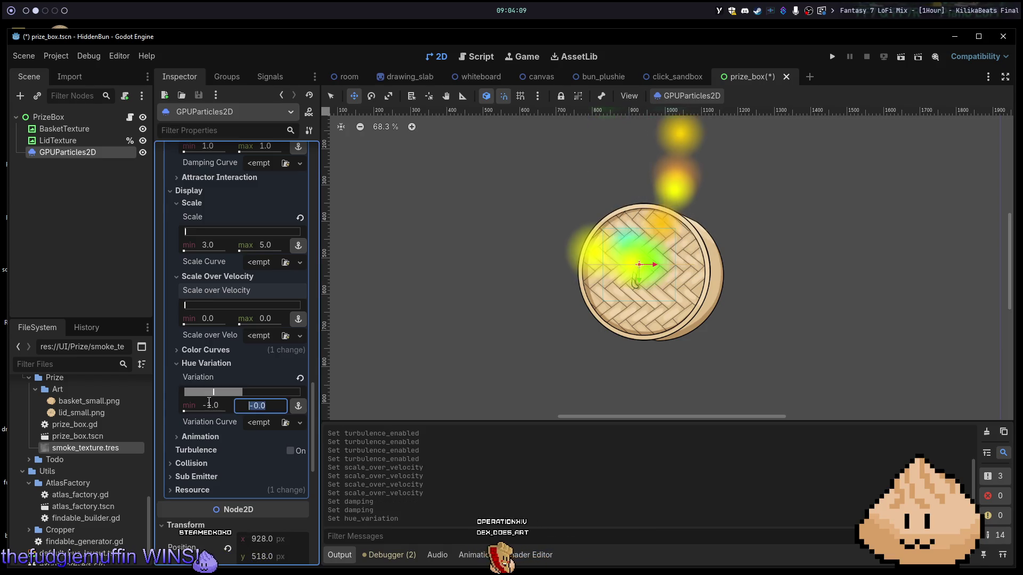
type("10")
key("Return")
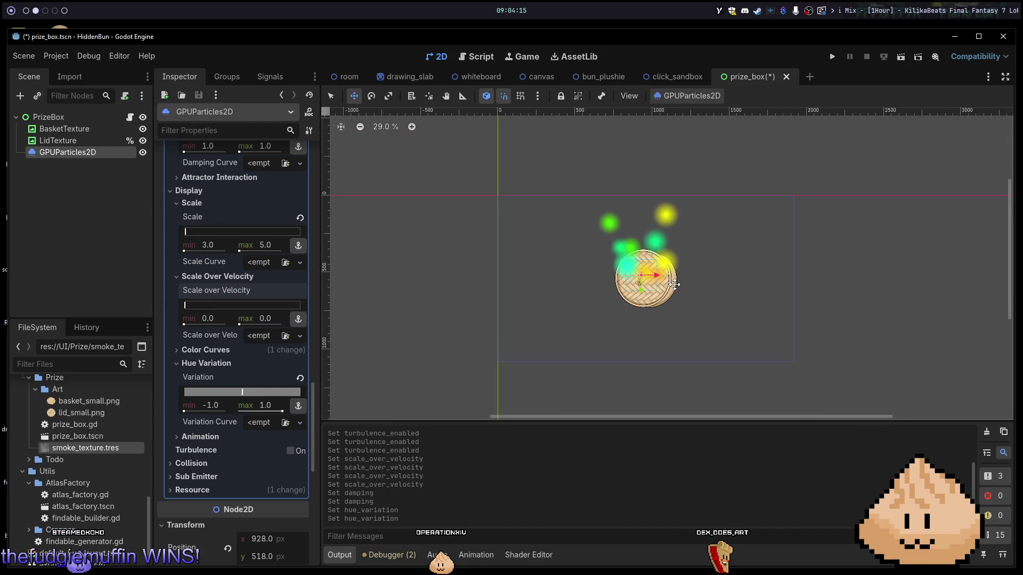
scroll(461, 263, "down", 2)
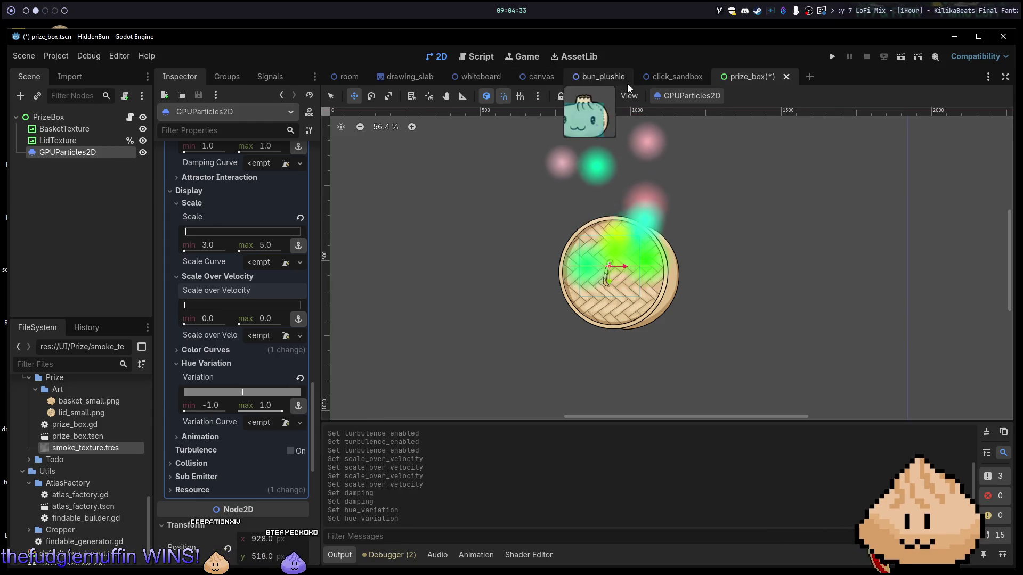
- Preview the steam by running click_sandbox, then run the prize_box scene with LidTexture selected
left_click(678, 76)
key("F6")
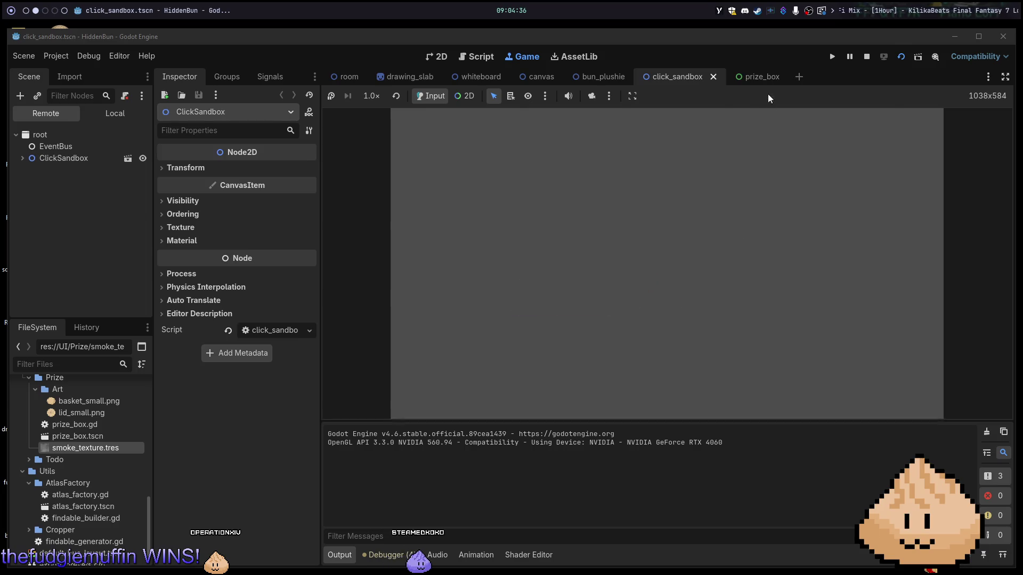
left_click(757, 77)
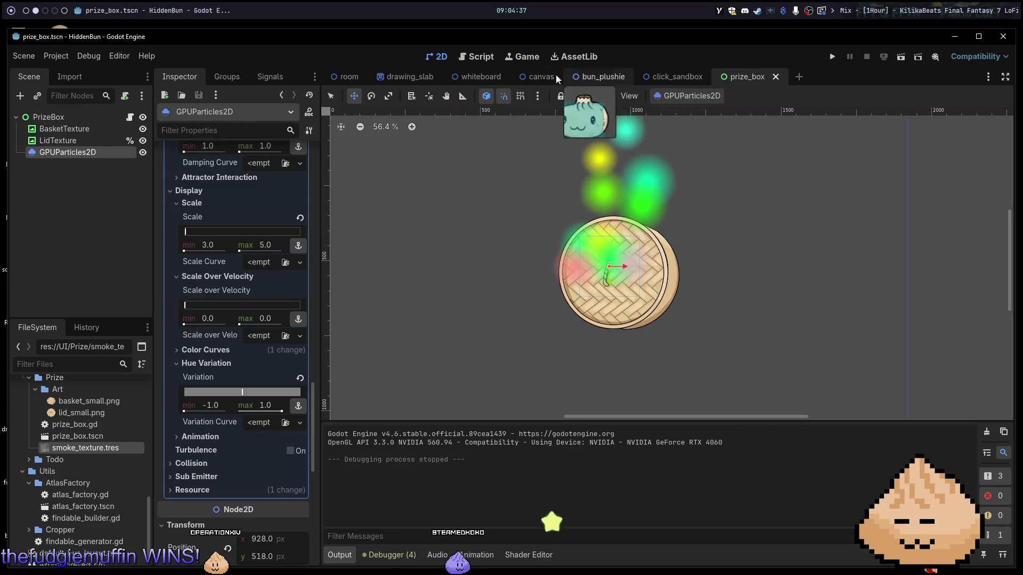
left_click(68, 141)
key("F6")
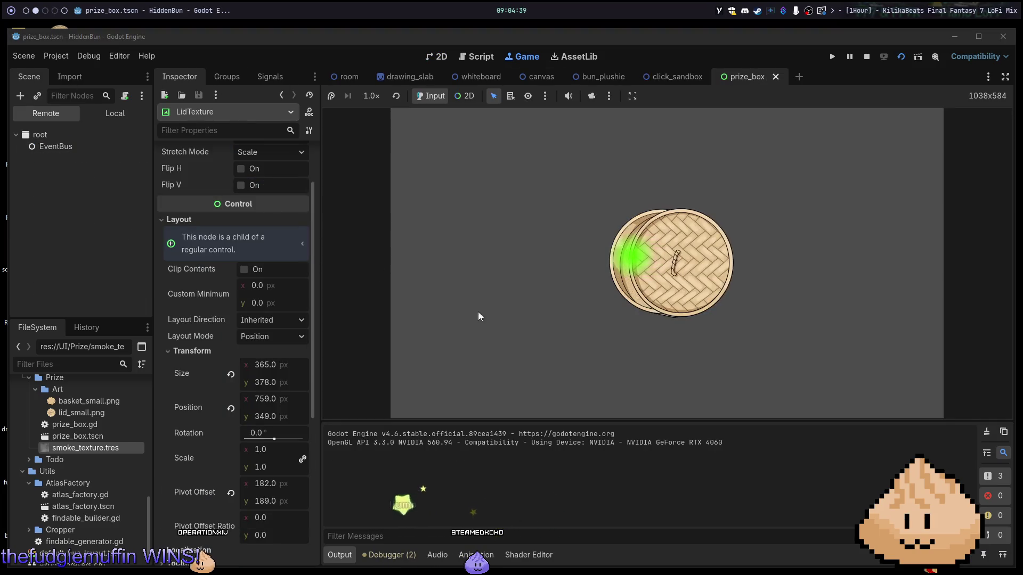
key("F8")
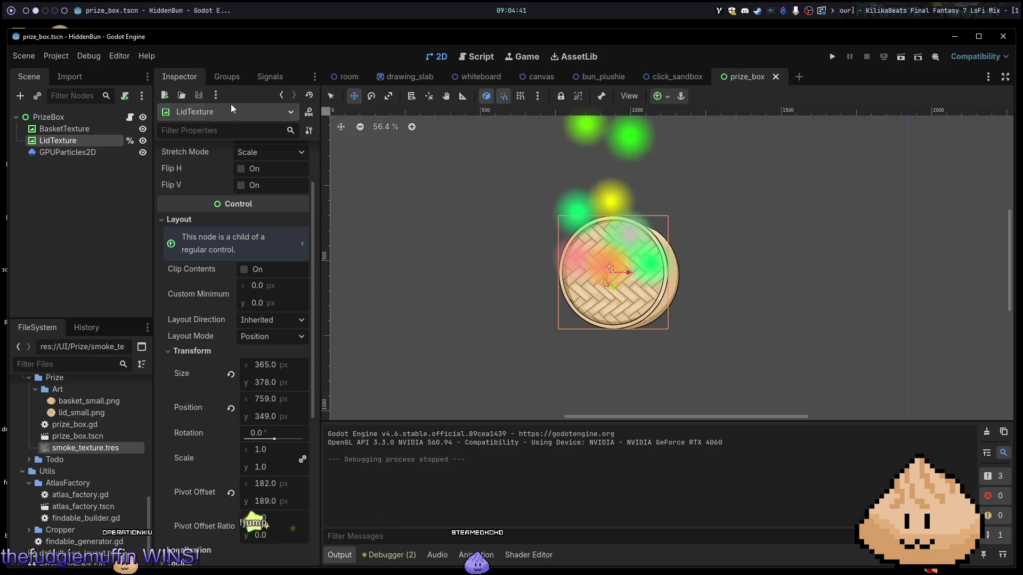
- Move GPUParticles2D before LidTexture, save and test the layering, then move it back after LidTexture
left_click_drag(92, 150, 77, 132)
key("ctrl+s")
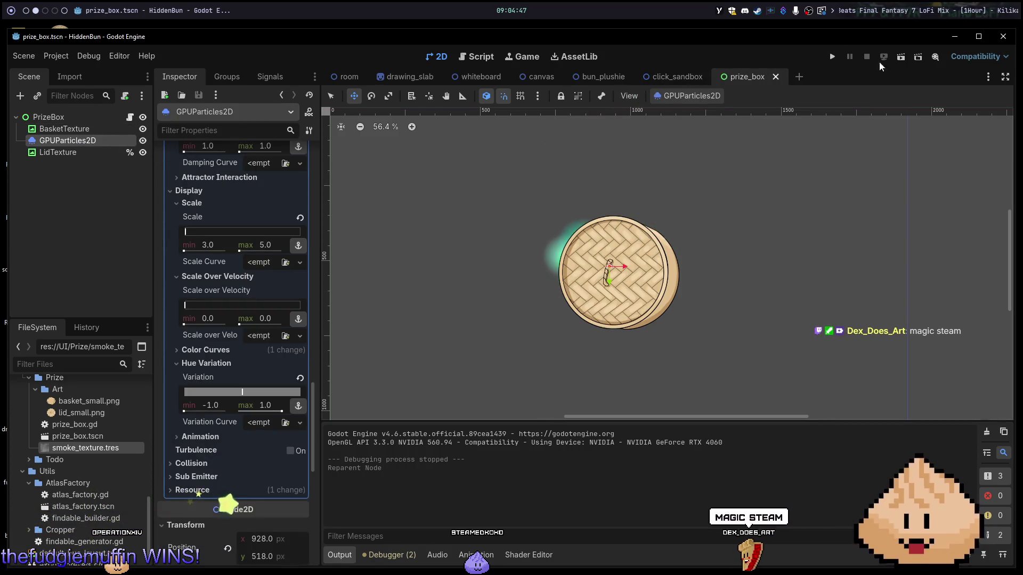
left_click(901, 57)
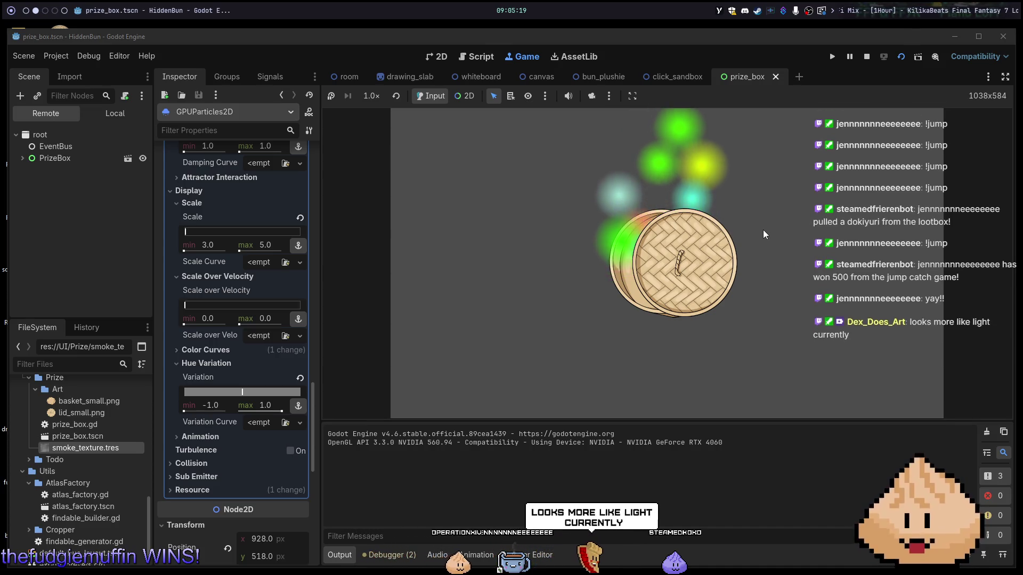
key("F8")
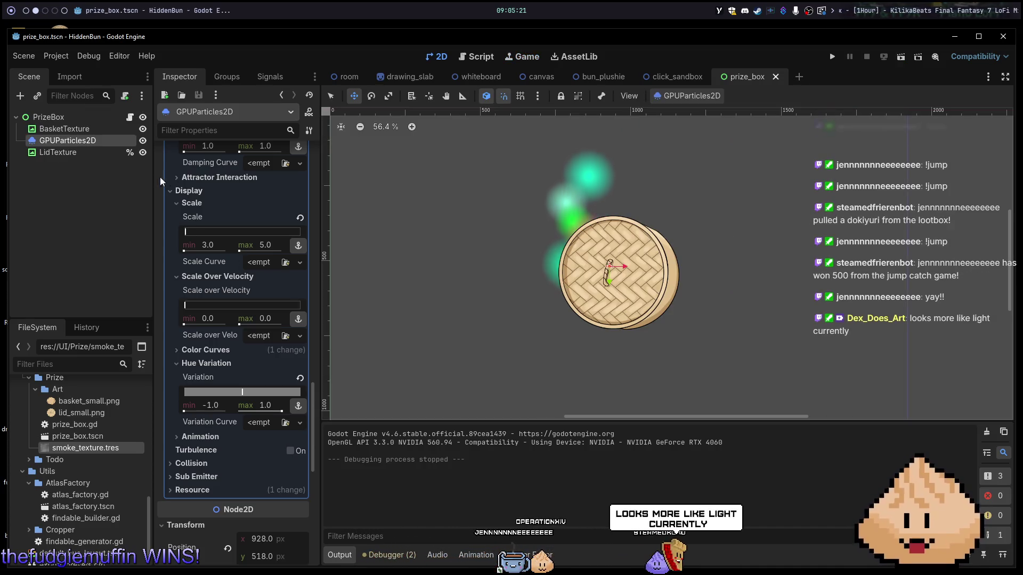
left_click_drag(60, 143, 53, 158)
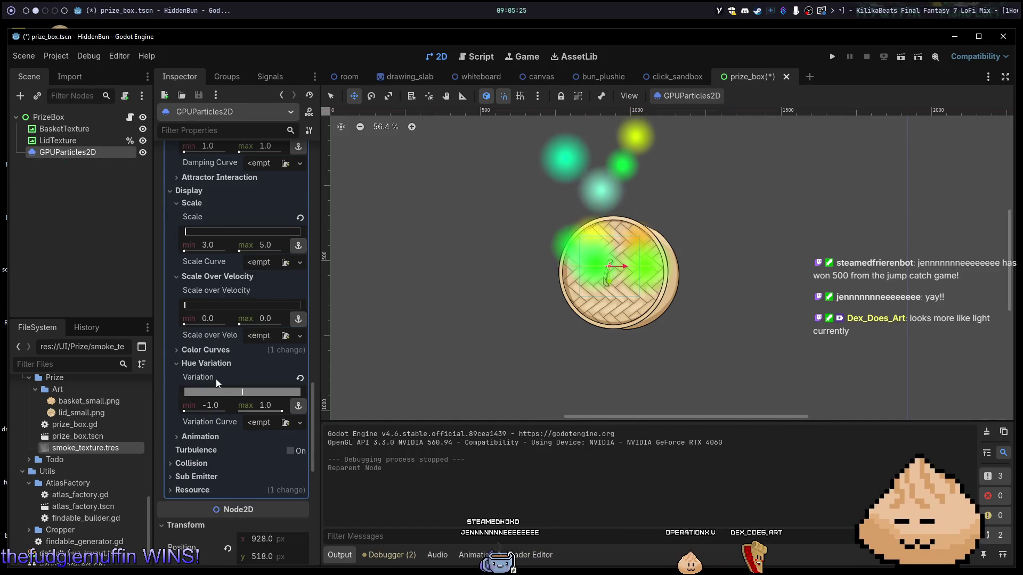
- Try emission shape offset and scale tweaks, undo the scale change, and toggle the Velocity section
scroll(216, 380, "up", 10)
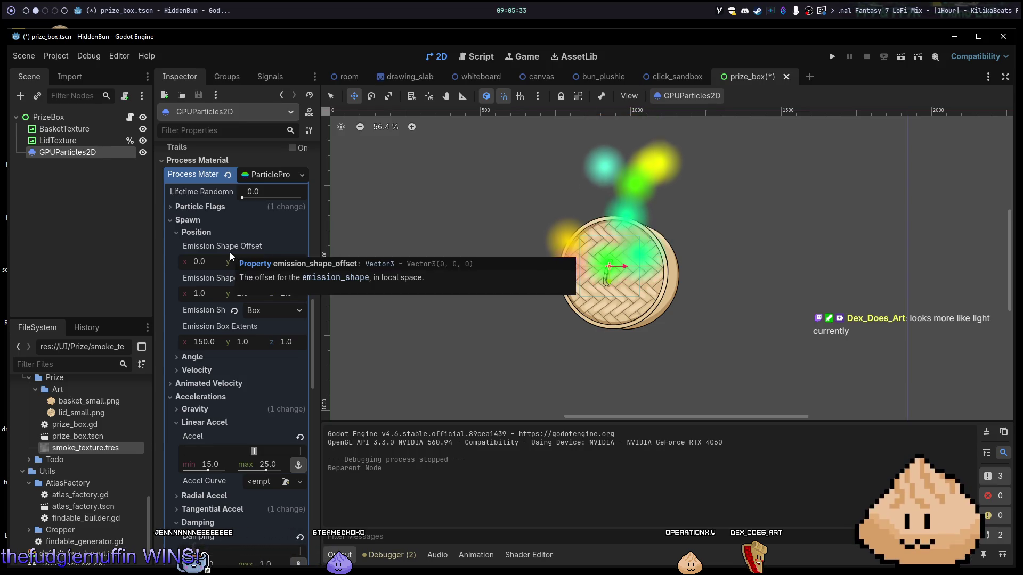
left_click_drag(216, 260, 205, 261)
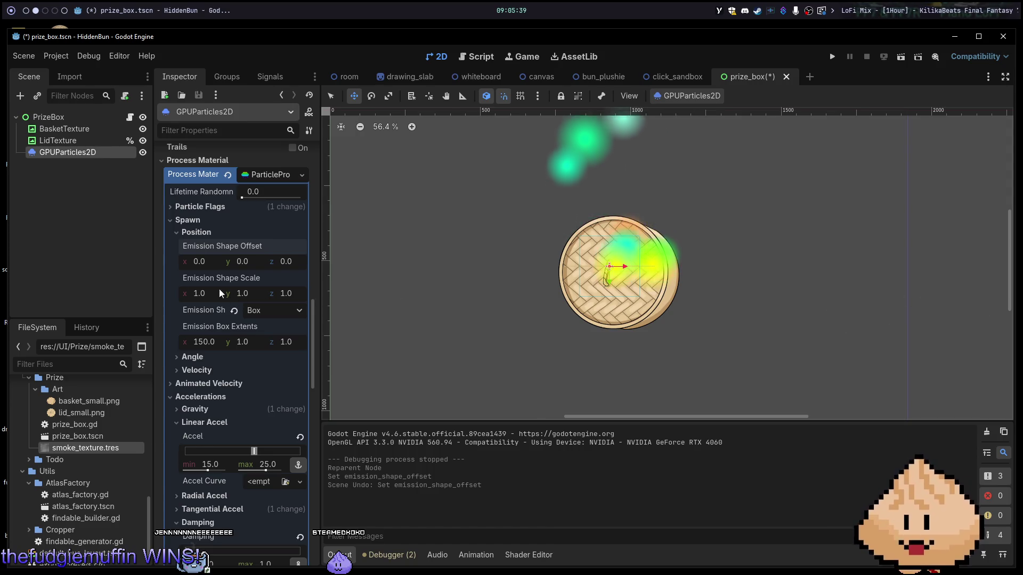
mouse_move(198, 295)
left_mouse_down()
mouse_move(224, 294)
mouse_move(192, 294)
left_mouse_up()
key("ctrl+z")
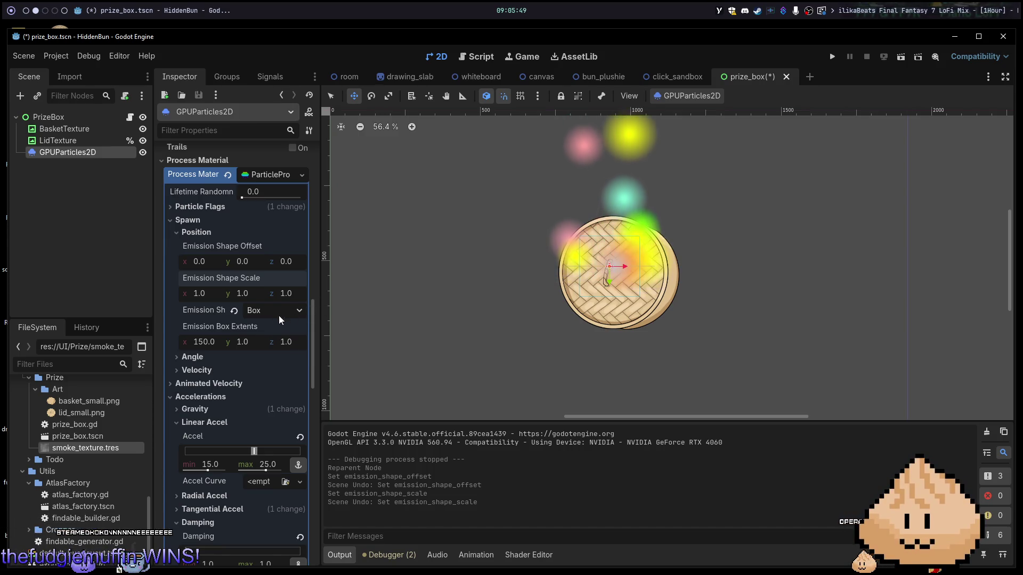
left_click(205, 371)
left_click(205, 370)
scroll(470, 290, "down", 5)
scroll(467, 290, "up", 2)
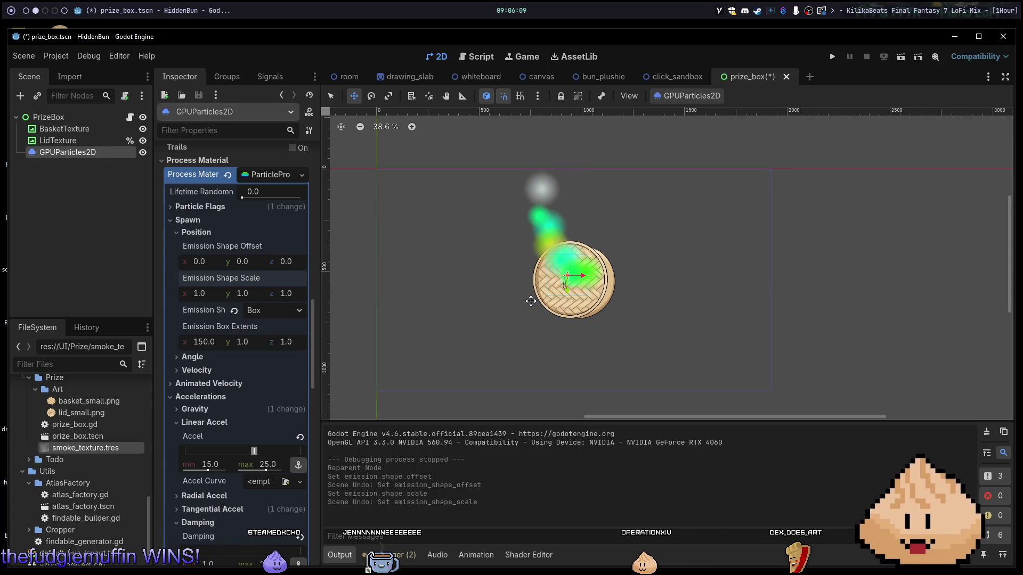
- Drag the steam emitter lower on the basket to (954, 622) and run the click_sandbox scene
left_click_drag(574, 279, 579, 298)
scroll(579, 299, "up", 10)
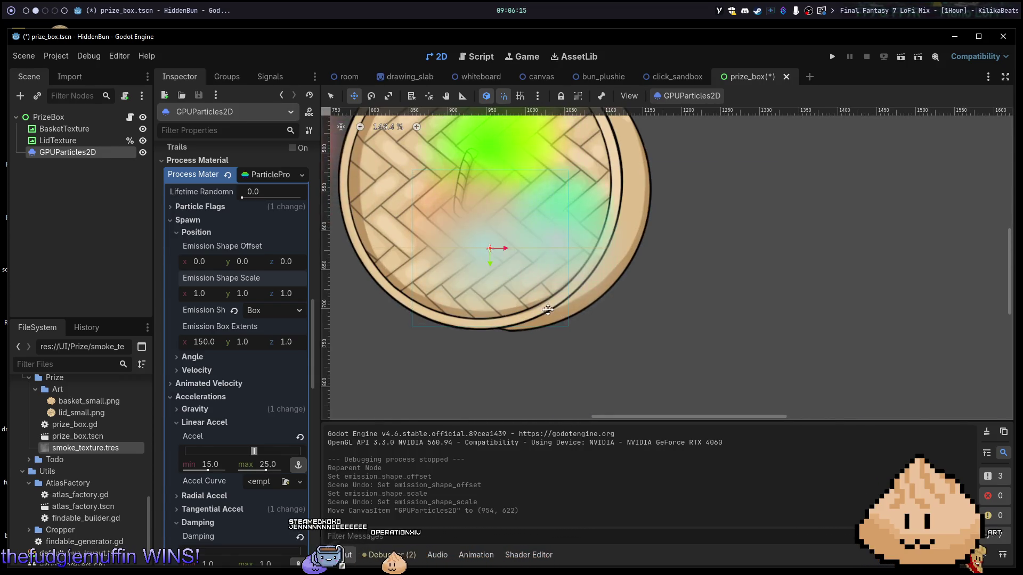
scroll(549, 309, "down", 8)
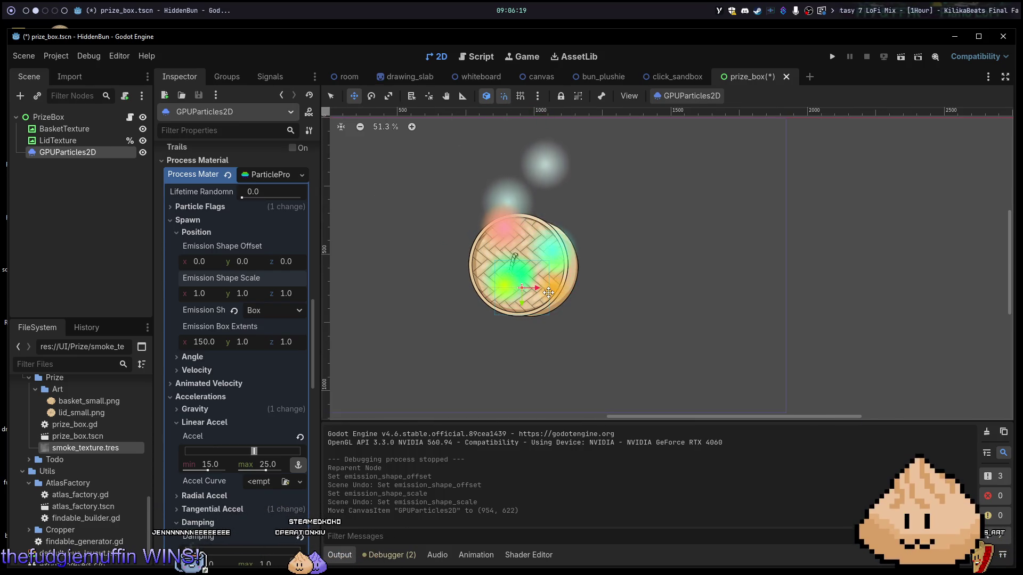
left_click(658, 71)
key("F6")
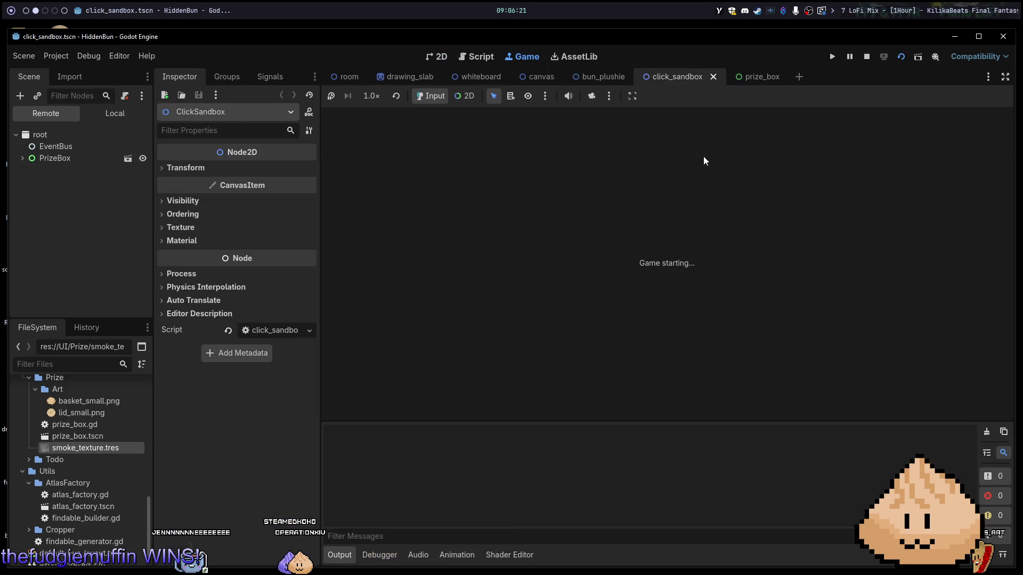
left_click(764, 77)
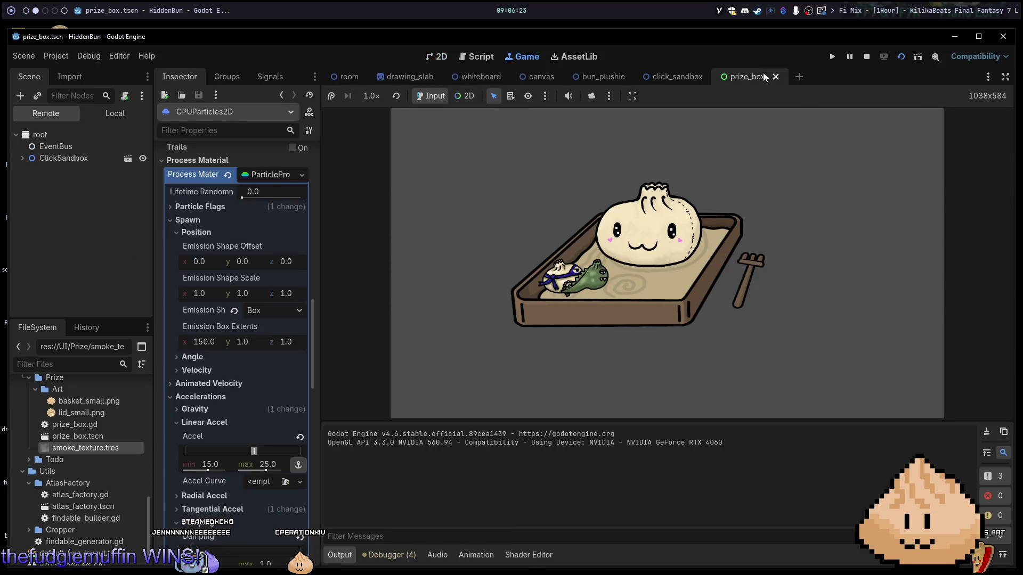
key("F8")
left_click(78, 146)
key("F6")
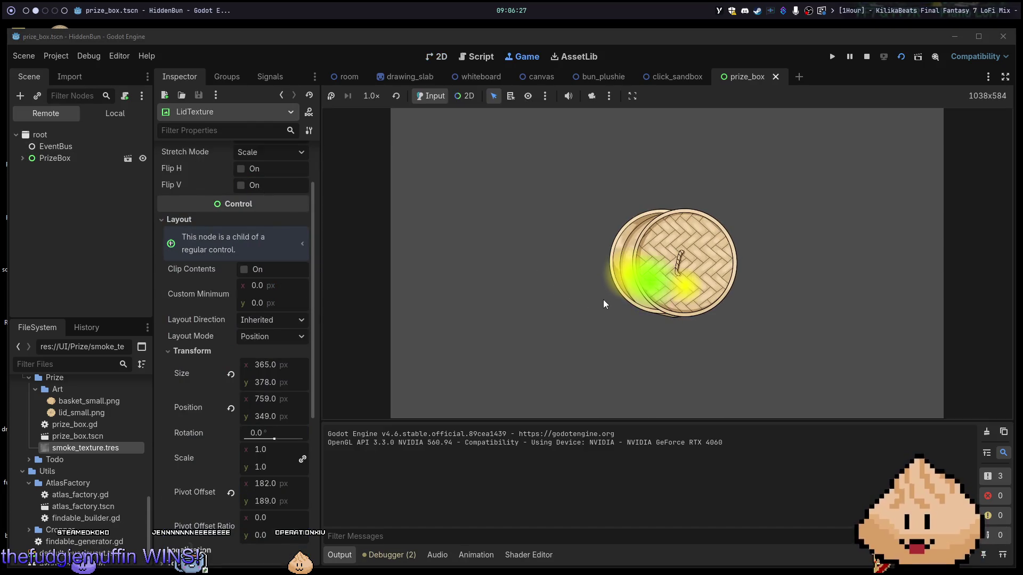
key("F8")
left_click_drag(67, 152, 50, 136)
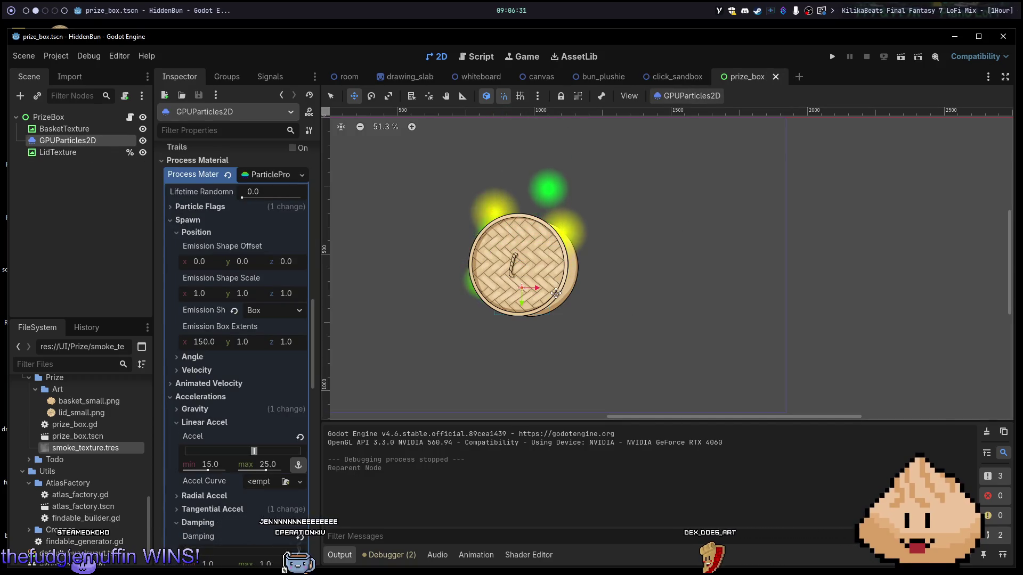
scroll(560, 292, "down", 2)
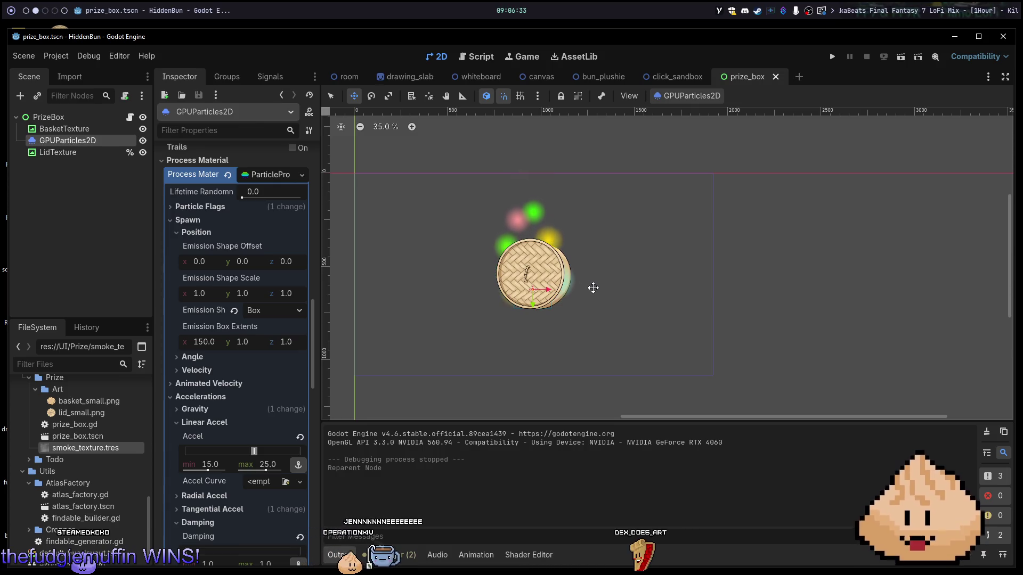
left_click(663, 77)
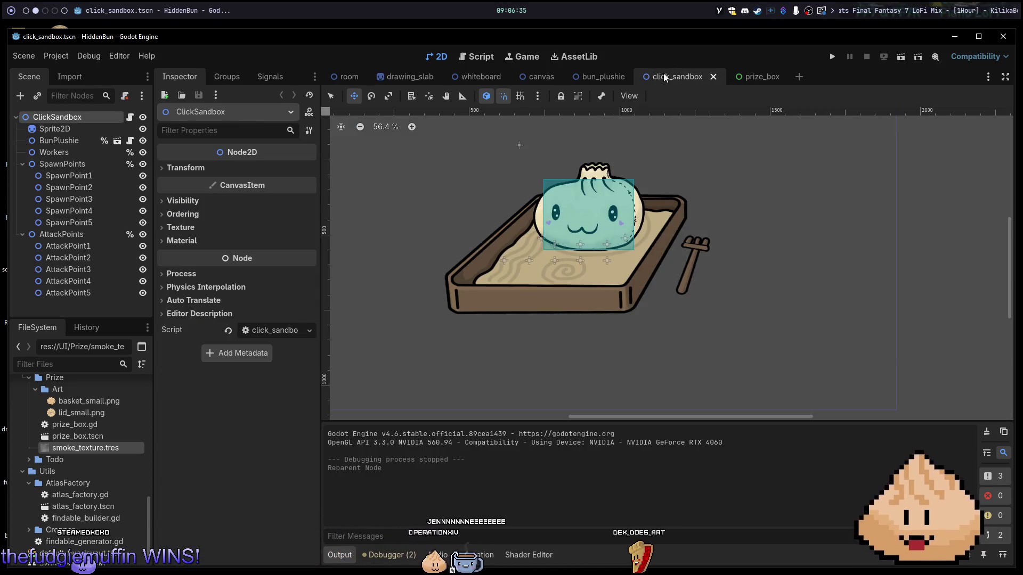
key("F6")
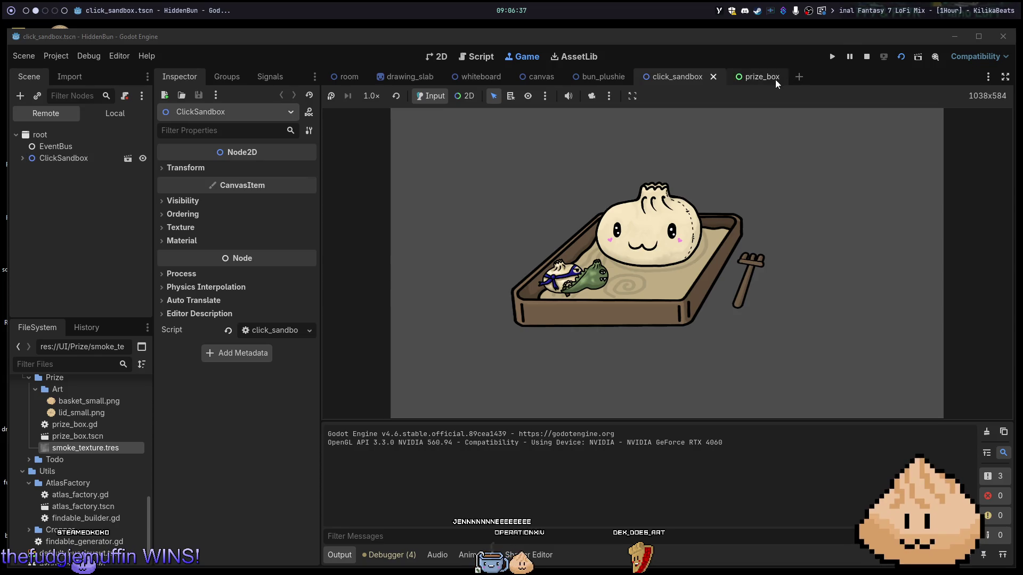
left_click(755, 78)
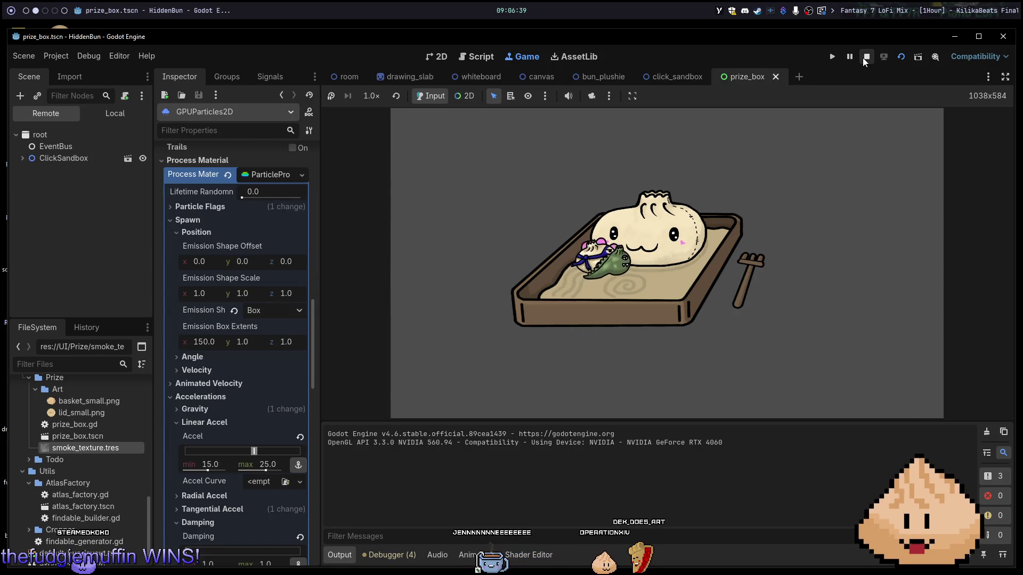
left_click(864, 59)
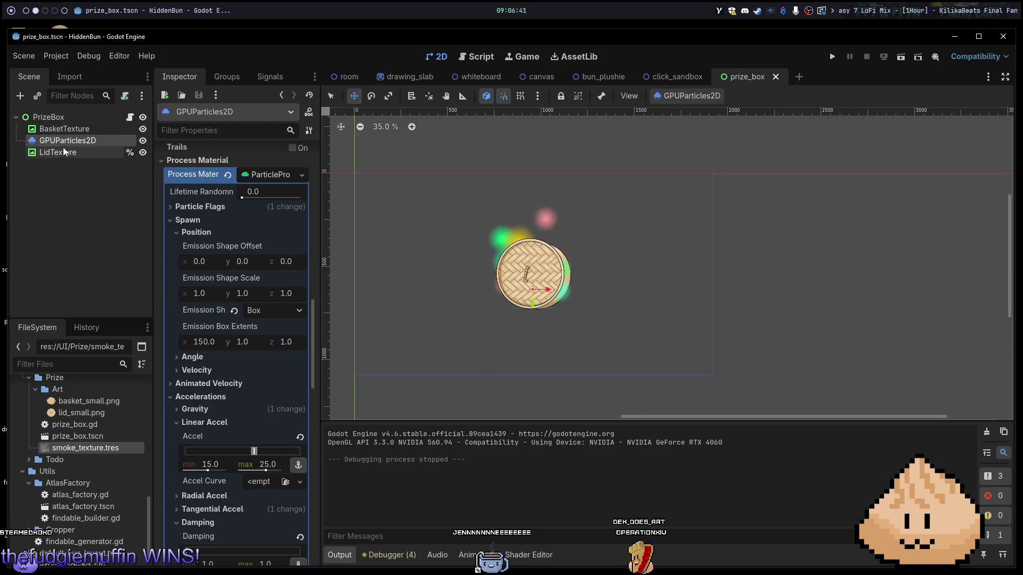
left_click(44, 130)
key("F6")
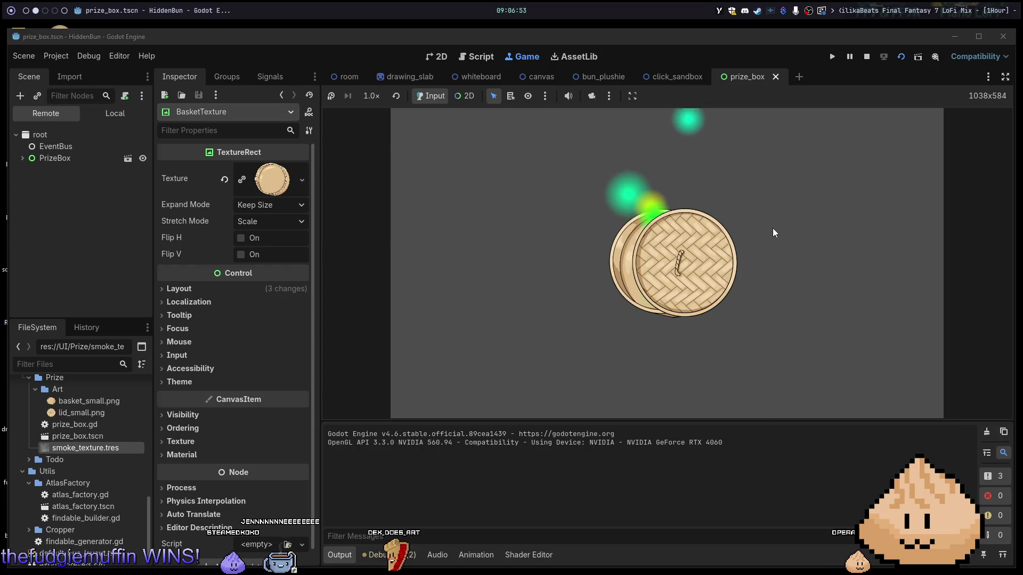
key("F8")
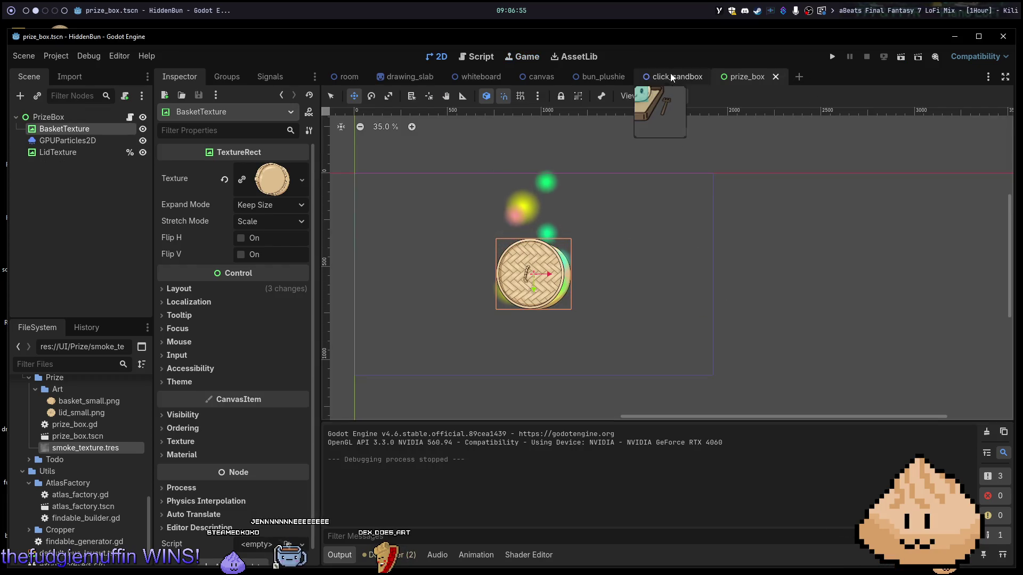
left_click(92, 139)
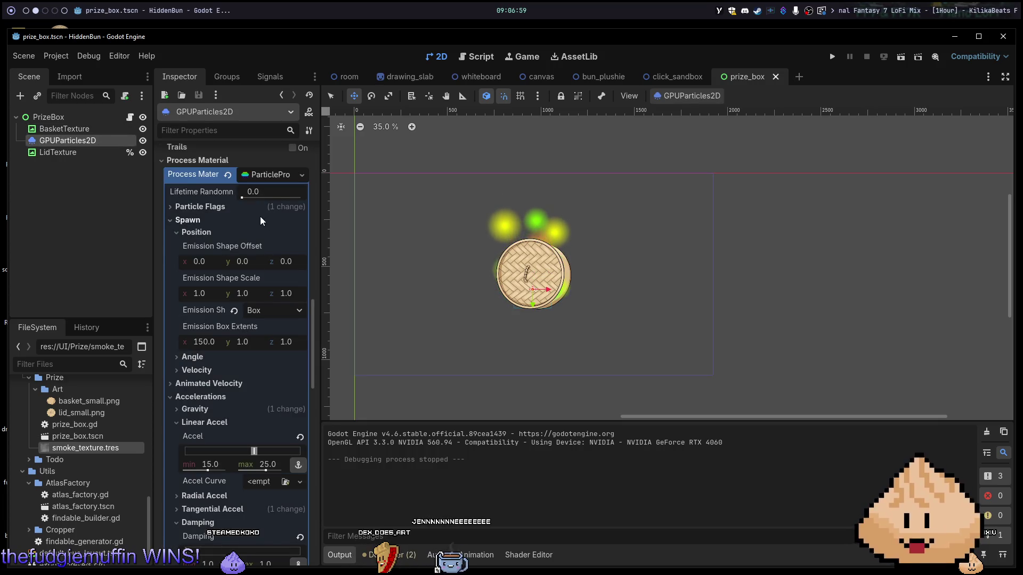
- Collapse the emitter's Accelerations and Display sections in the Inspector
scroll(254, 326, "up", 10)
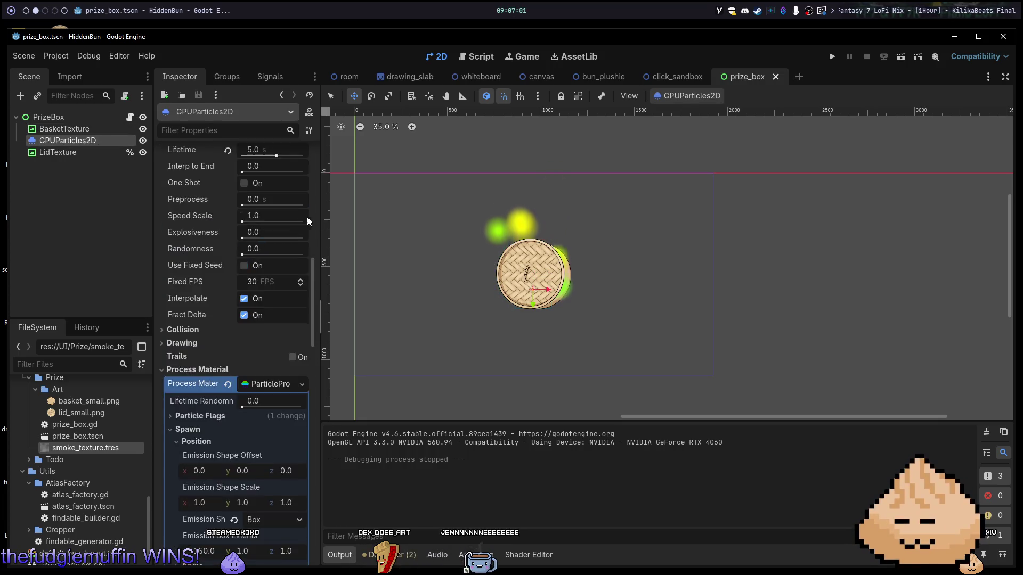
scroll(271, 445, "down", 3)
scroll(271, 433, "up", 9)
scroll(292, 389, "down", 10)
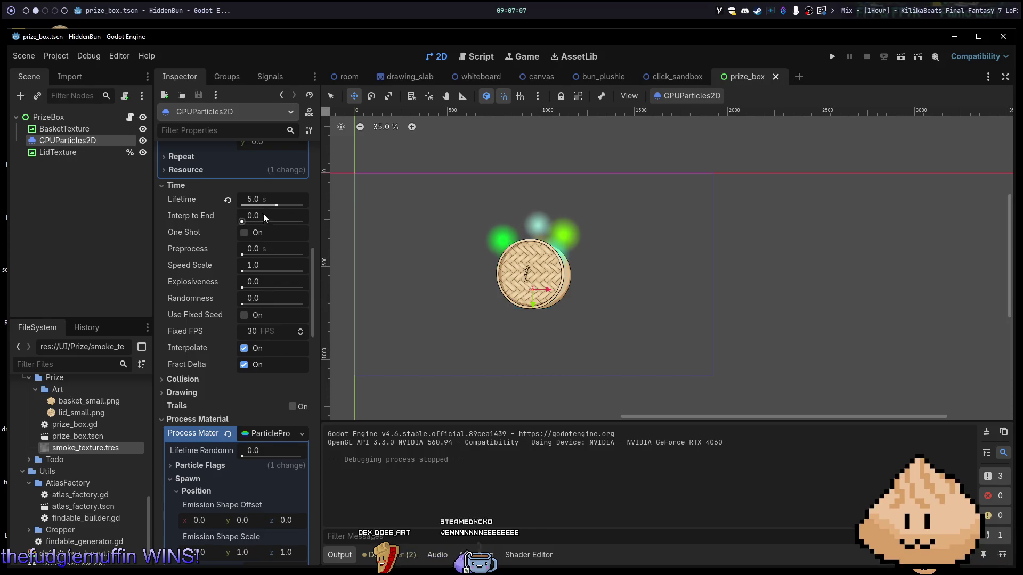
scroll(263, 210, "down", 8)
scroll(280, 259, "up", 4)
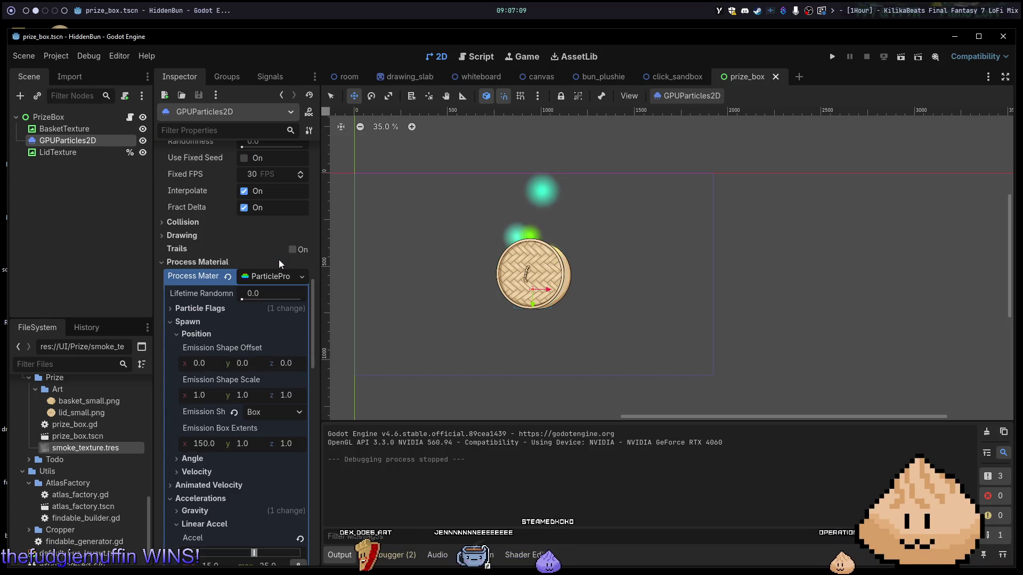
scroll(264, 335, "down", 2)
scroll(260, 341, "down", 1)
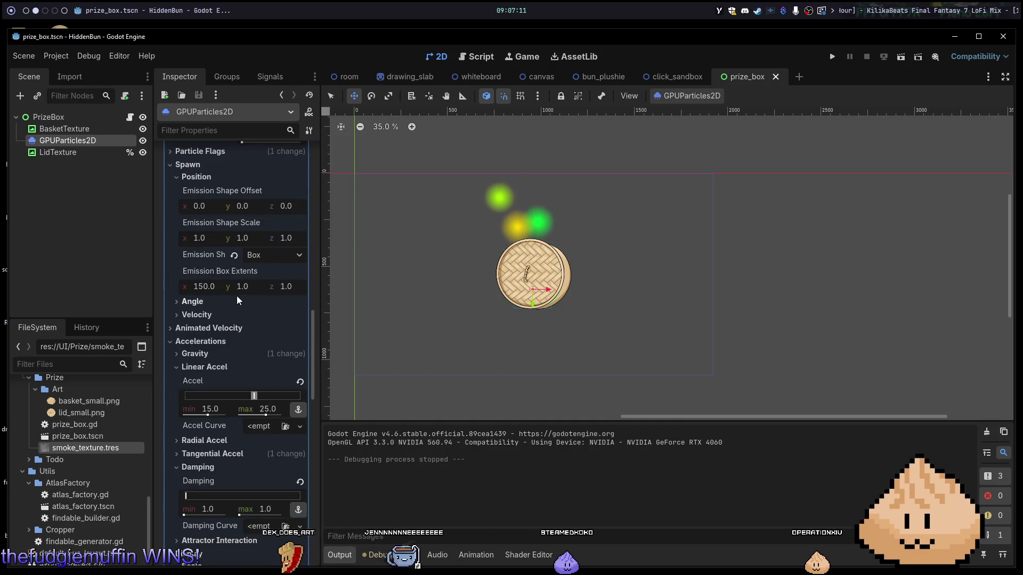
left_click(206, 346)
left_click(197, 356)
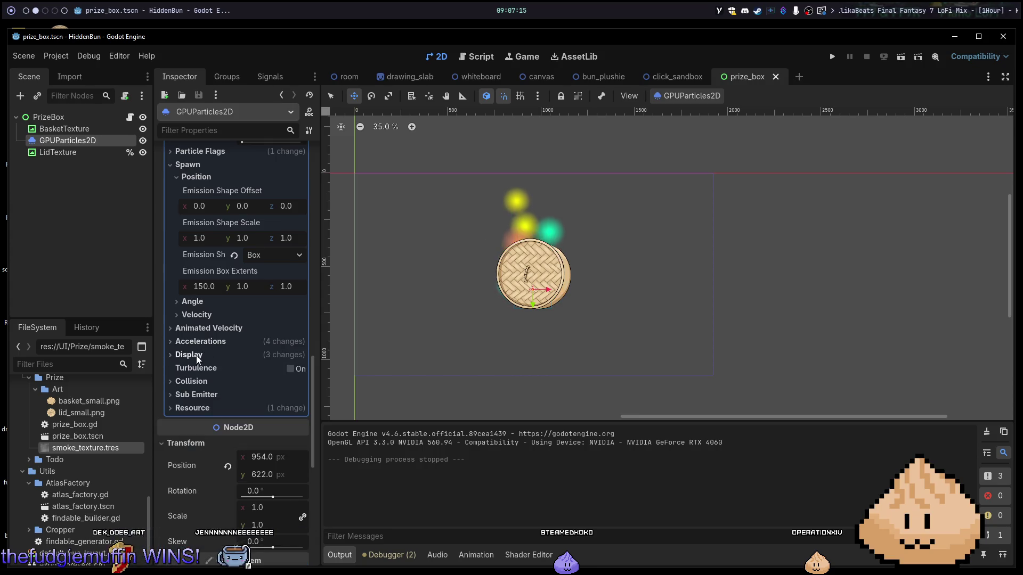
- Collapse the Process Material and Texture sections, then select the Amount field showing 10
scroll(244, 318, "up", 5)
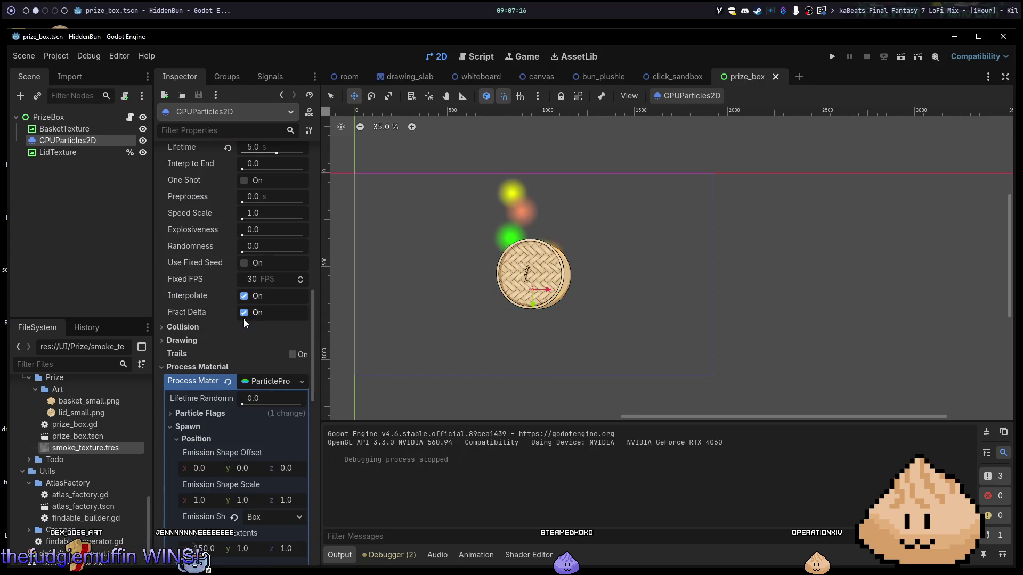
left_click(212, 387)
scroll(244, 356, "up", 5)
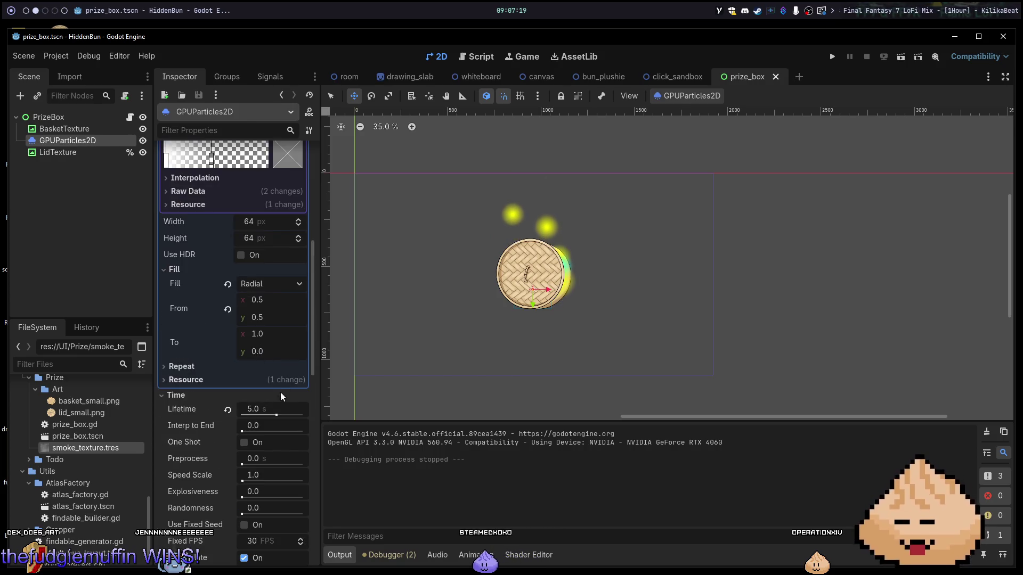
scroll(272, 319, "up", 8)
left_click(266, 250)
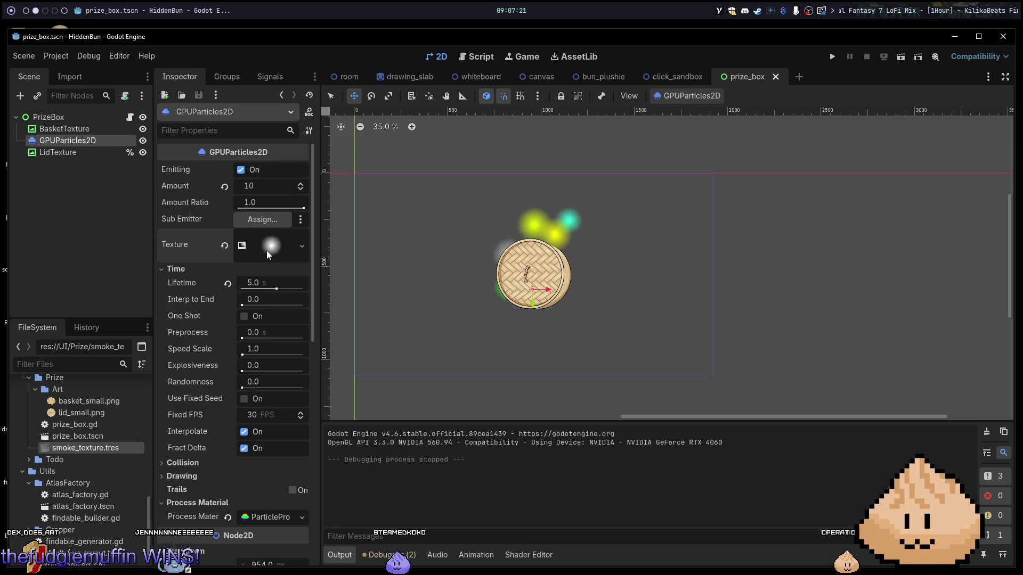
left_click(250, 187)
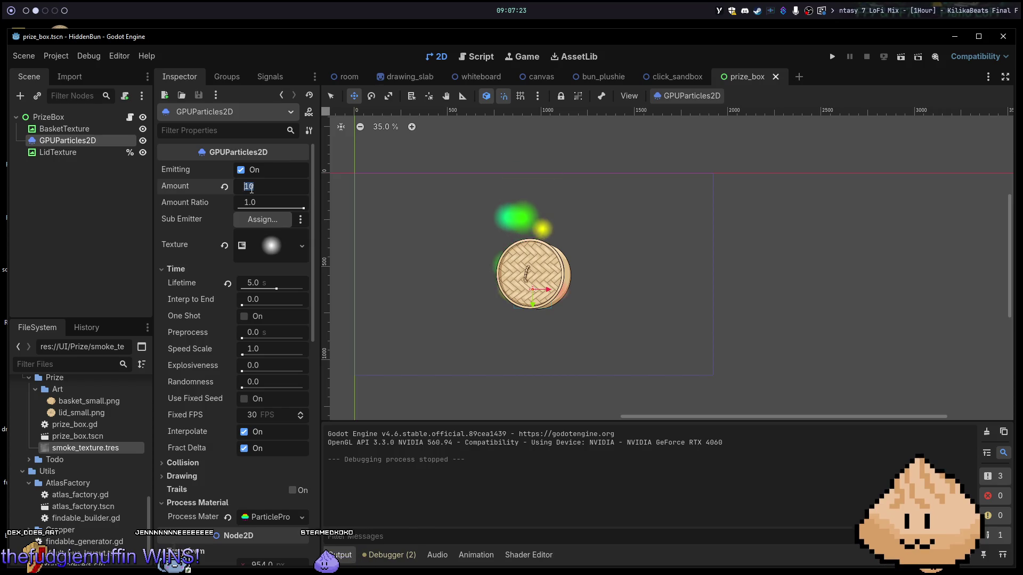
- Change the steam emitter's particle Amount from 10 to 20
type("20")
key("Return")
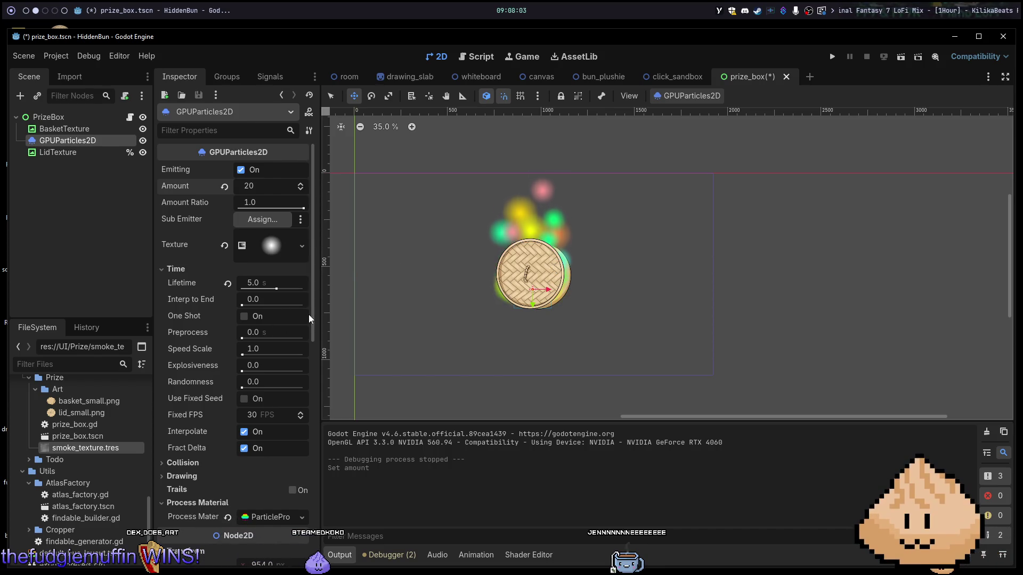
scroll(287, 351, "down", 10)
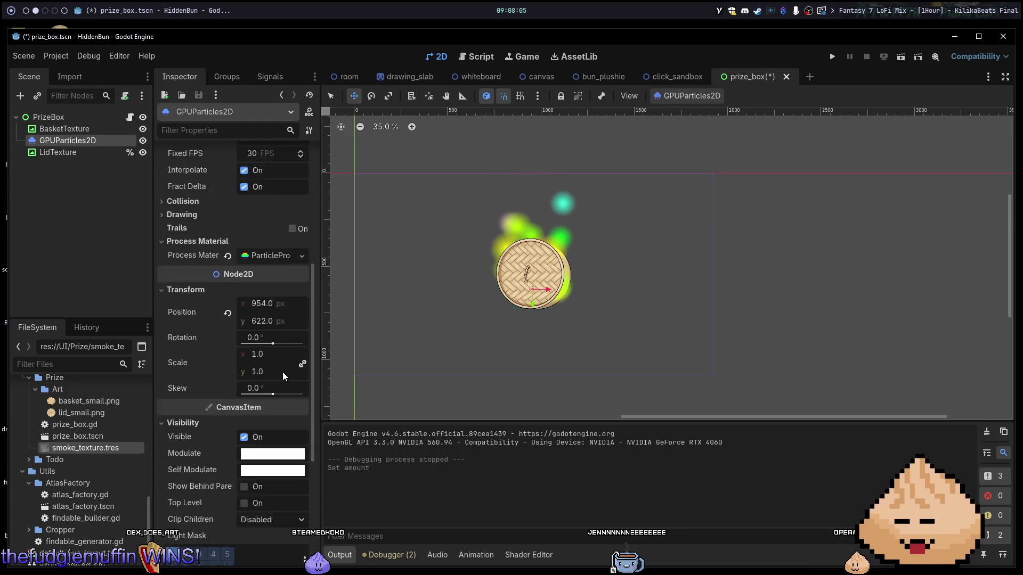
- Reselect GPUParticles2D and expand its Process Material and Velocity settings
scroll(283, 372, "down", 1)
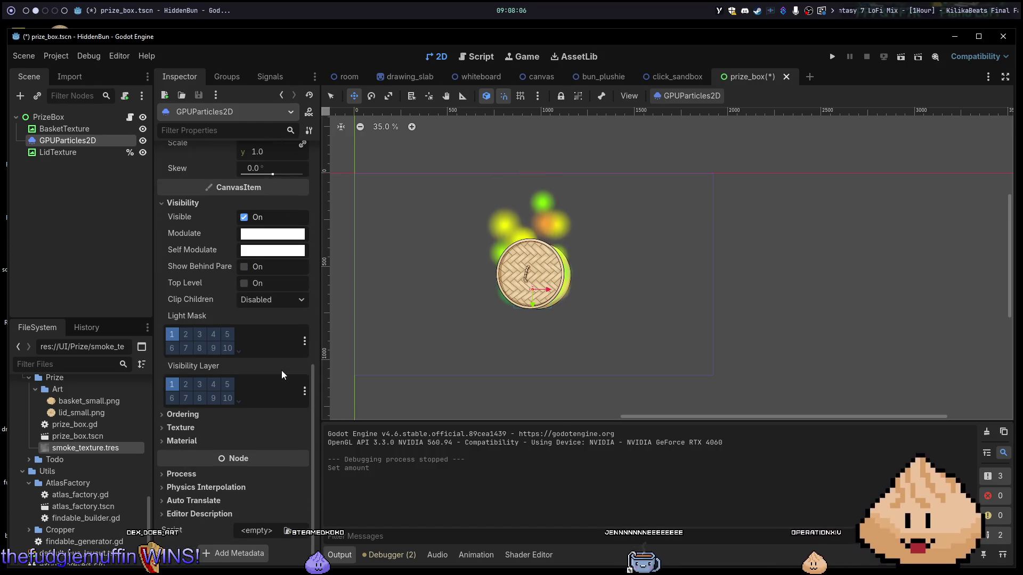
left_click(78, 153)
left_click(80, 140)
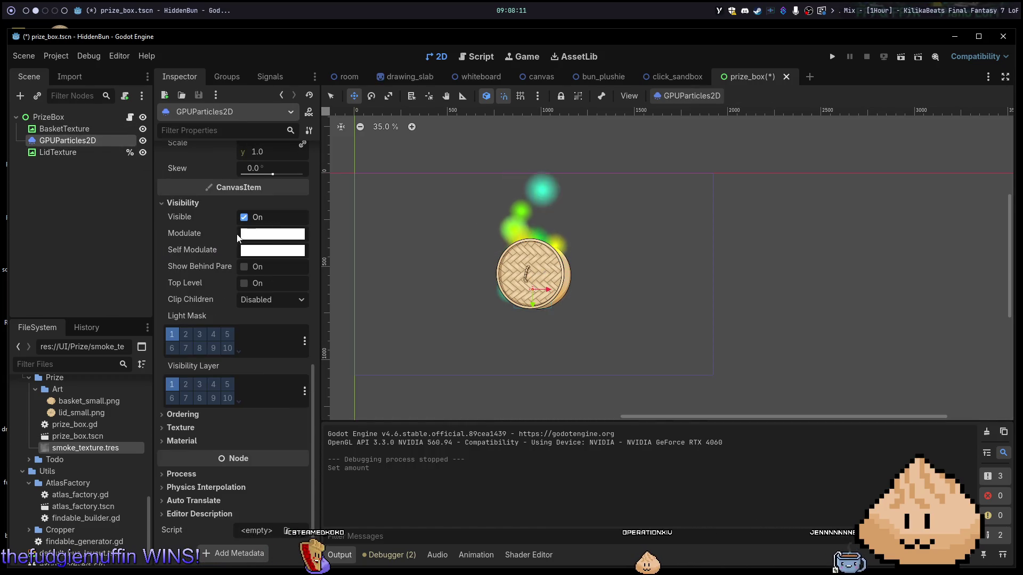
scroll(200, 219, "up", 6)
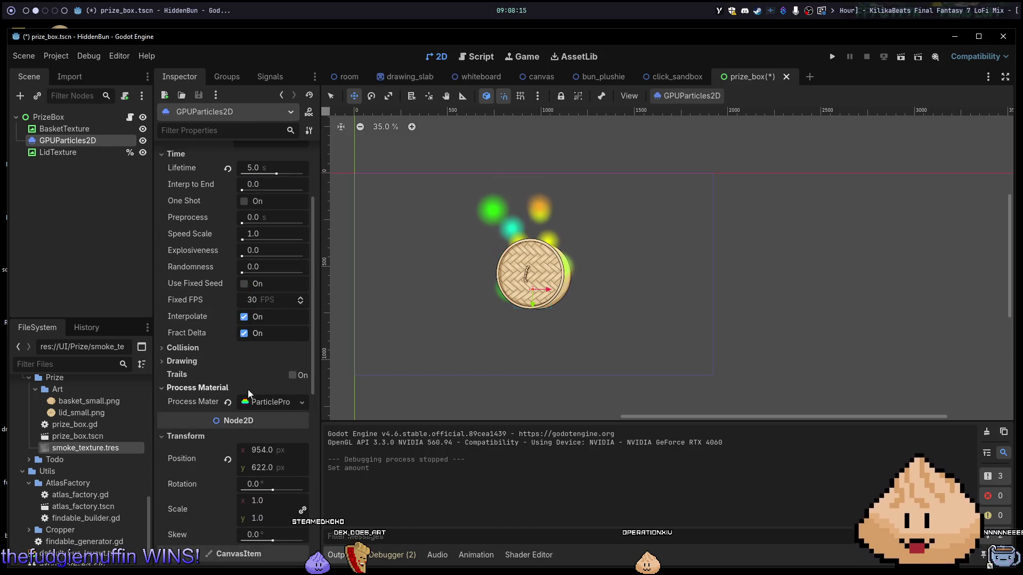
left_click(259, 403)
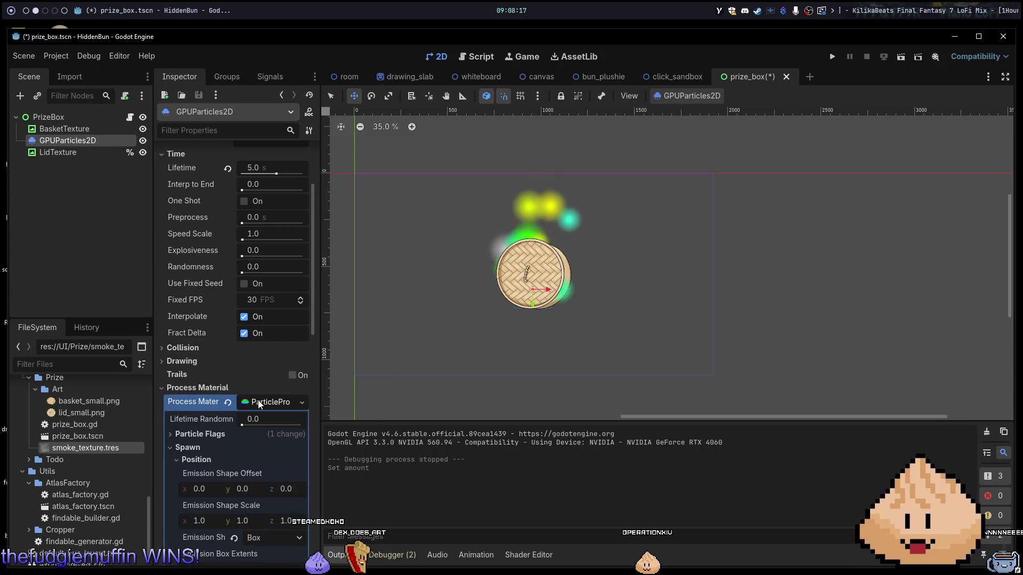
scroll(259, 403, "down", 3)
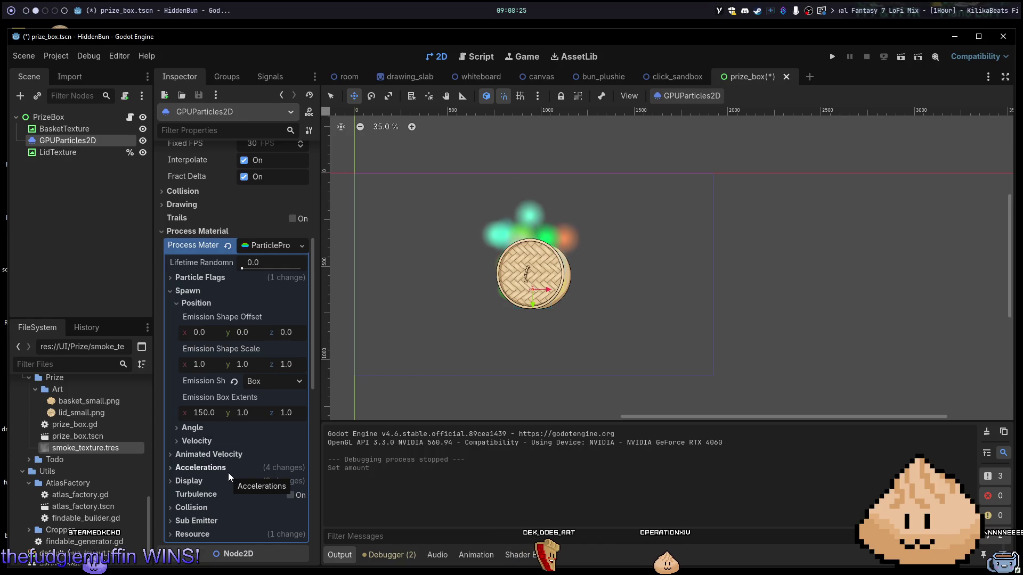
left_click(206, 442)
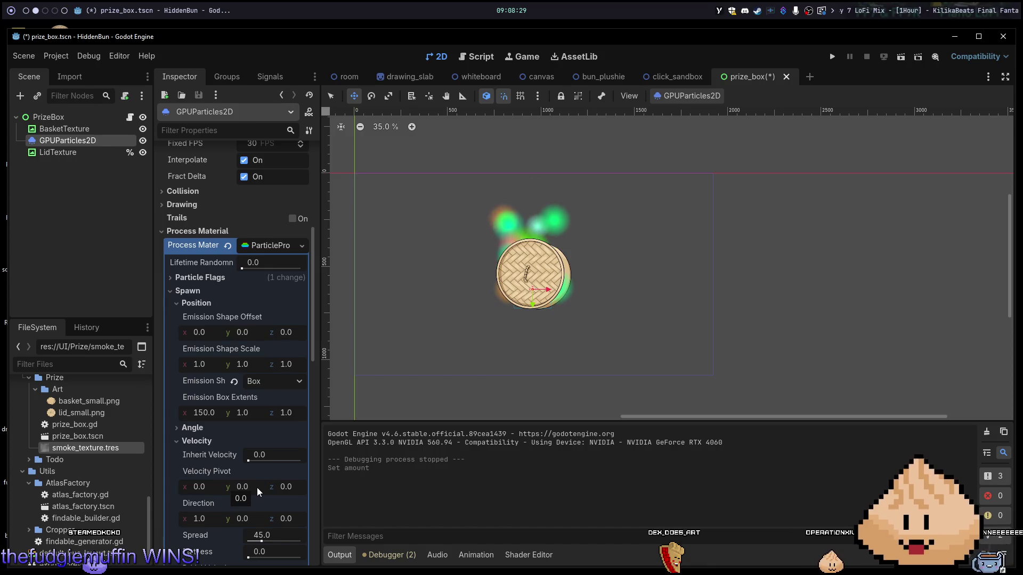
scroll(216, 498, "down", 4)
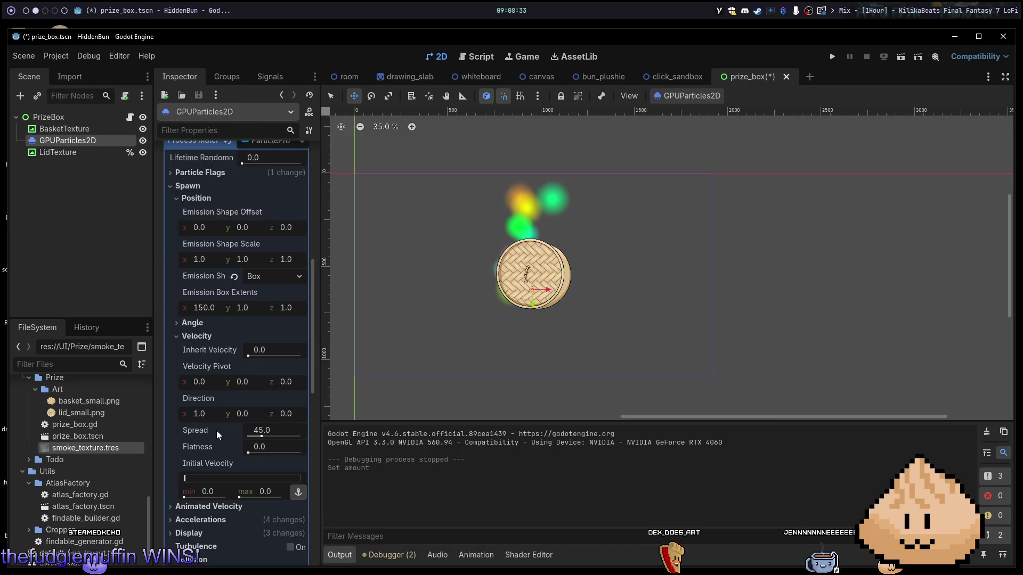
mouse_move(216, 431)
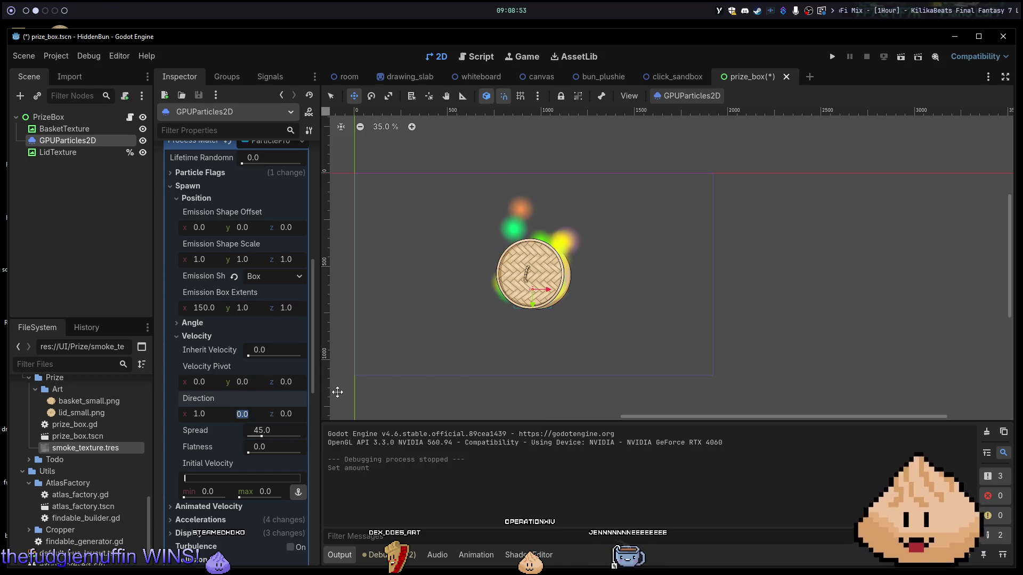
- Set the emission Direction to x 0 and y -1
left_click(242, 414)
type("-1")
key("Tab")
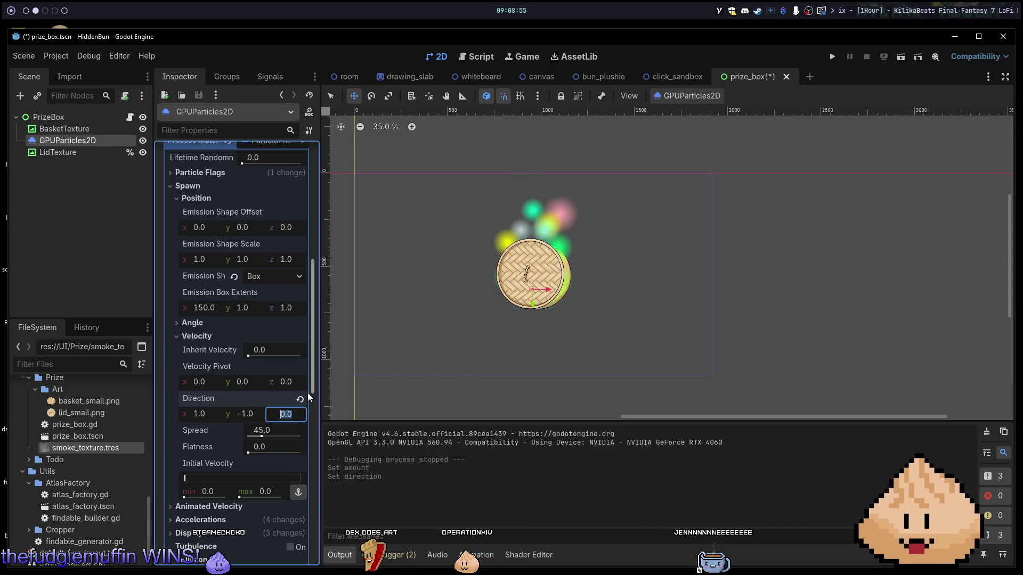
left_click(201, 415)
type("0")
key("Return")
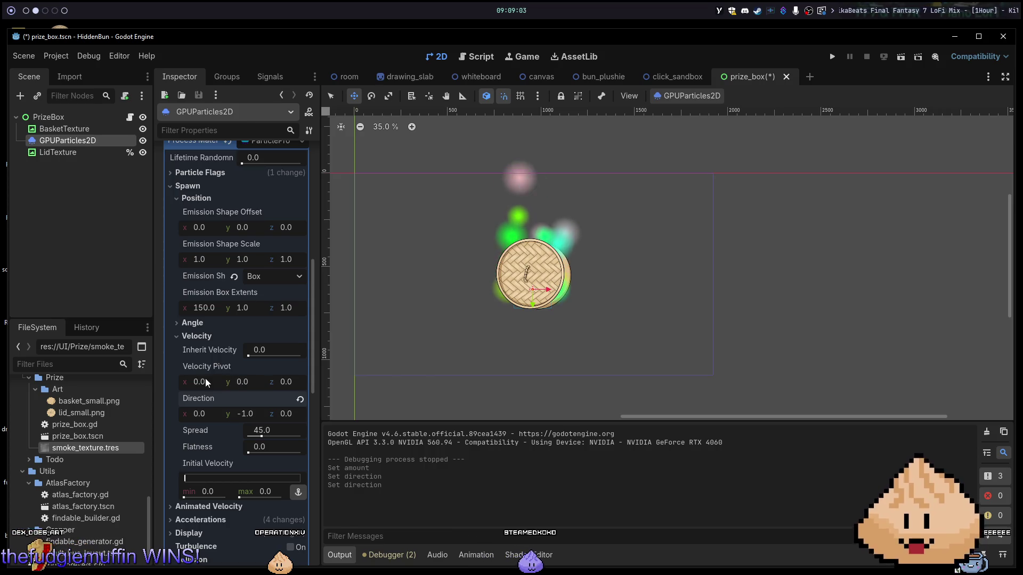
- Move GPUParticles2D after LidTexture, then try velocity pivot values (x -100) and reset them
mouse_move(212, 372)
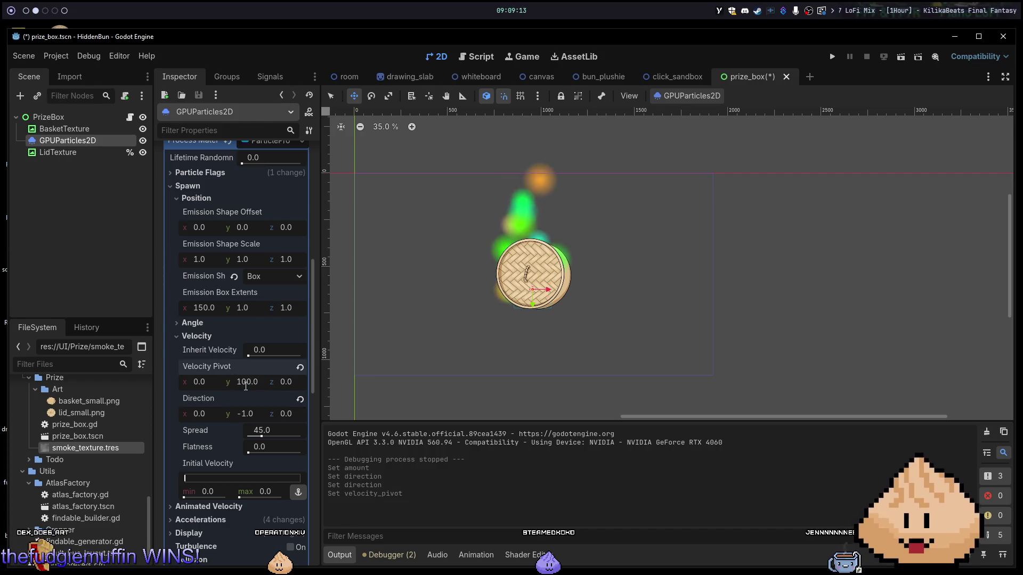
left_click_drag(88, 142, 71, 158)
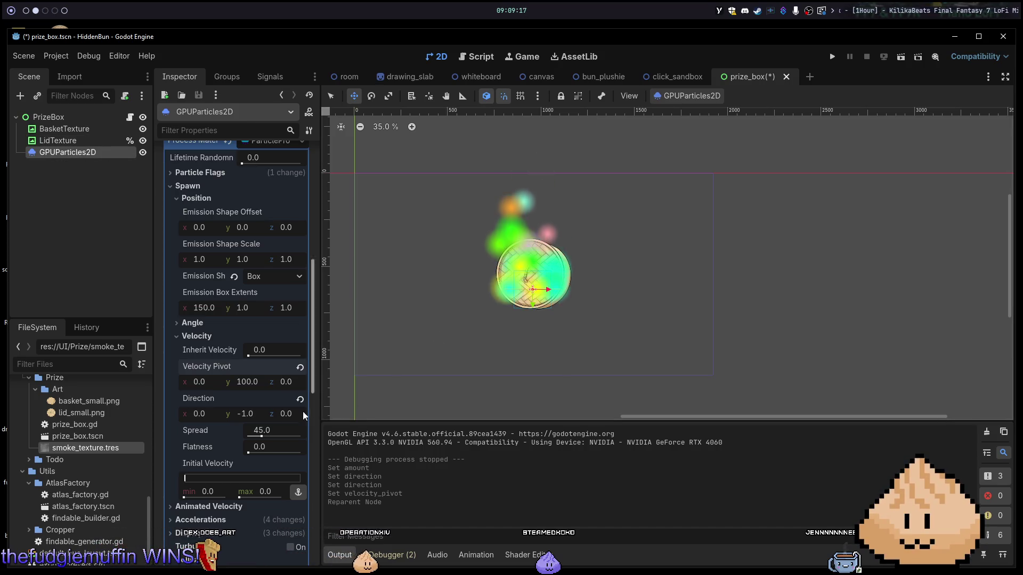
left_click_drag(251, 383, 270, 384)
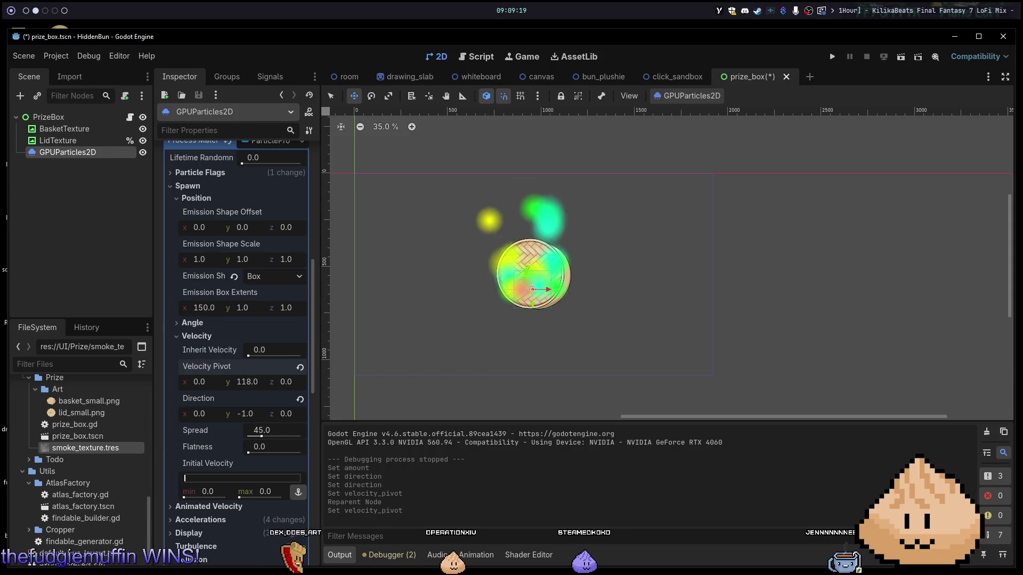
left_click(191, 385)
type("-100")
key("Return")
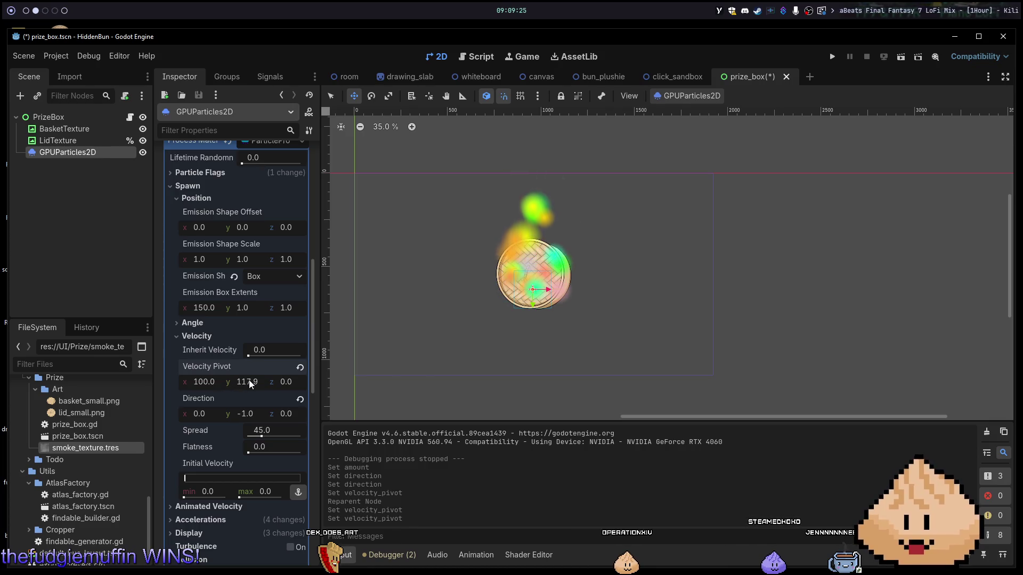
left_click(299, 367)
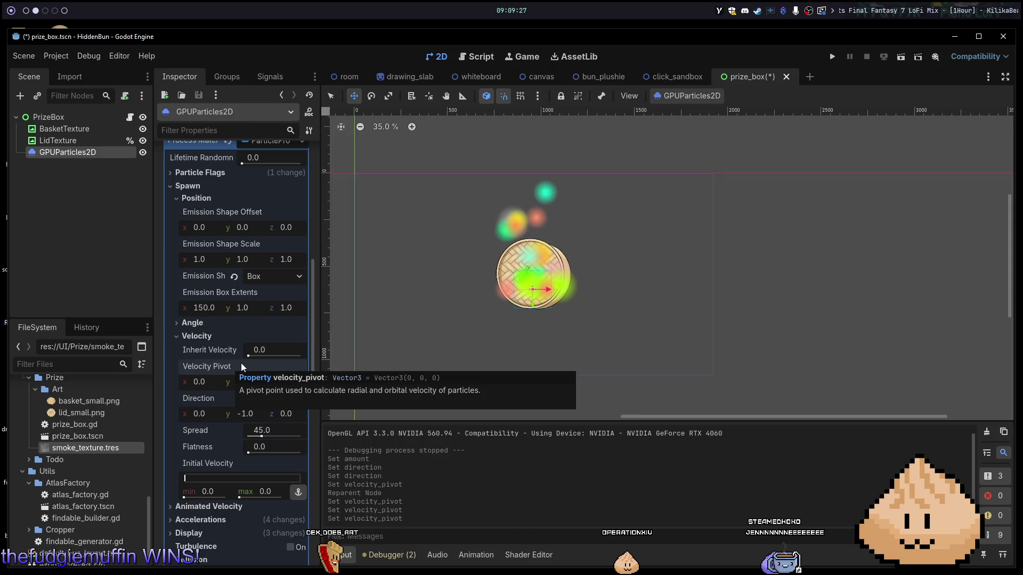
- Try inherit velocity and velocity pivot y 100, then revert both and reset Direction to (1, 0, 0)
left_click_drag(251, 349, 302, 359)
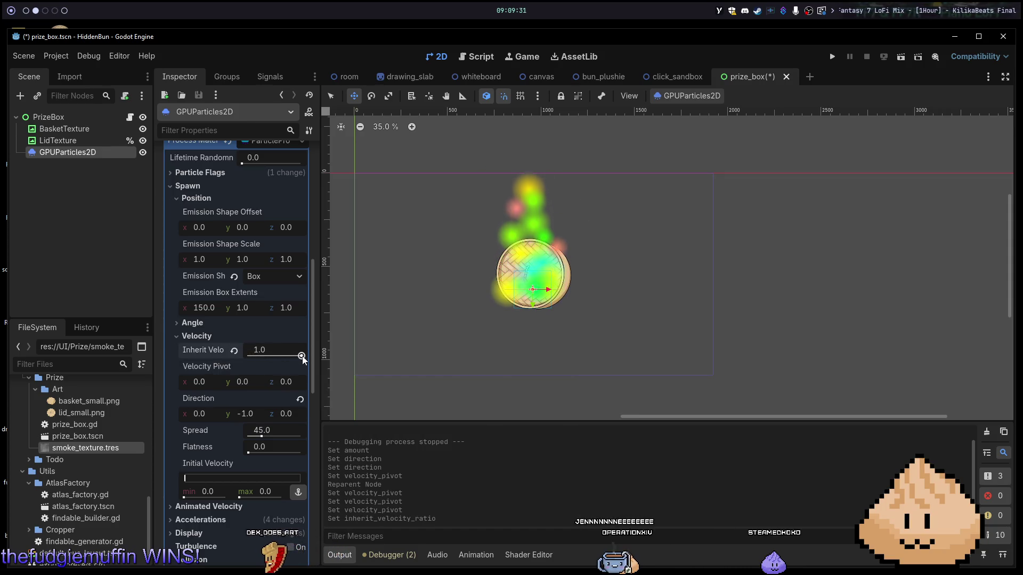
left_click(249, 387)
type("100")
key("Return")
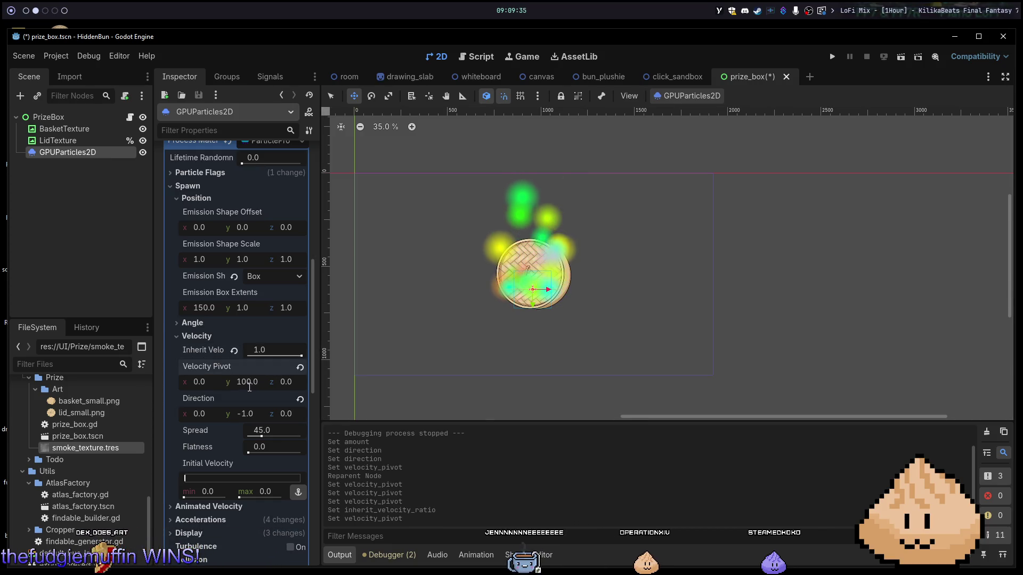
left_click(233, 350)
left_click(301, 367)
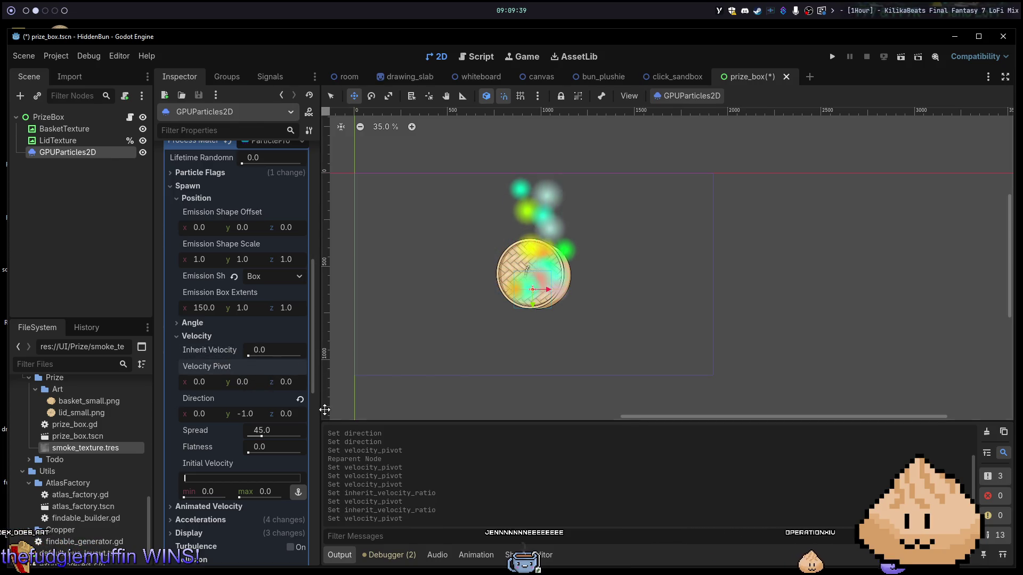
left_click(301, 399)
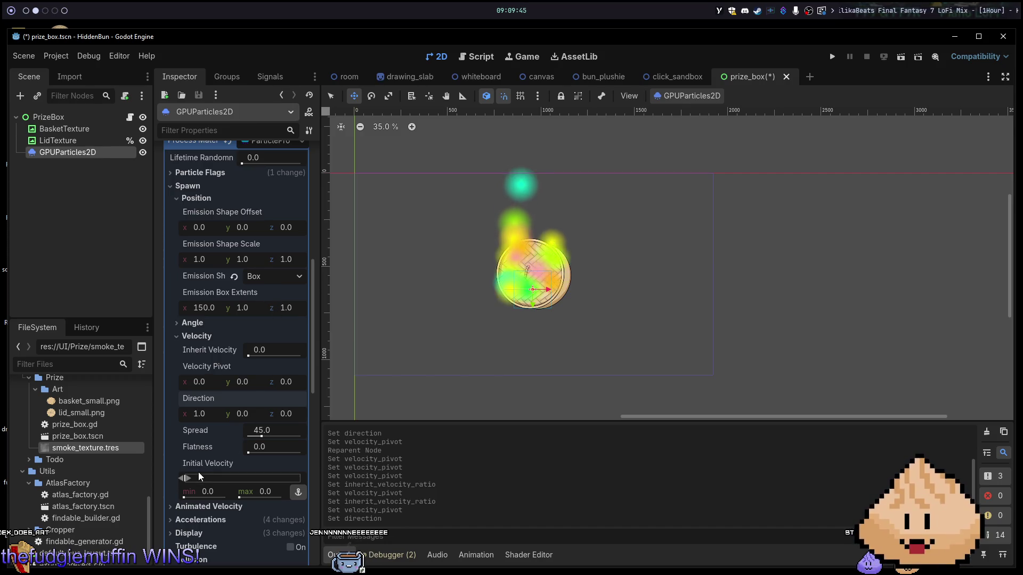
- Raise the initial velocity by dragging and point Direction upward at (0, -1, 0)
left_click_drag(201, 474, 219, 474)
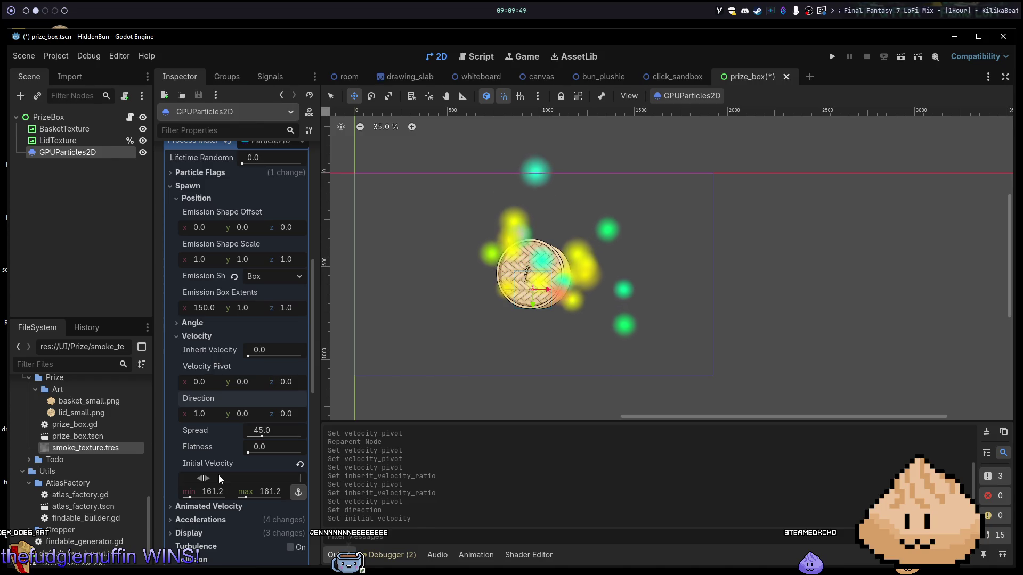
left_click_drag(218, 475, 321, 484)
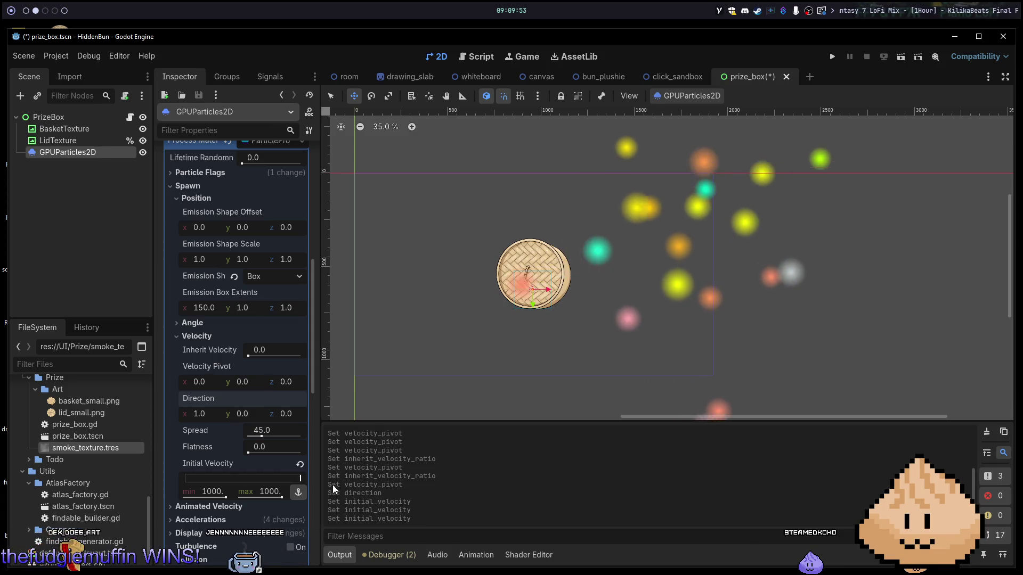
left_click(214, 412)
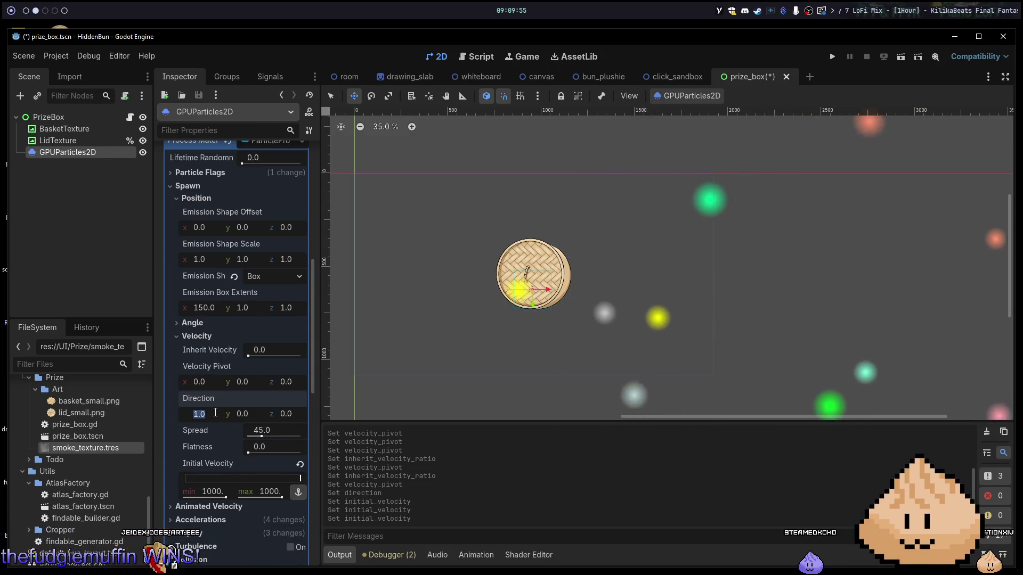
type("0")
key("Tab")
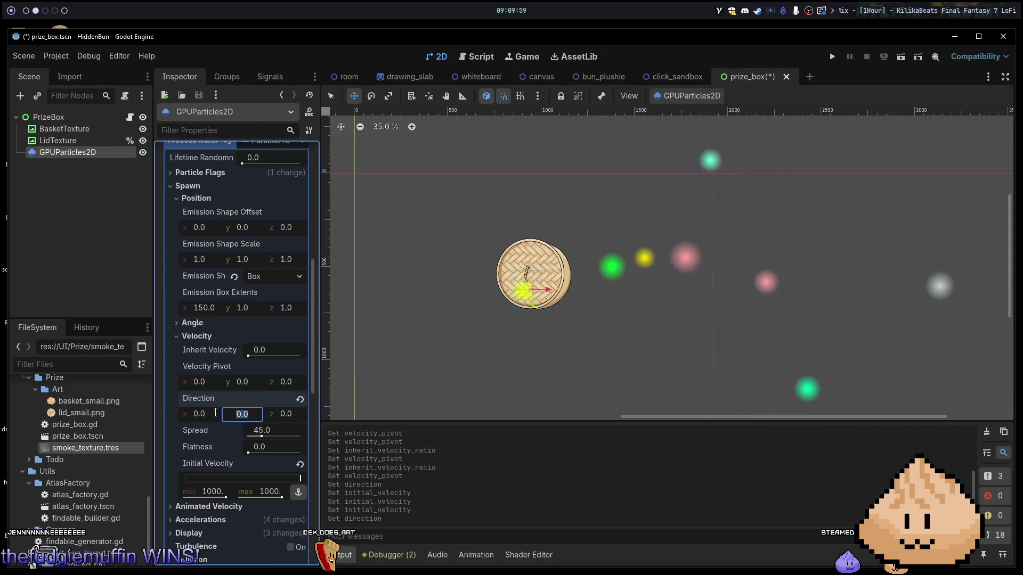
type("-1")
key("Tab")
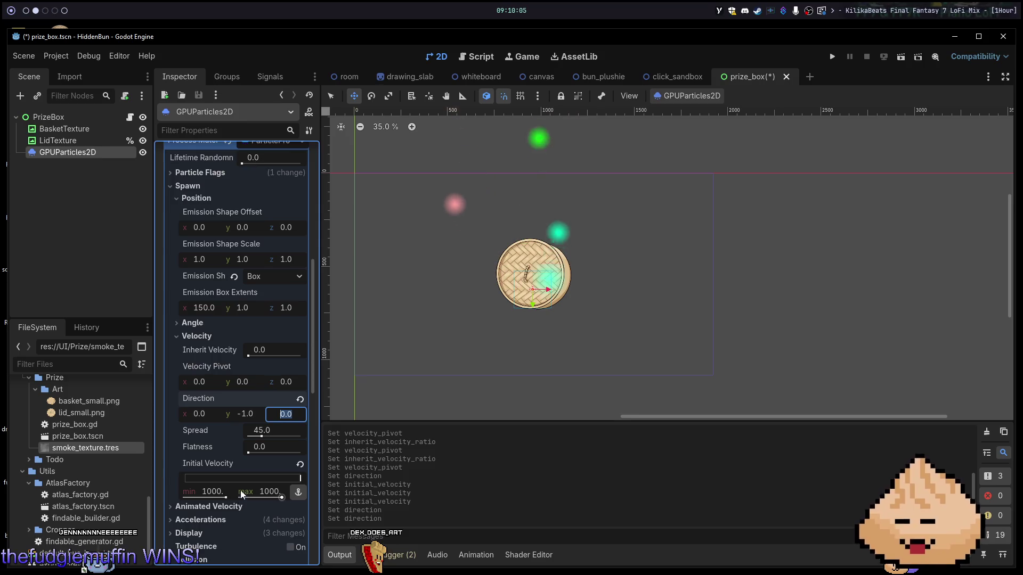
- Drag the initial velocity back down and set its minimum to 80
left_click(301, 479)
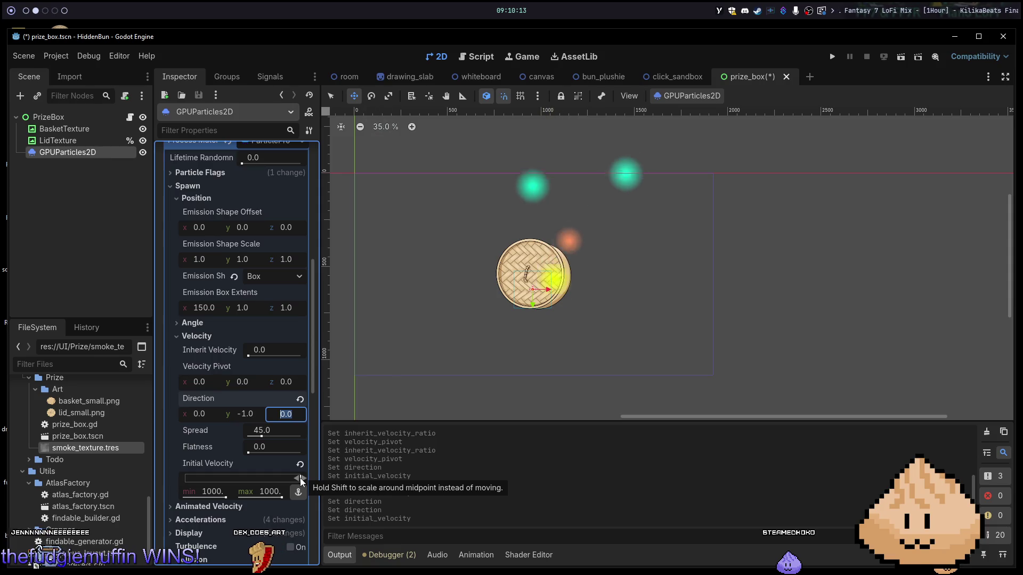
left_click_drag(298, 478, 212, 477)
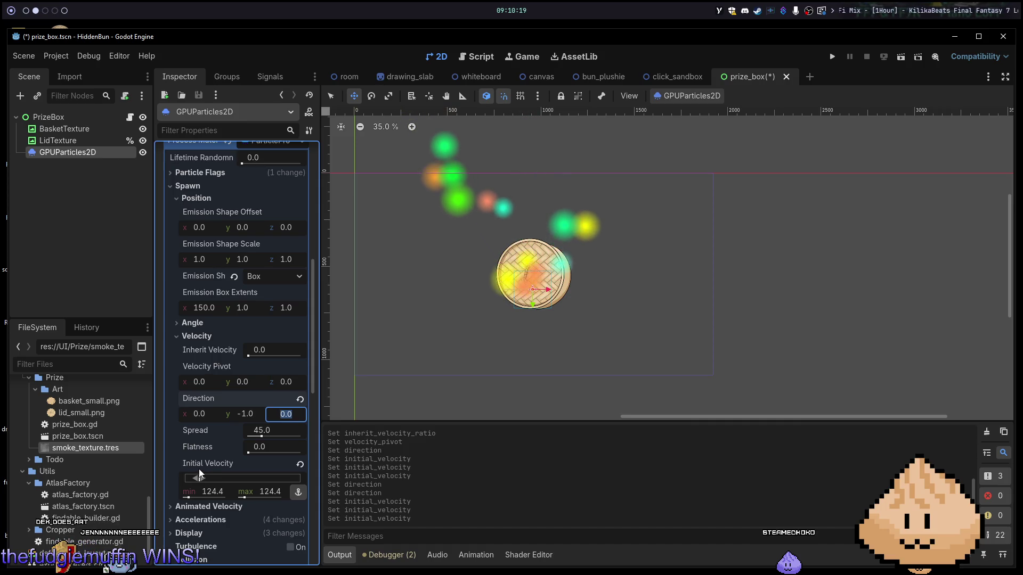
left_click_drag(199, 470, 195, 467)
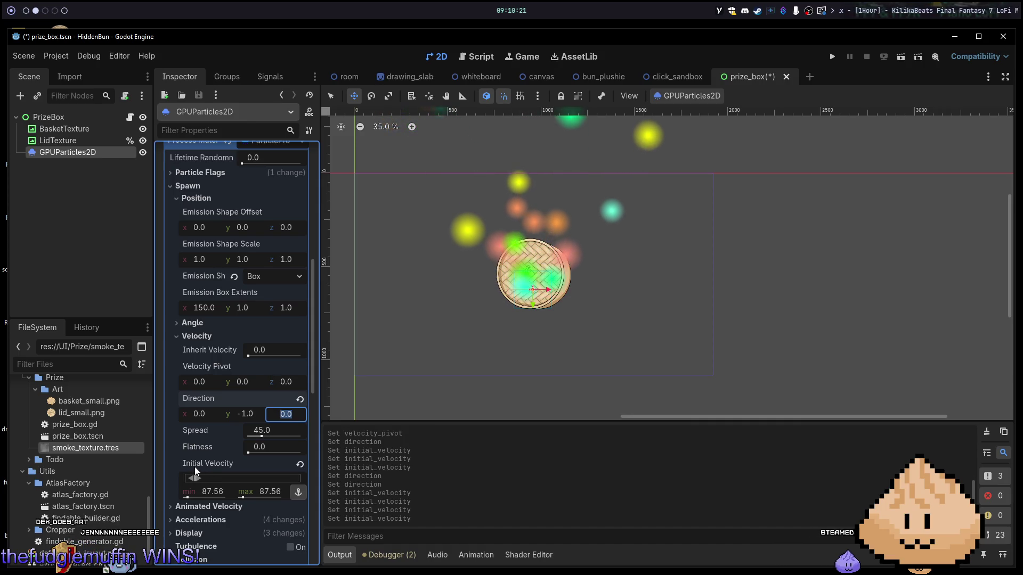
left_click(205, 490)
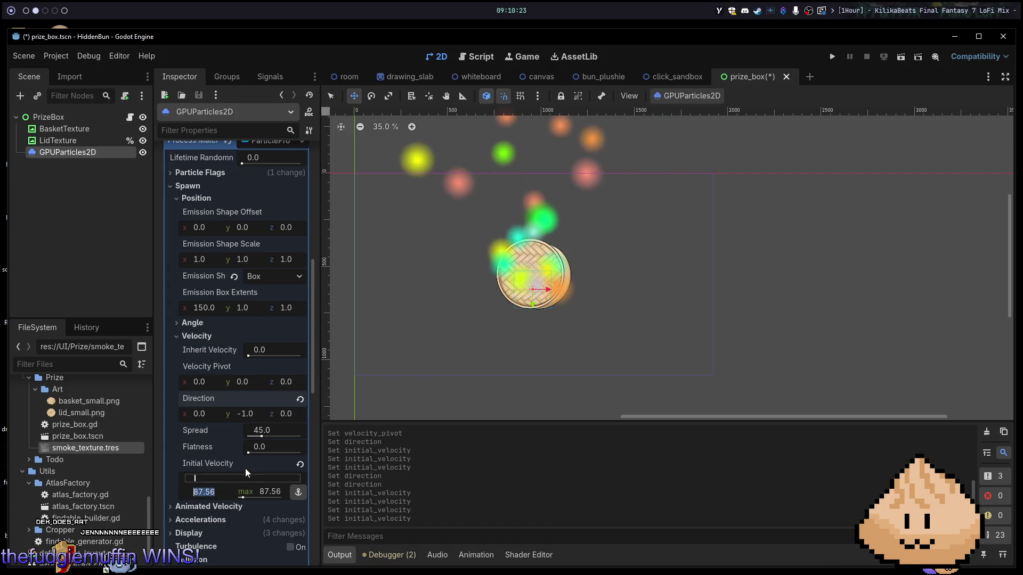
type("80")
key("Return")
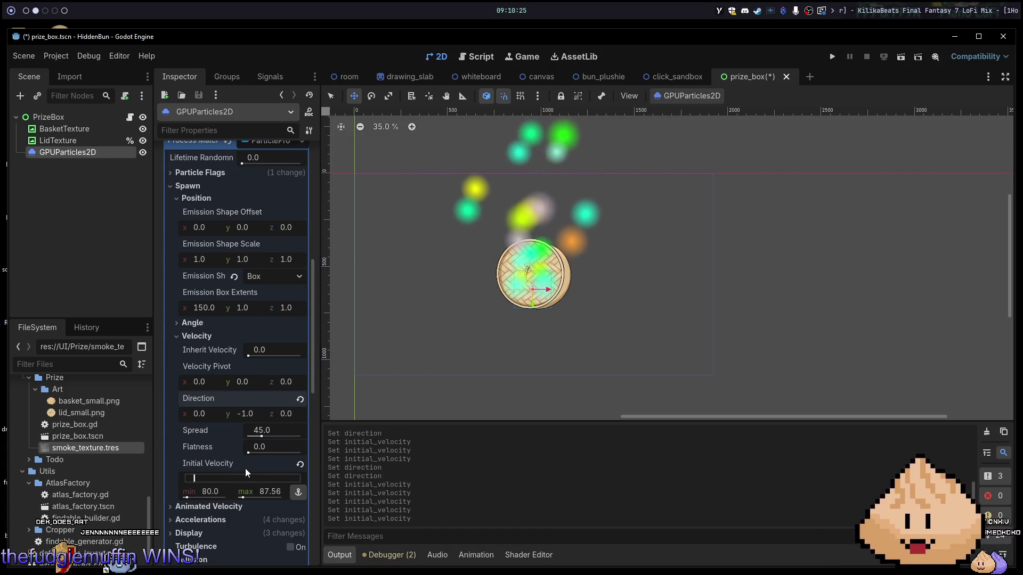
- Set the maximum initial velocity to 140, after trying 80 and 100
left_click(262, 492)
type("80")
key("Return")
type("100")
key("Return")
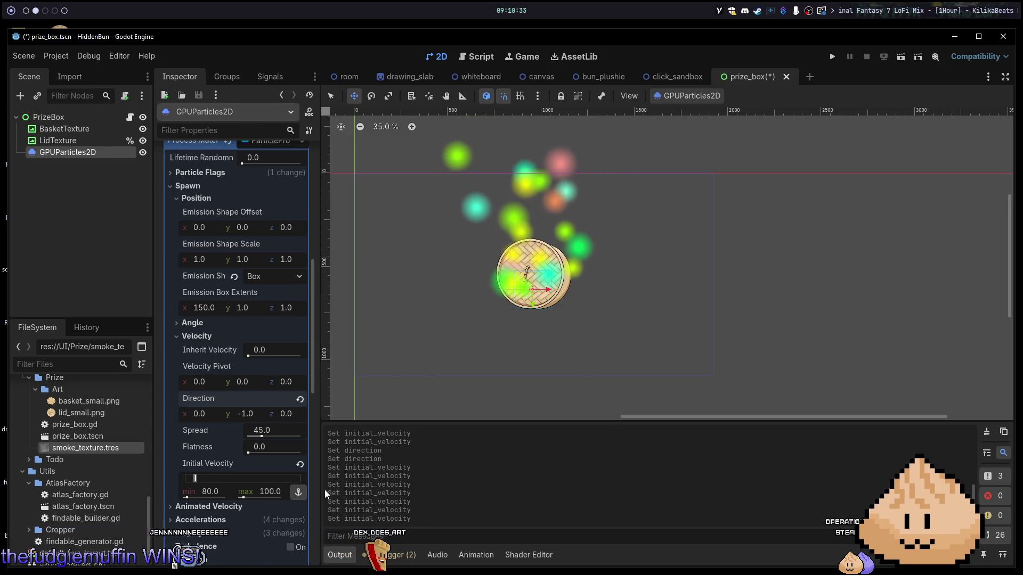
left_click(277, 485)
type("140")
key("Return")
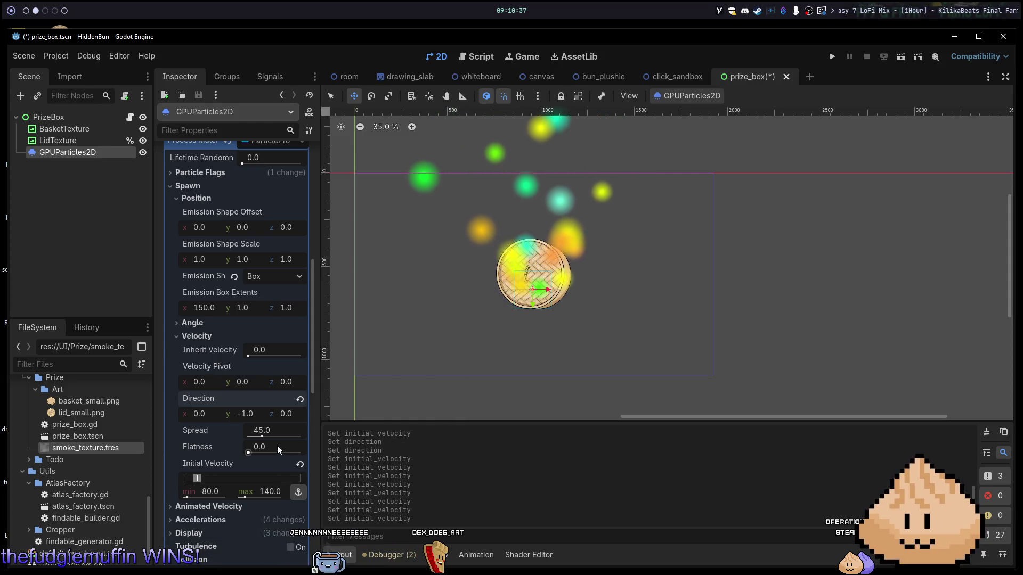
- Expand the particle Display settings and toggle the Scale subsection showing 3.0–5.0
scroll(225, 264, "up", 10)
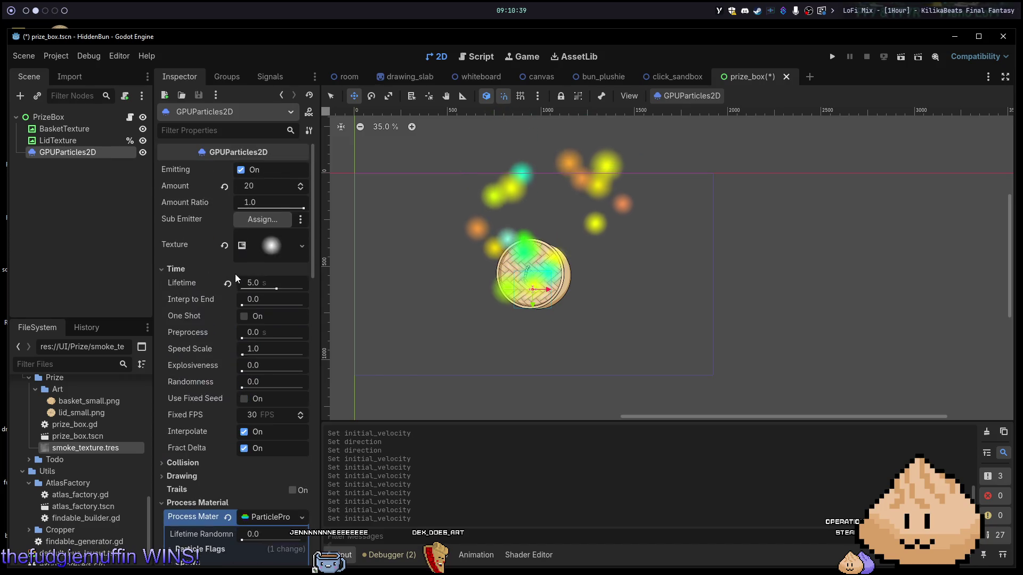
scroll(262, 252, "down", 12)
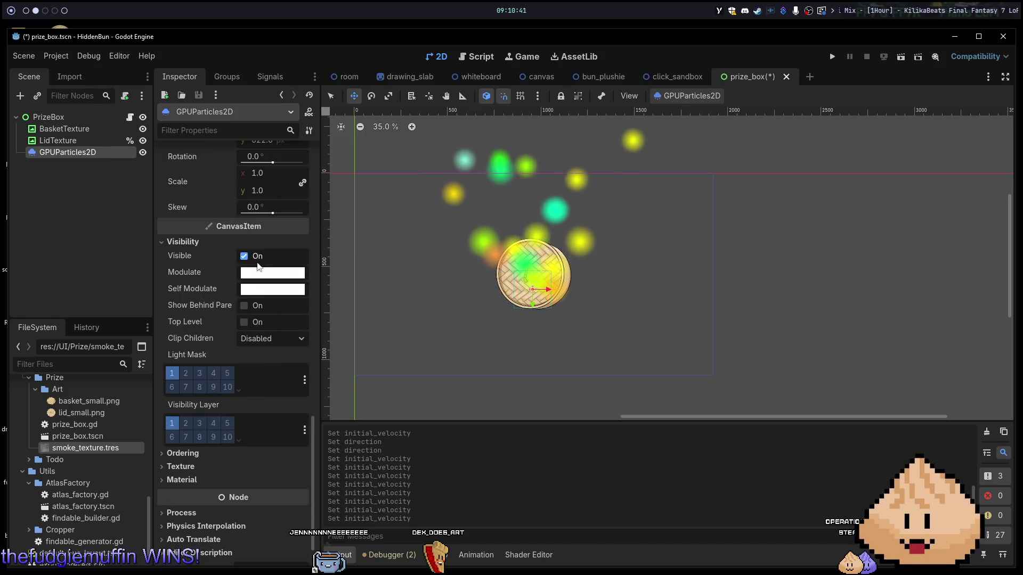
scroll(261, 270, "up", 3)
scroll(261, 271, "up", 2)
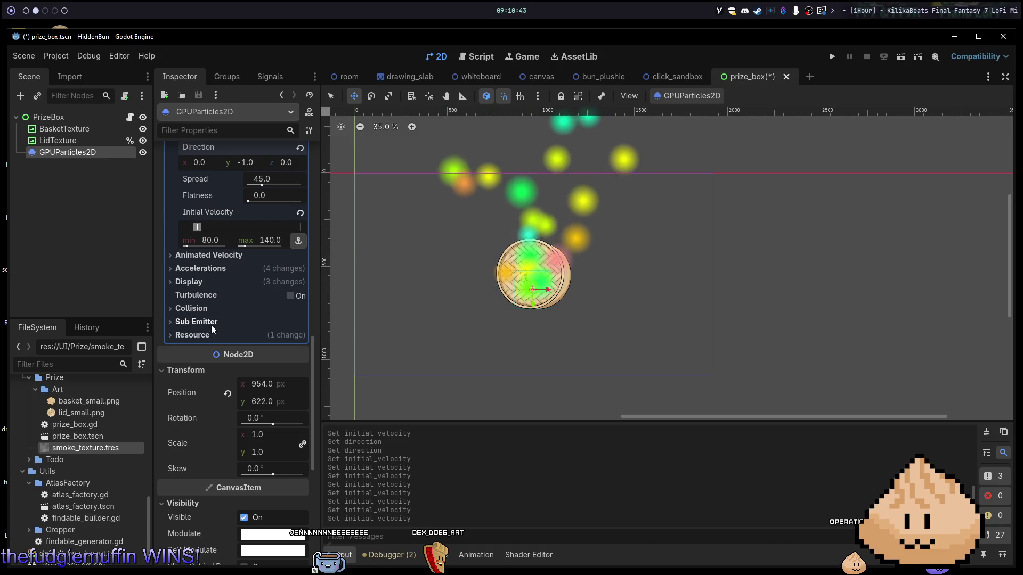
left_click(201, 286)
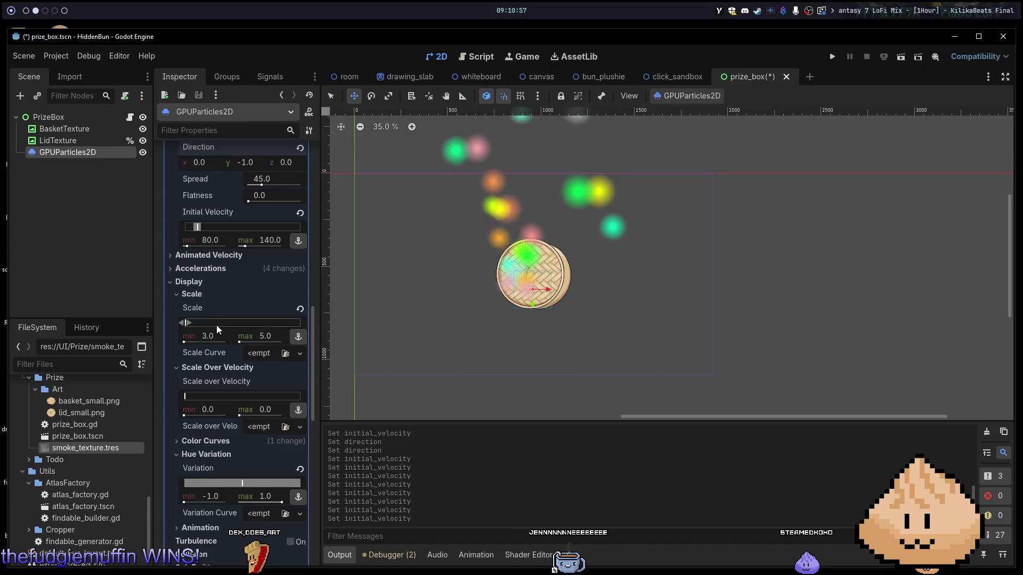
left_click(192, 294)
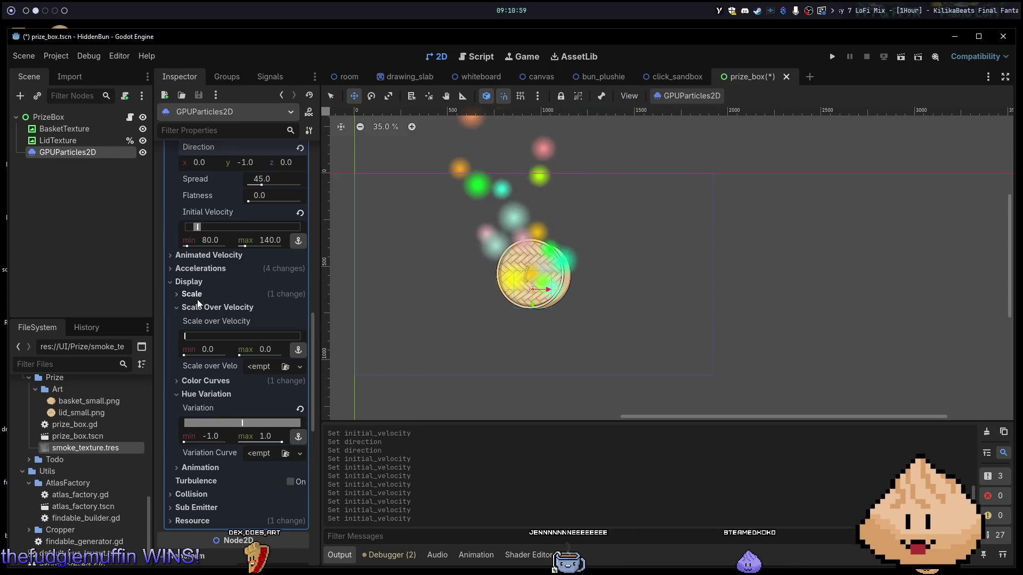
left_click(190, 295)
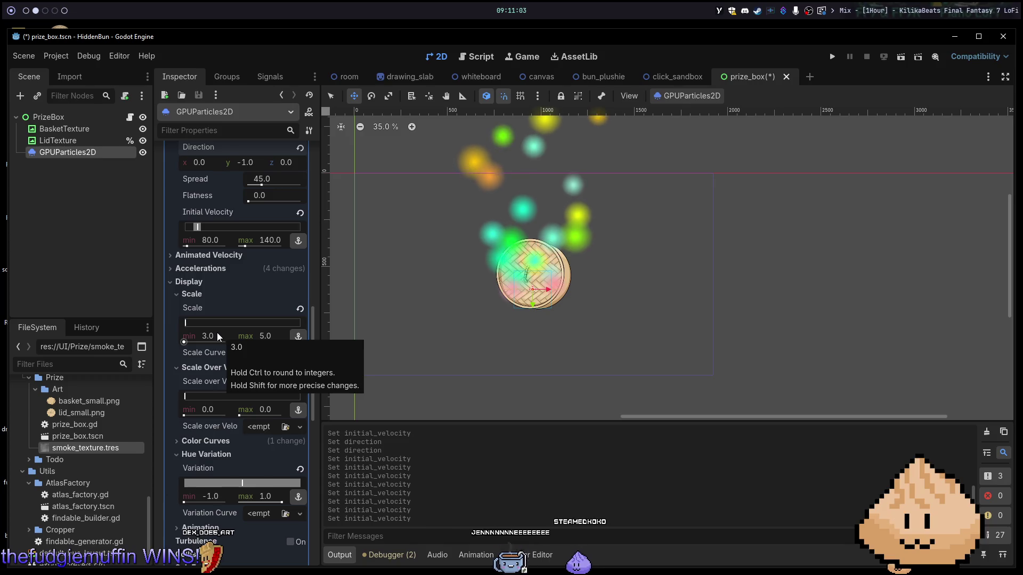
left_click(195, 295)
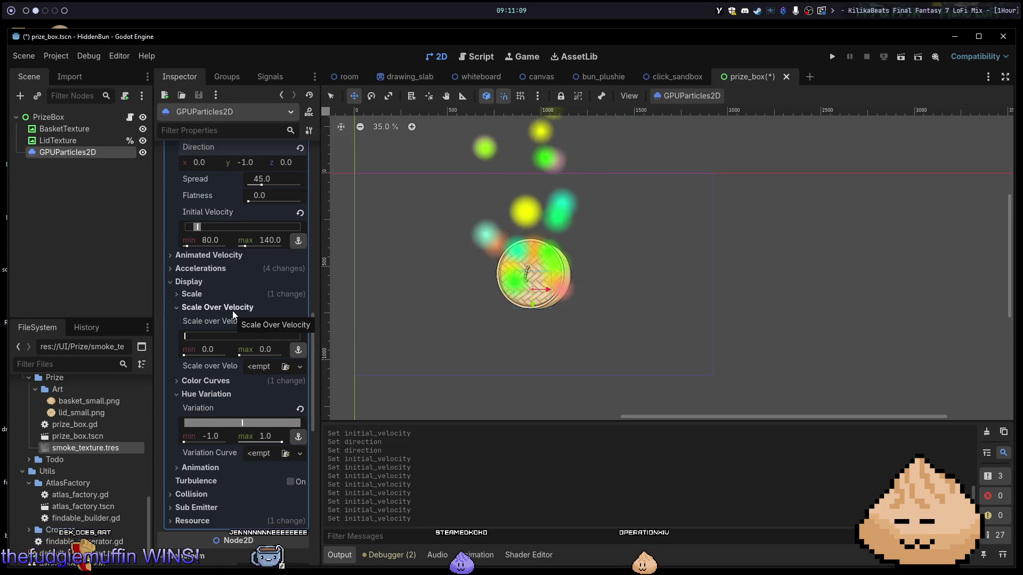
- Try scale over velocity minimums of 50 and 1000, revert it to 0–0, and expand Color Curves
left_click(221, 347)
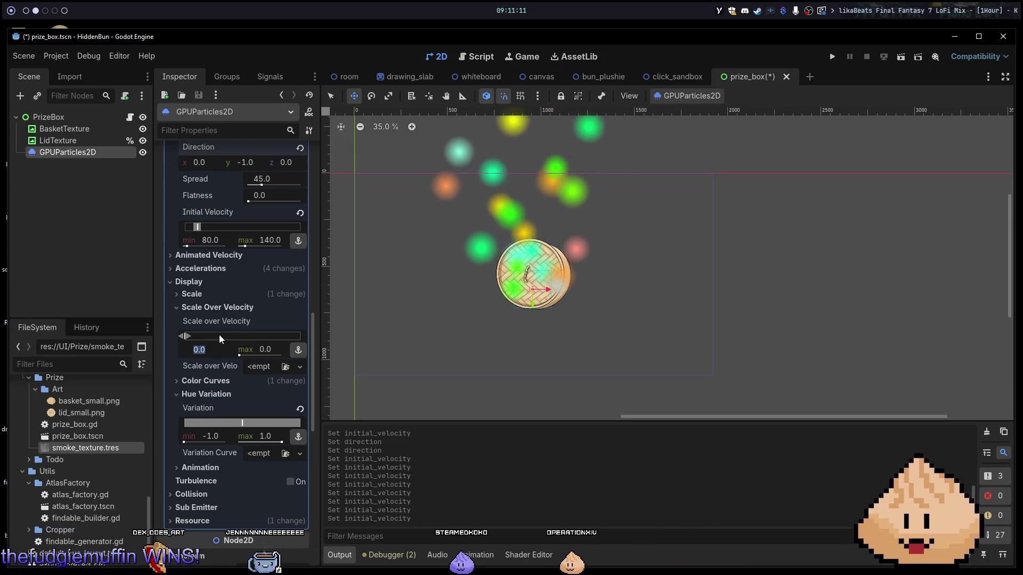
type("50")
key("Tab")
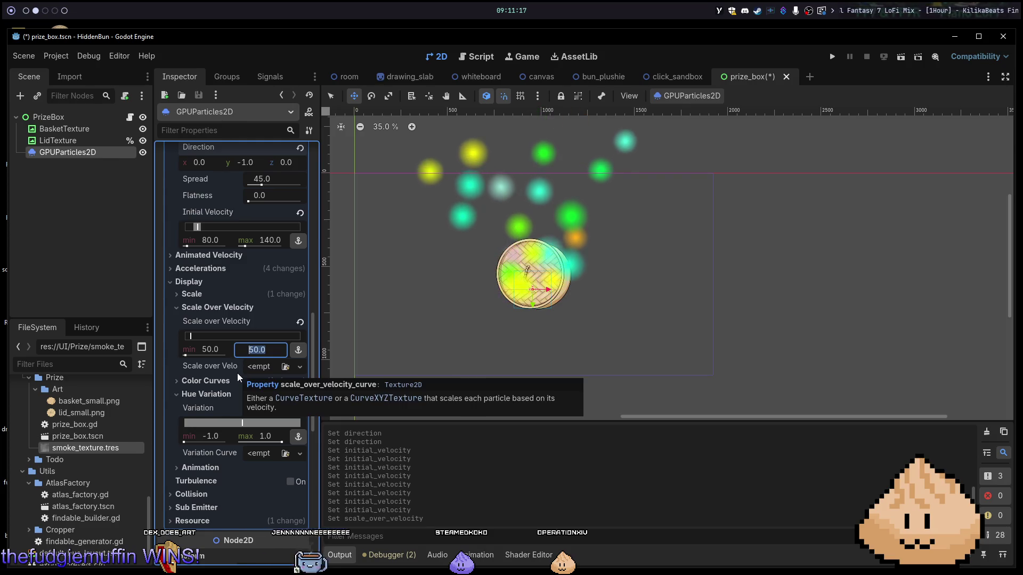
left_click(212, 350)
type("1000")
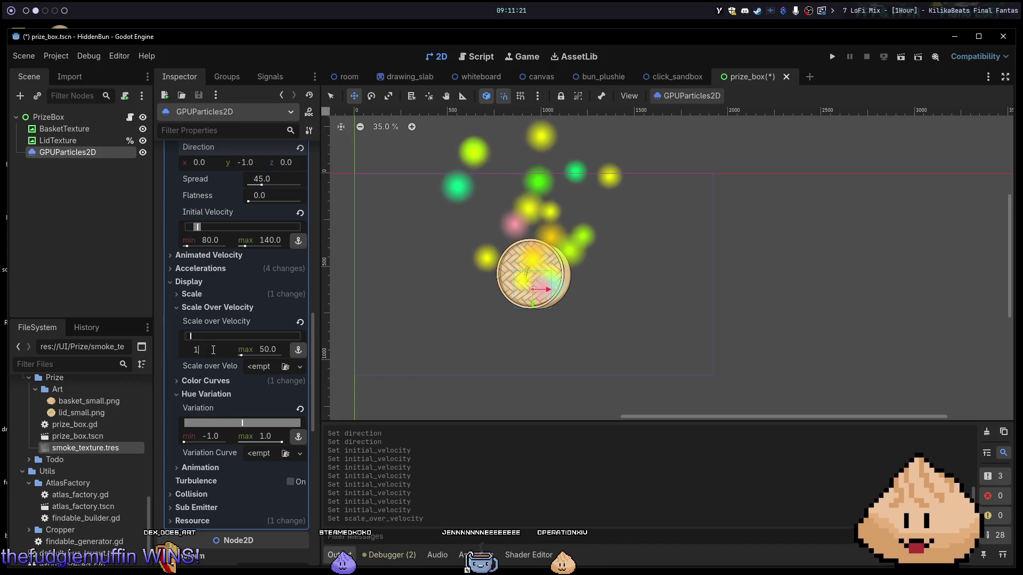
key("Tab")
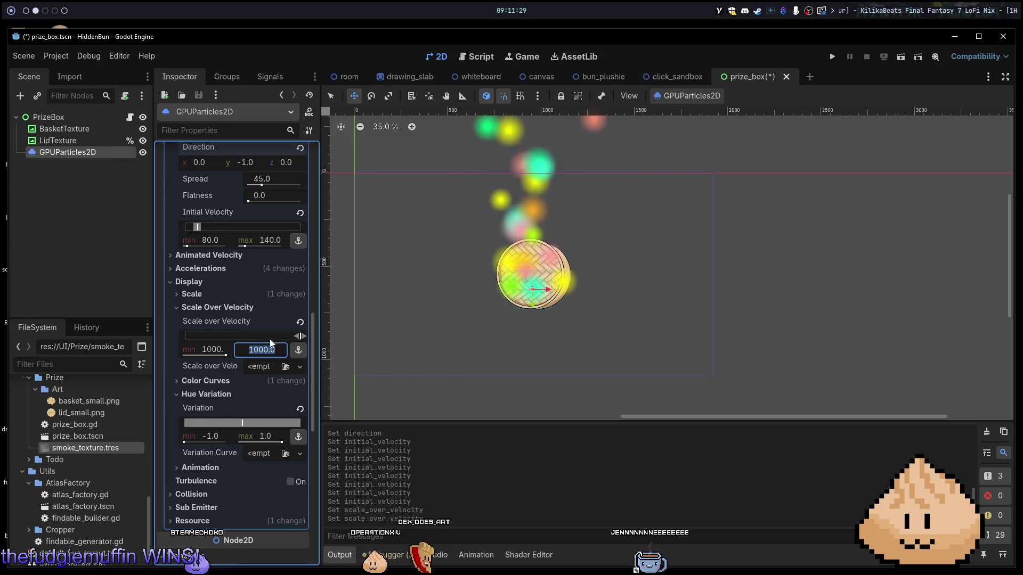
left_click(299, 323)
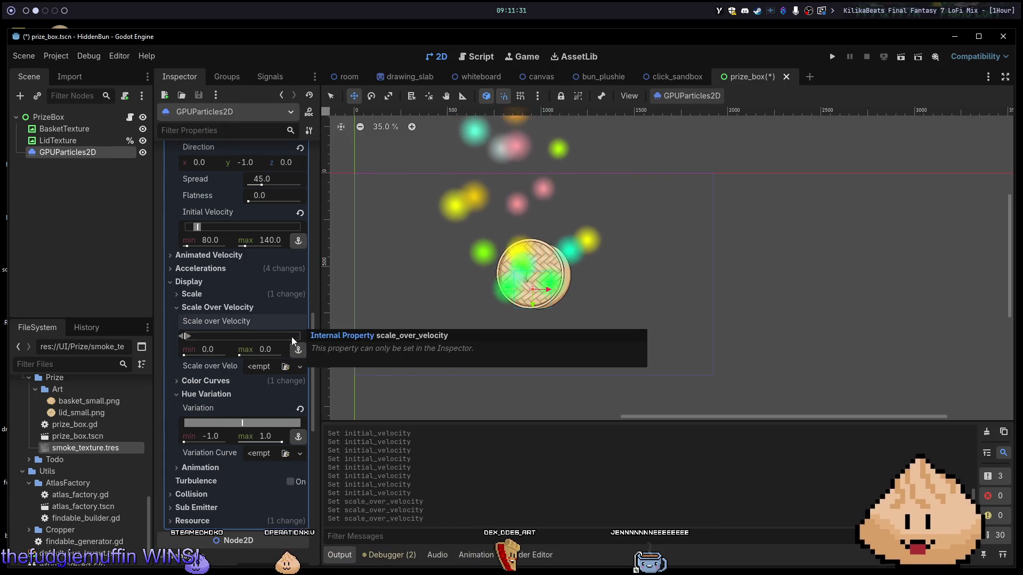
left_click(213, 382)
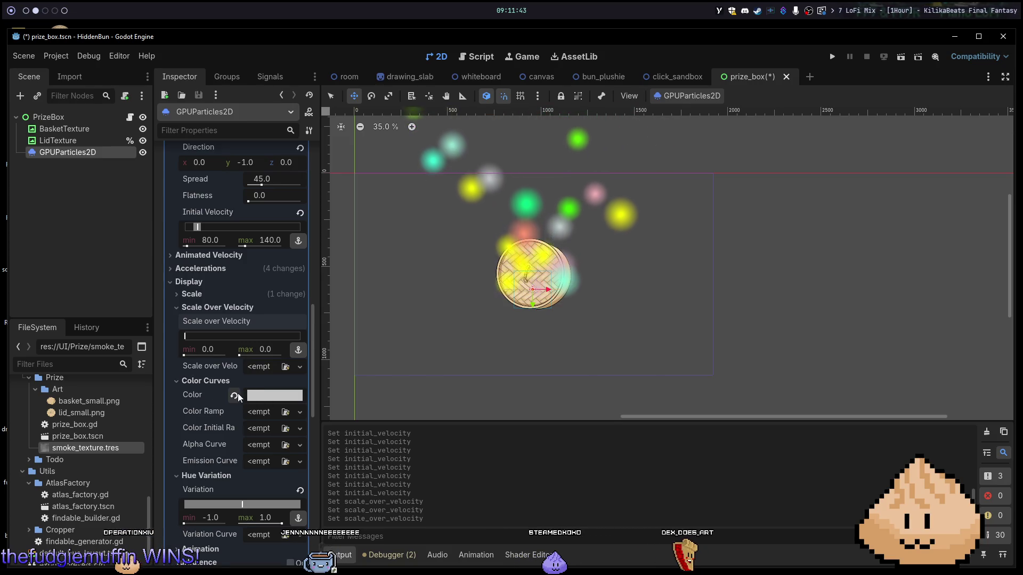
- Revert hue variation to 0 and set the particle colour to light grey c3c3c3
mouse_move(235, 393)
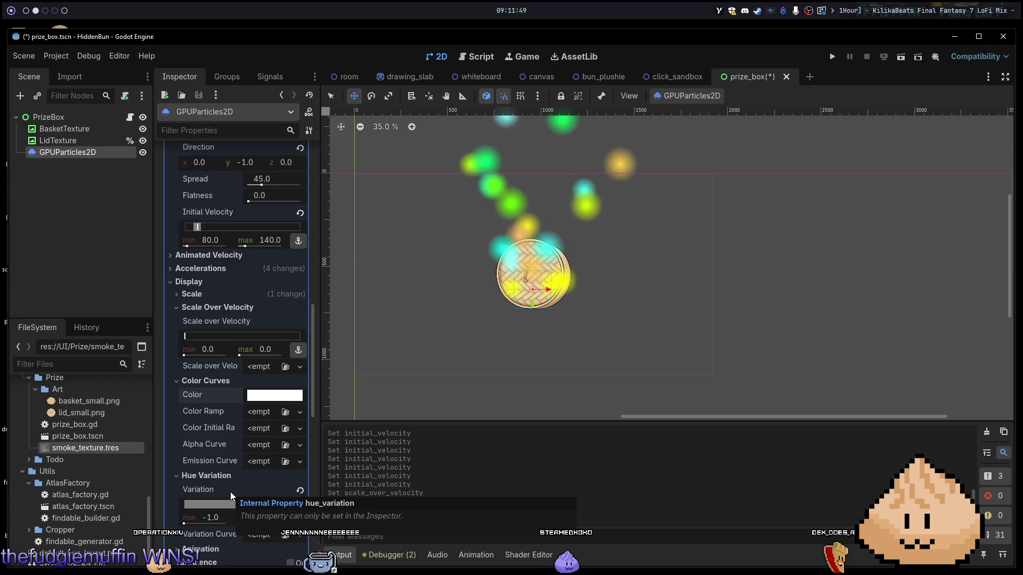
left_click(299, 491)
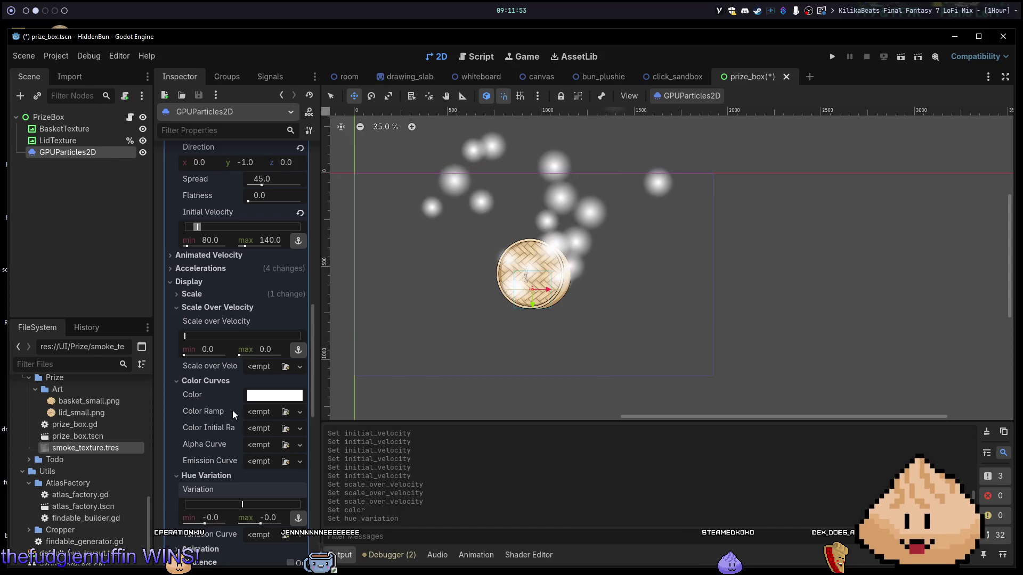
left_click(266, 397)
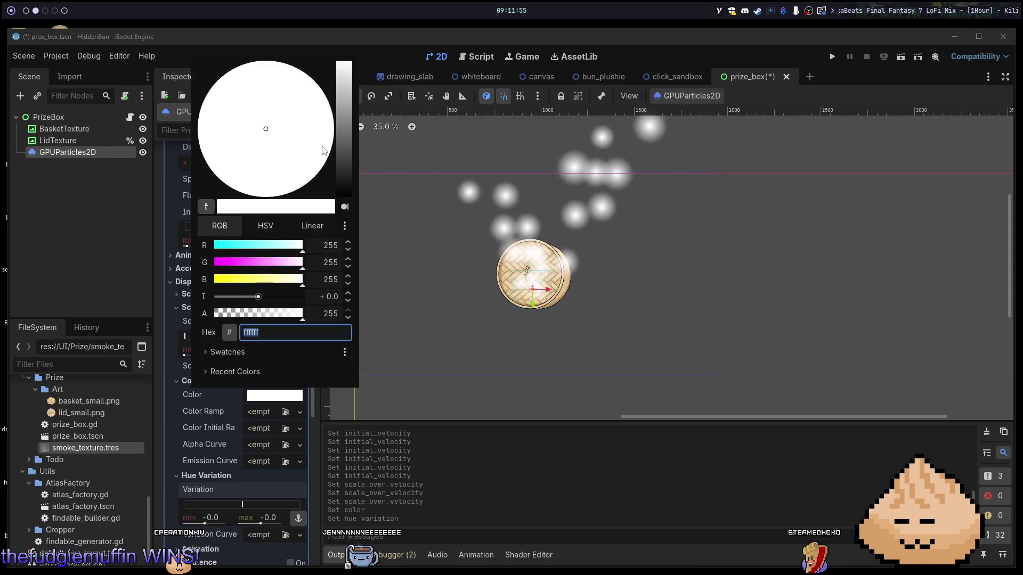
left_click(347, 113)
left_click_drag(347, 113, 343, 79)
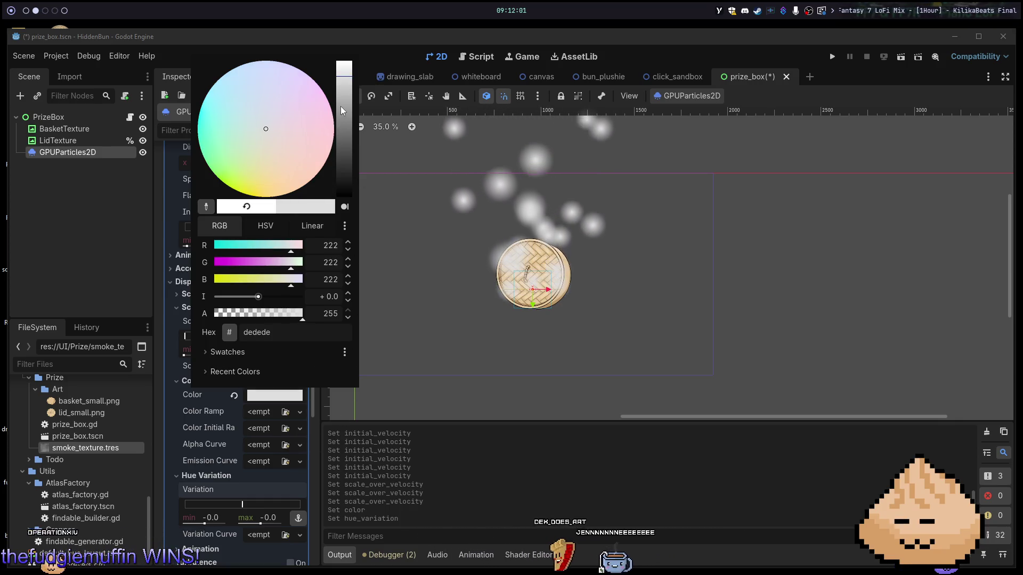
left_click(345, 83)
left_click_drag(345, 83, 345, 90)
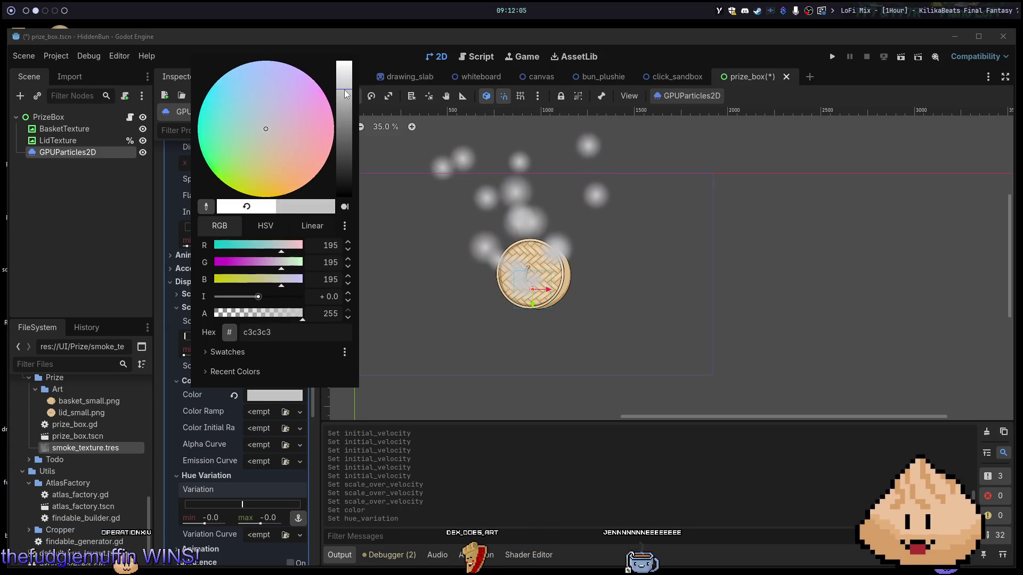
left_click(311, 405)
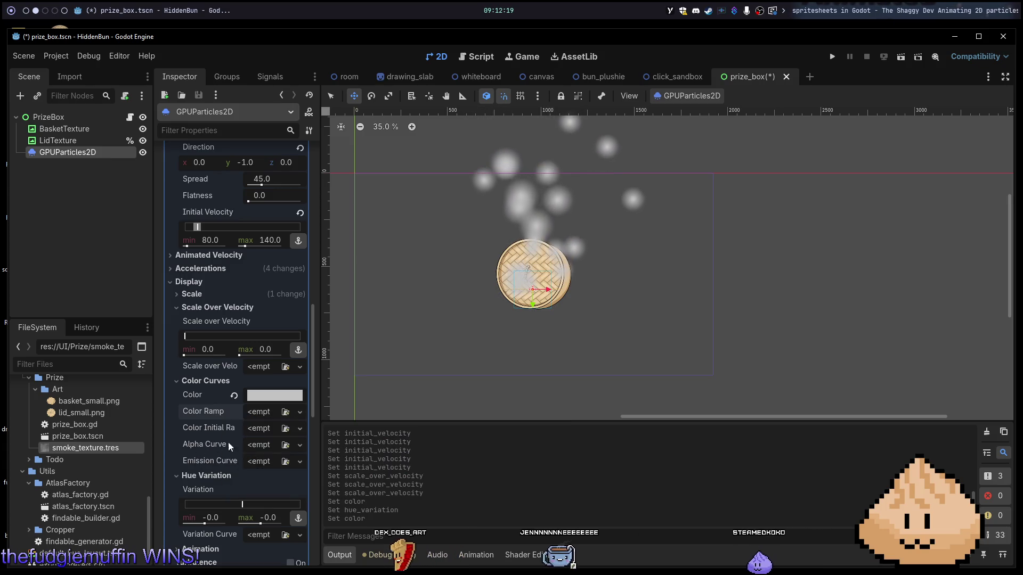
mouse_move(234, 443)
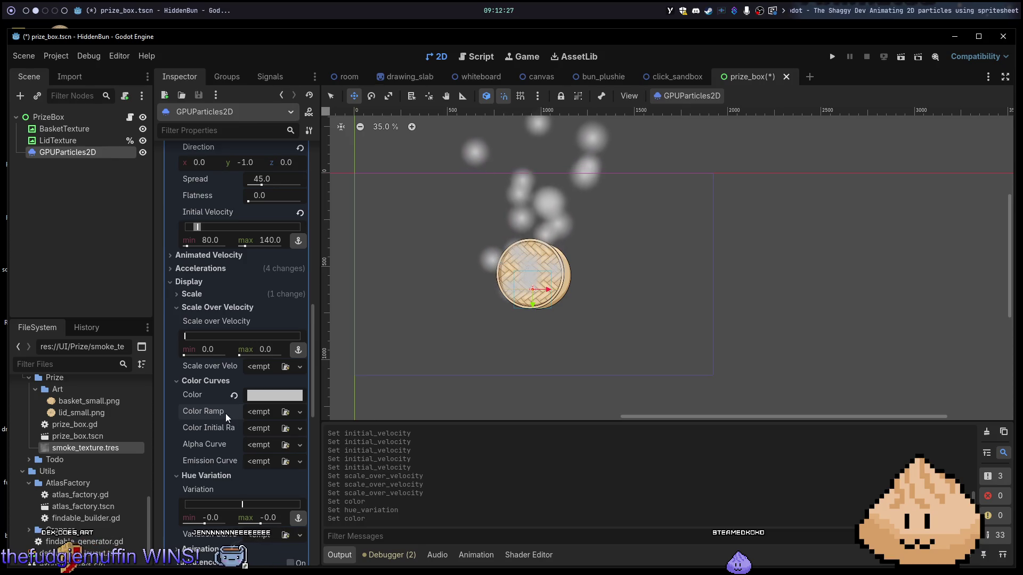
mouse_move(225, 413)
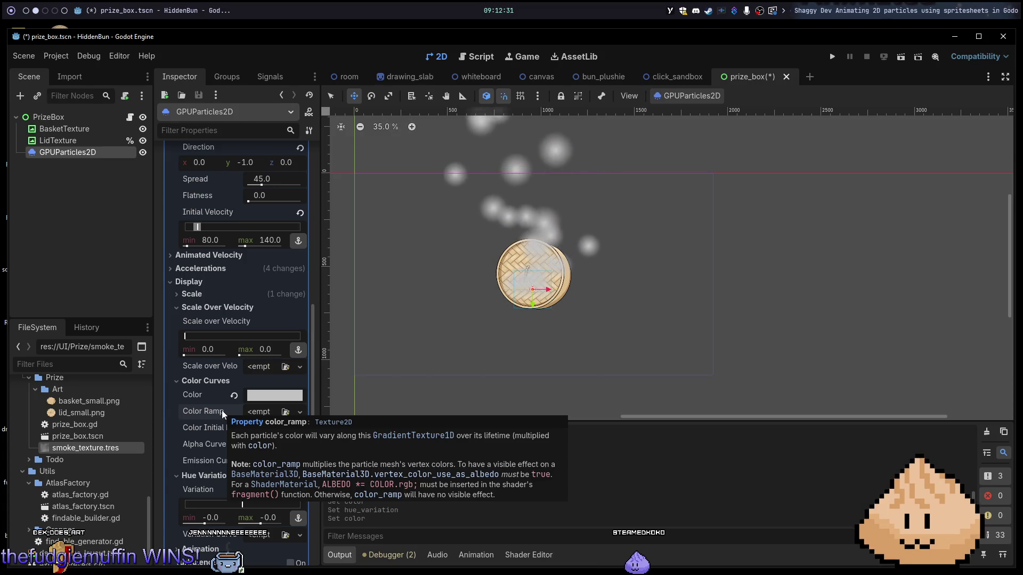
left_click(300, 412)
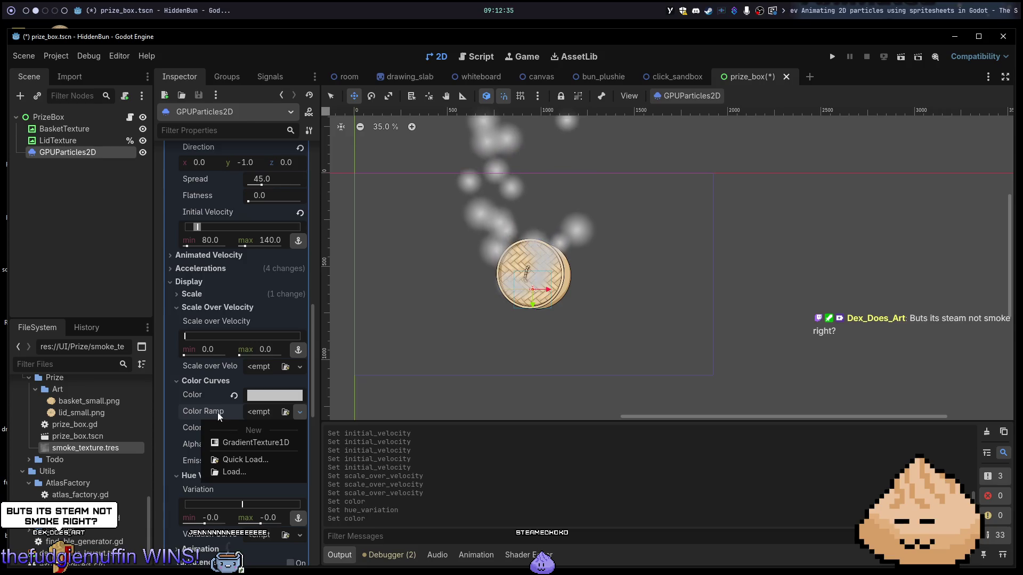
left_click(217, 413)
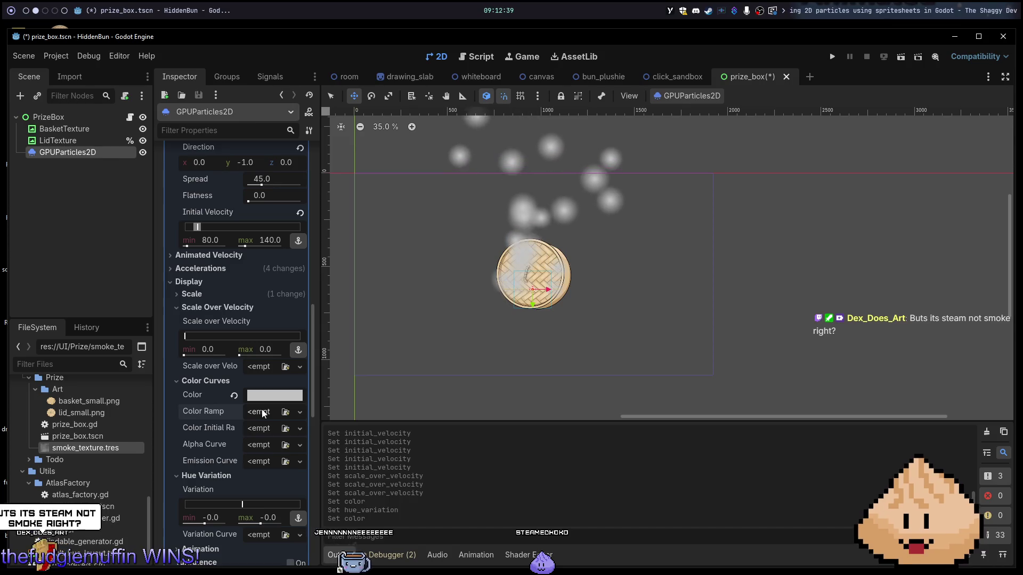
left_click(273, 395)
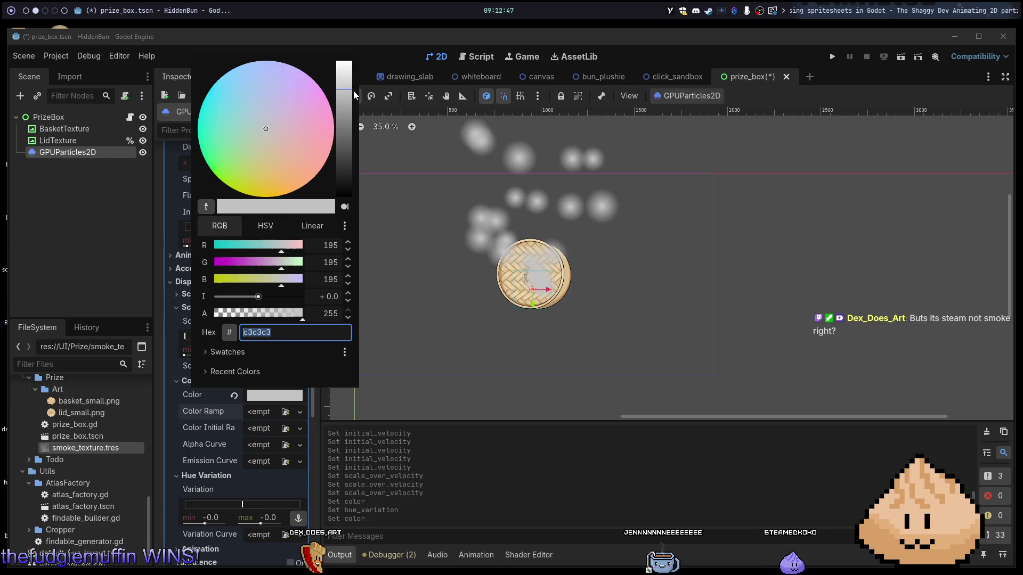
left_click(386, 44)
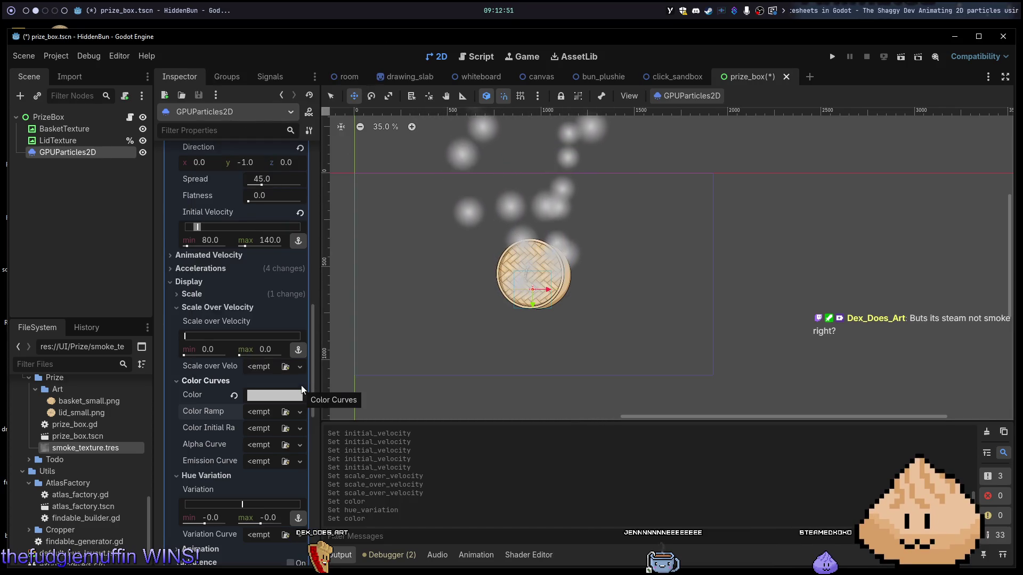
left_click(254, 411)
left_click(254, 418)
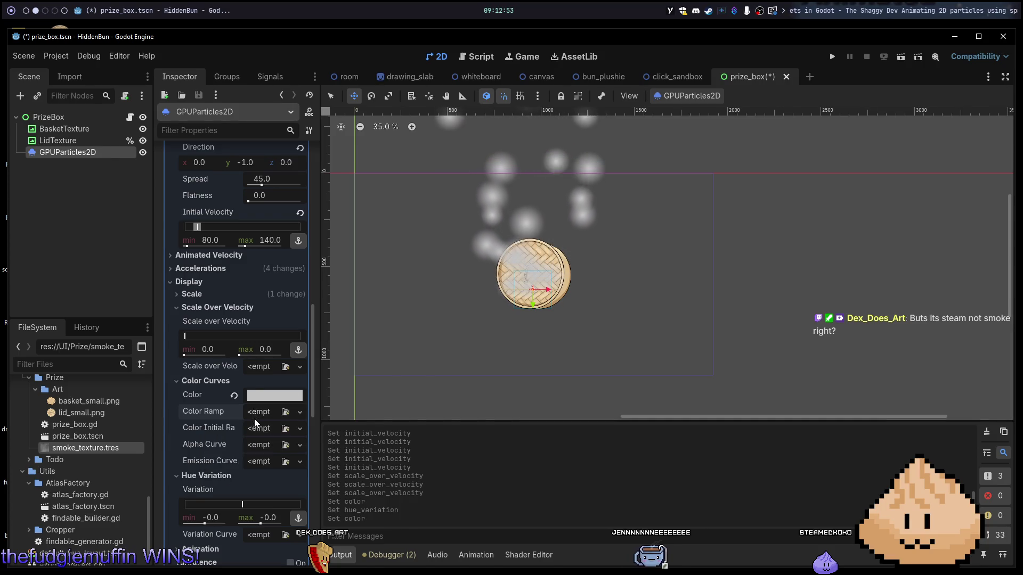
left_click(254, 433)
left_click(260, 418)
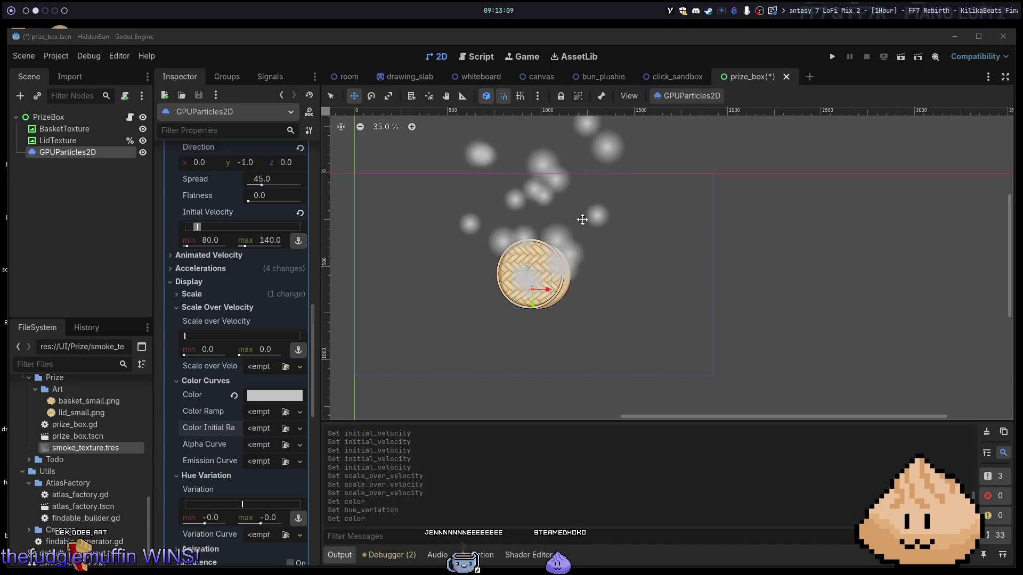
- Revert the steam particles' Color Curves colour from light grey to pure white
left_click_drag(493, 231, 522, 243)
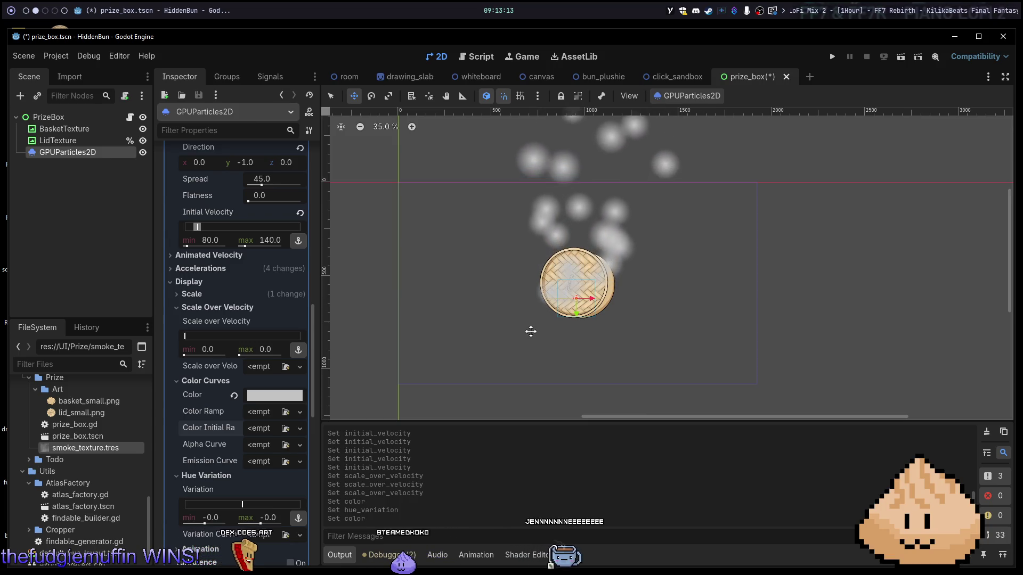
scroll(282, 441, "down", 5)
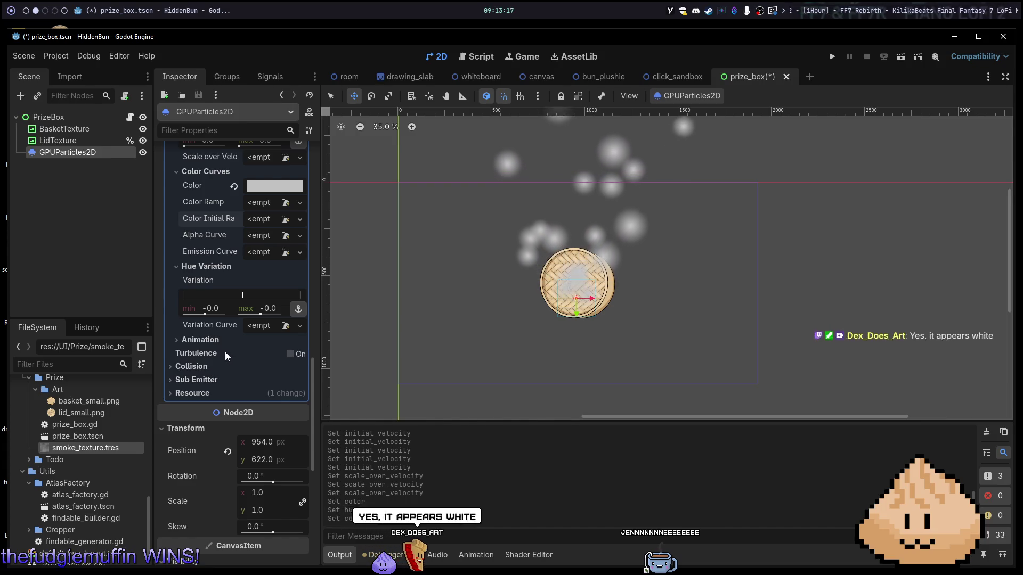
mouse_move(225, 352)
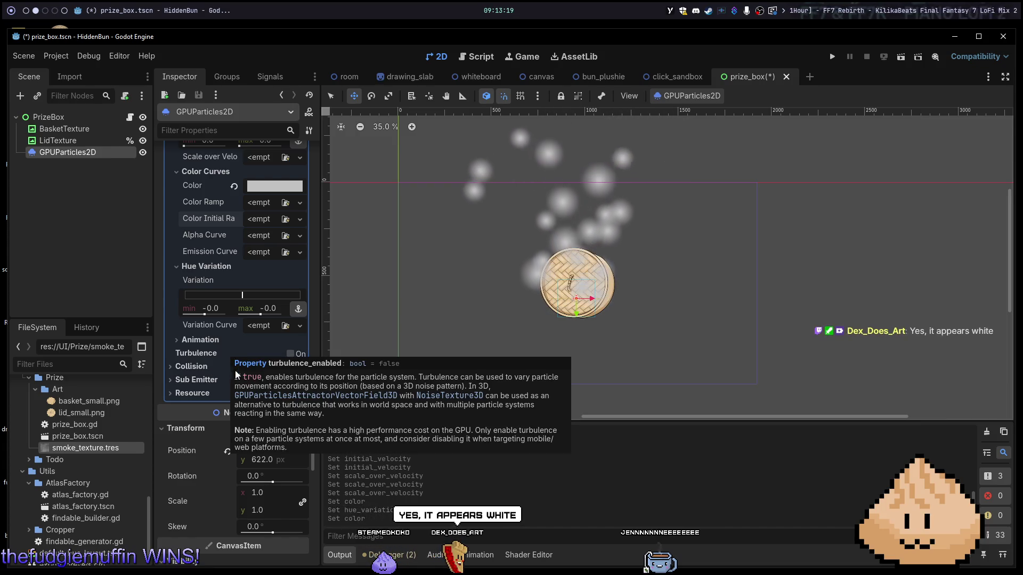
left_click(234, 186)
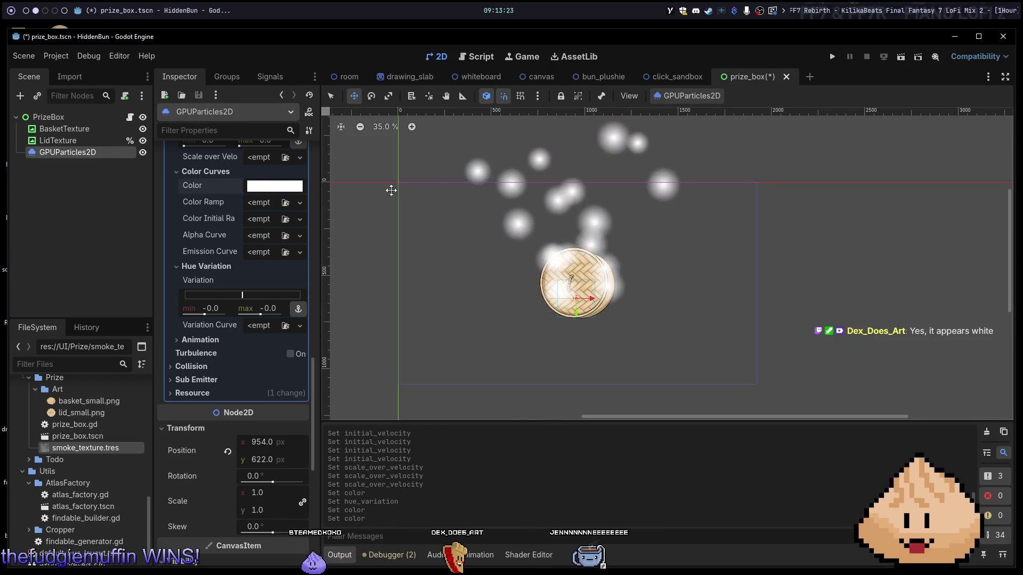
scroll(203, 270, "down", 5)
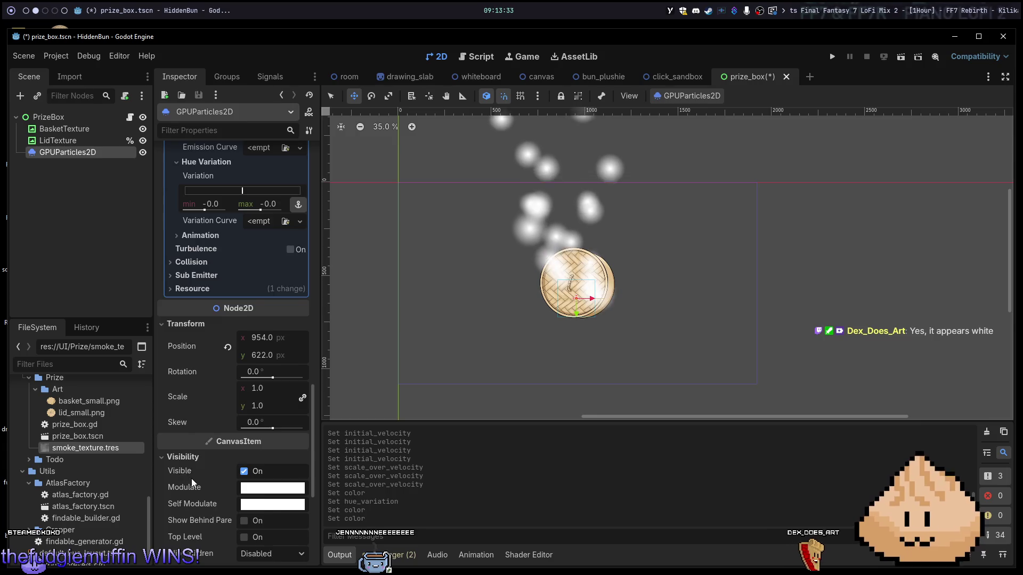
- Turn off Show Behind Parent and move GPUParticles2D between BasketTexture and LidTexture
scroll(192, 482, "down", 10)
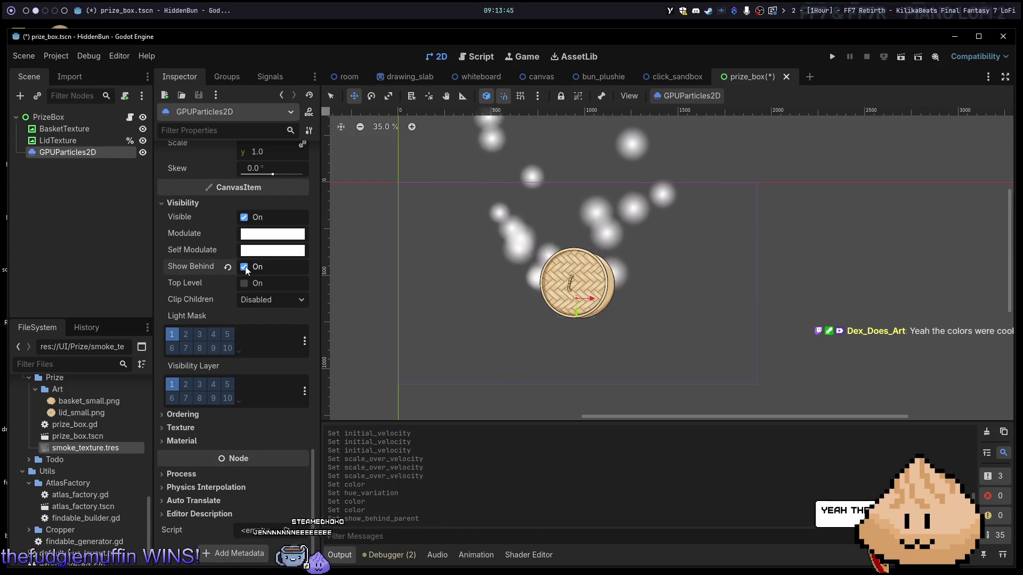
left_click(244, 267)
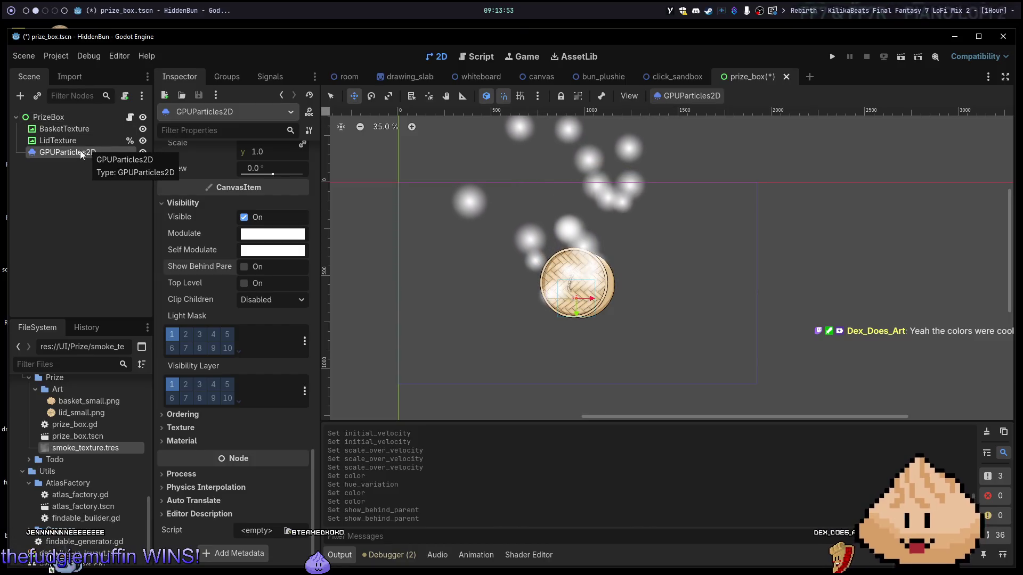
left_click_drag(80, 150, 69, 137)
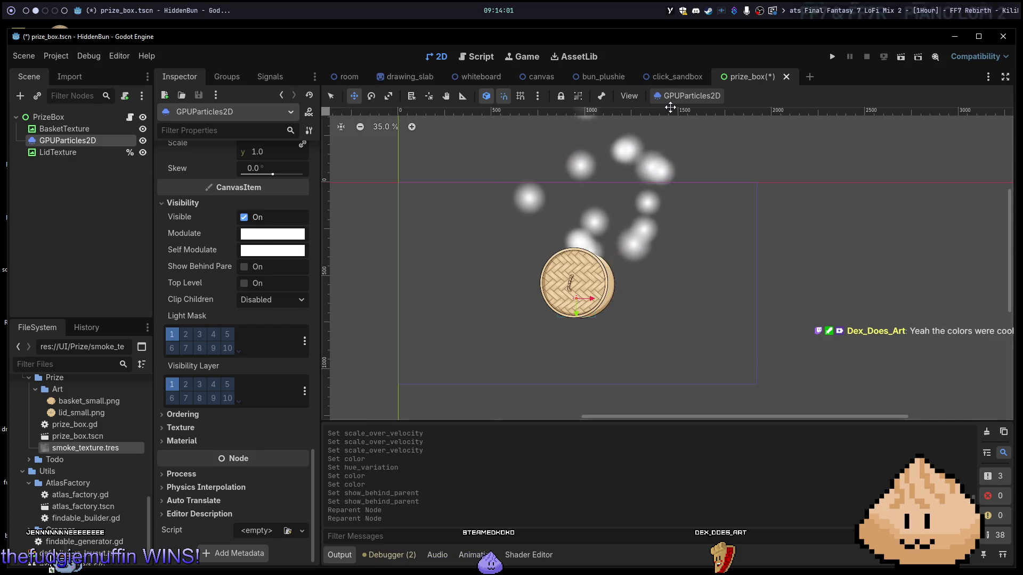
- Select BasketTexture, run the prize_box scene with F6 to preview the steam, then stop it
left_click(36, 126)
key("F6")
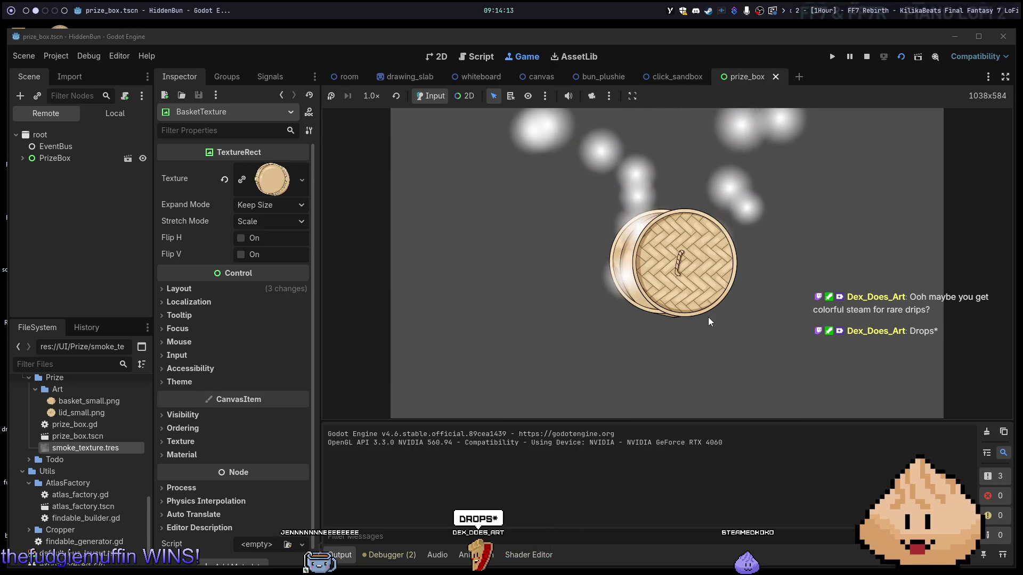
key("F8")
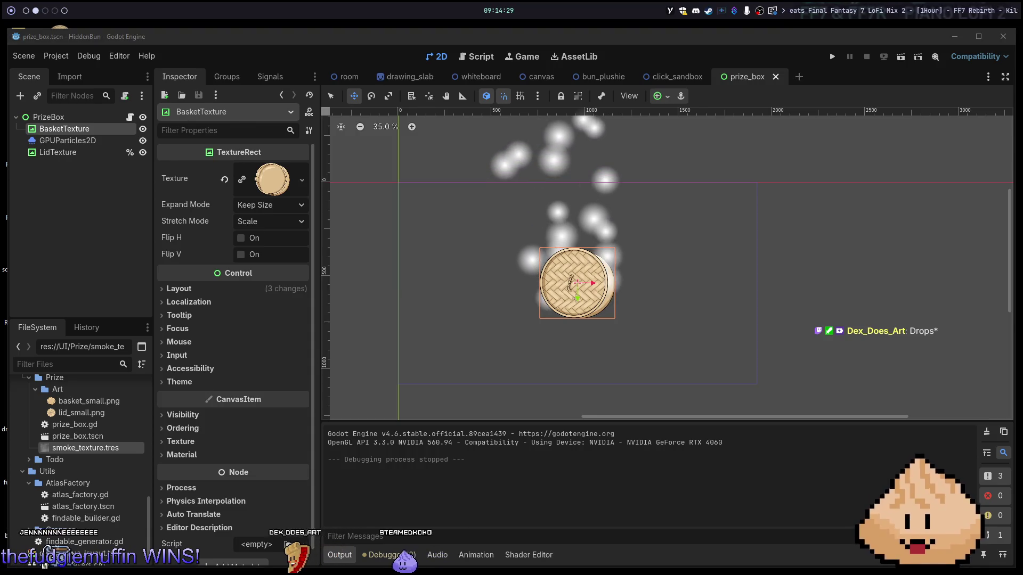
- In Chrome, search Google for 'smoke particles godot' in a new tab
key("super+5")
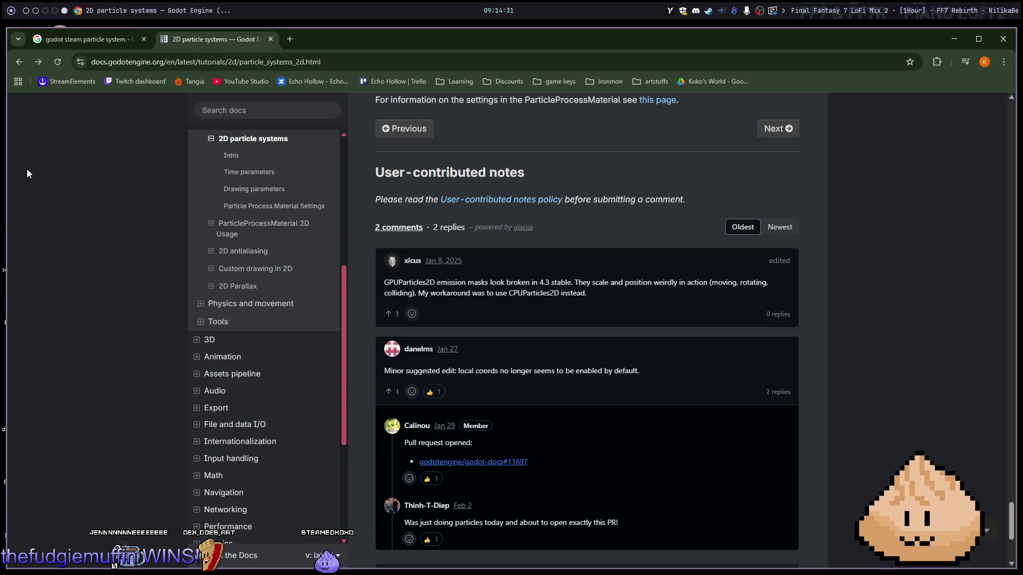
key("ctrl+t")
type("smoke particles godot")
key("Return")
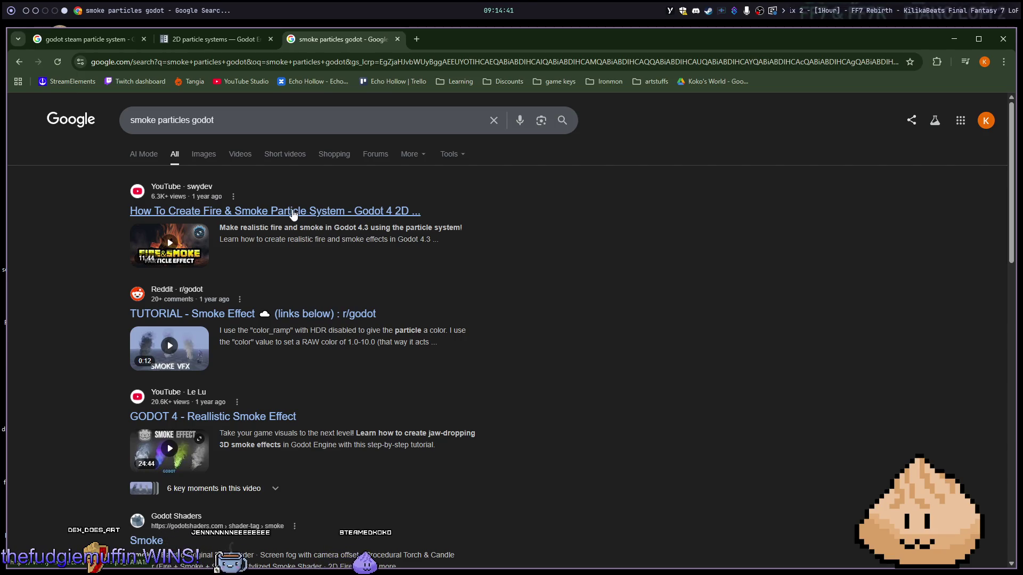
- Open the swydev Godot 4 fire & smoke particle tutorial video
scroll(498, 197, "down", 3)
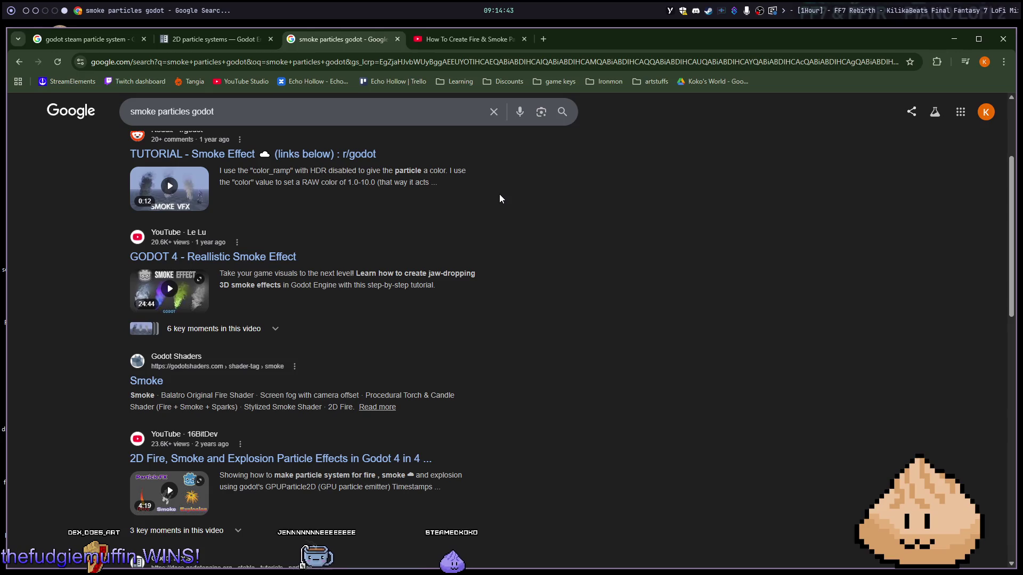
scroll(500, 194, "down", 3)
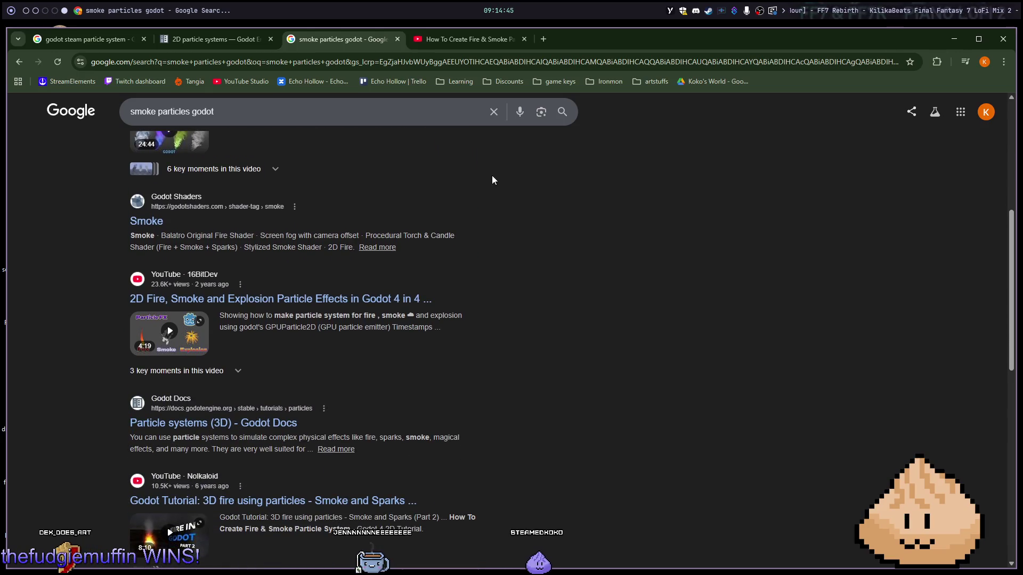
left_click(501, 34)
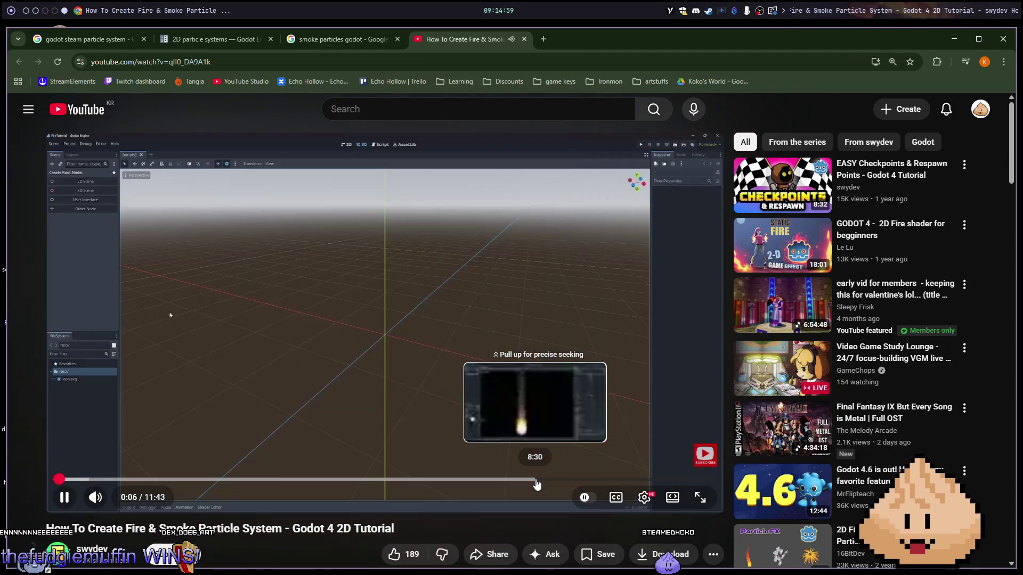
- Seek the tutorial through 8:30–9:32, pause at 9:23, then resume playback
left_click(536, 479)
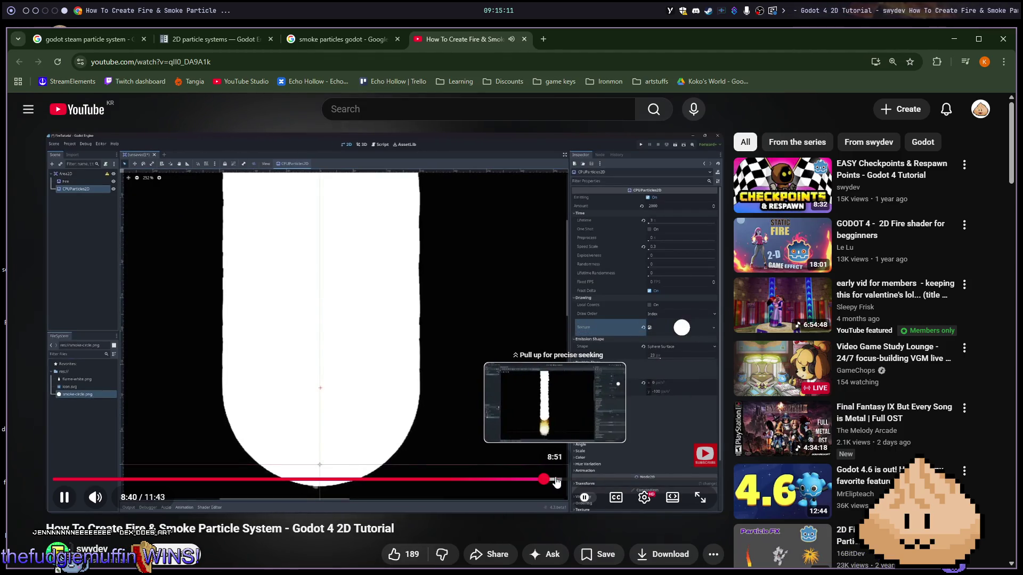
left_click(555, 481)
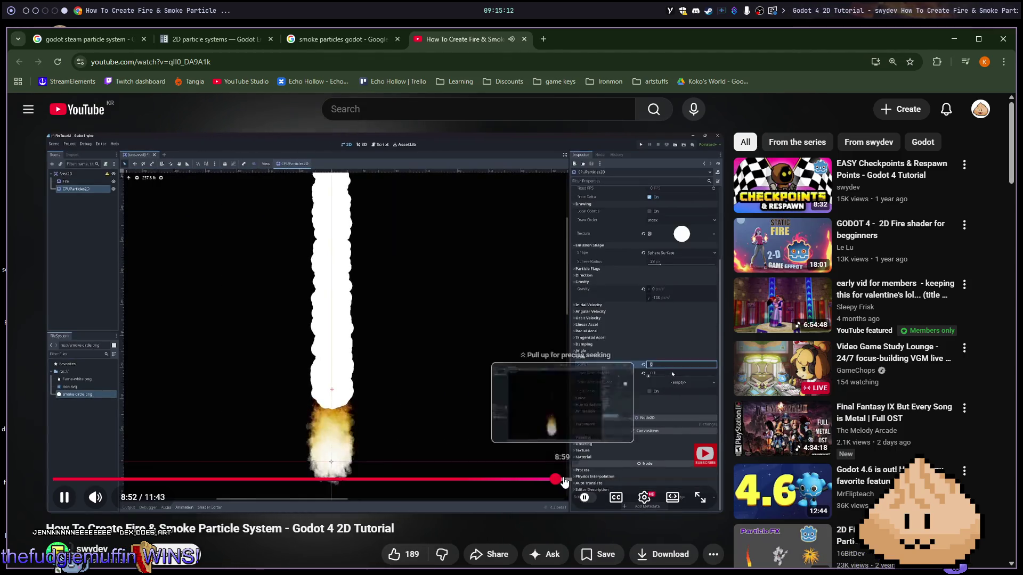
left_click_drag(565, 482, 576, 482)
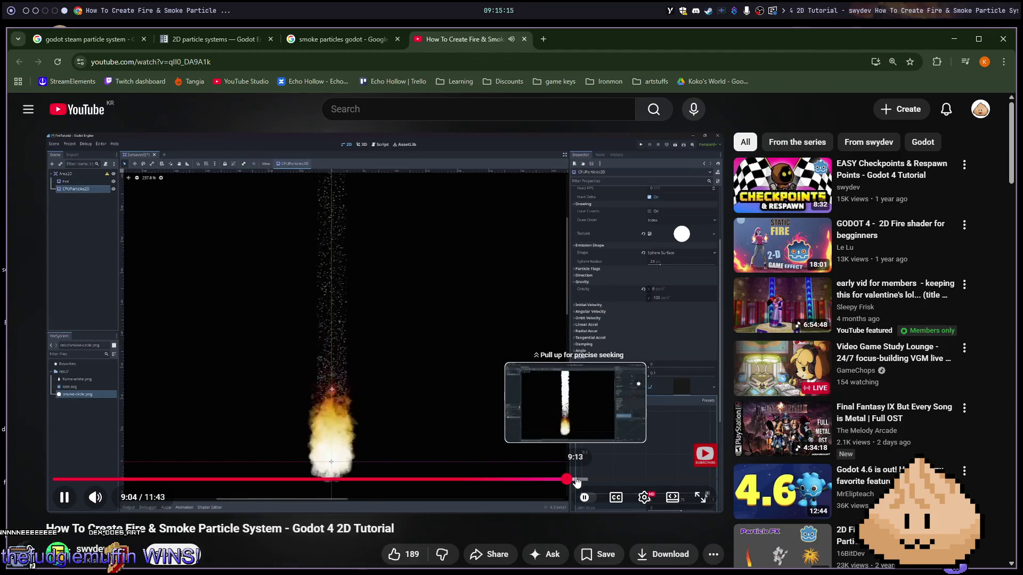
left_click_drag(577, 482, 604, 482)
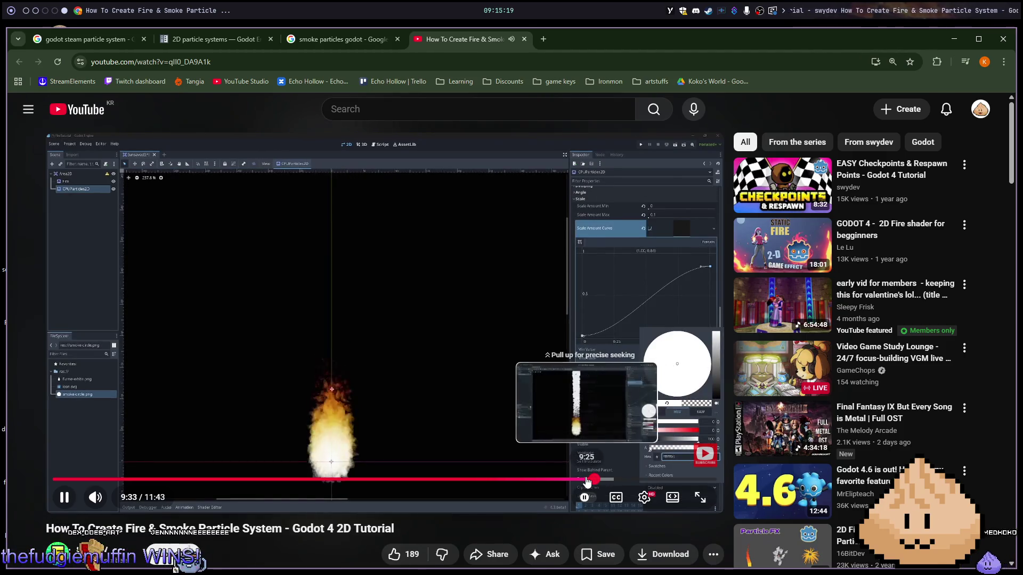
left_click(586, 481)
left_click(571, 338)
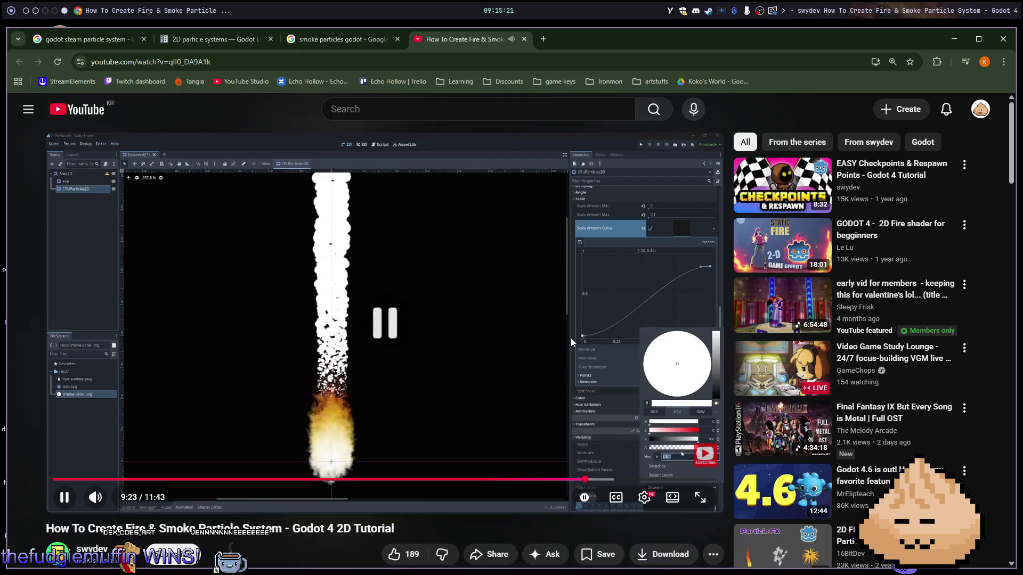
left_click(545, 337)
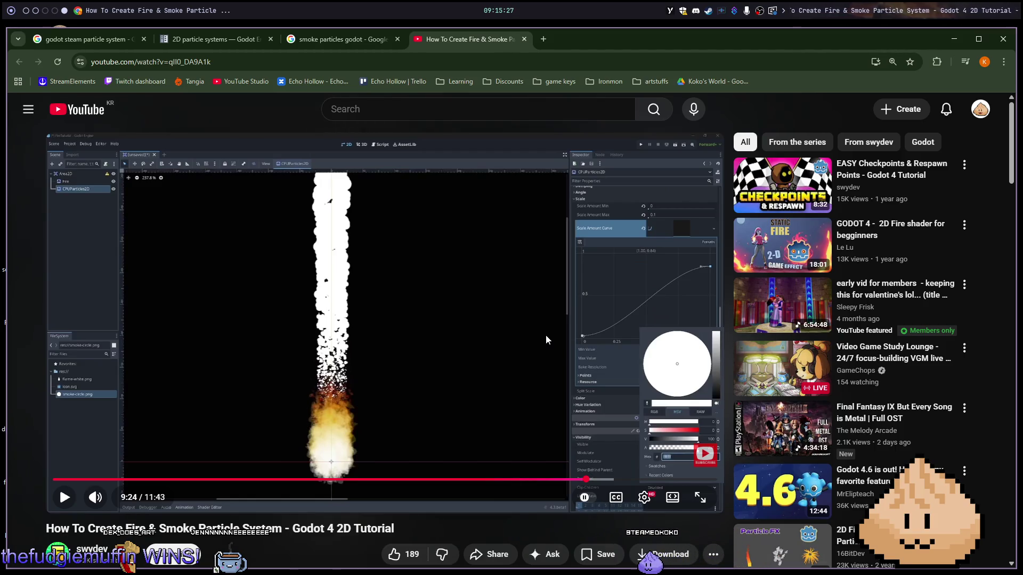
left_click(545, 323)
- Skip ahead to the finished smoke effect near 10:49, pause, and return to Godot
left_click(613, 479)
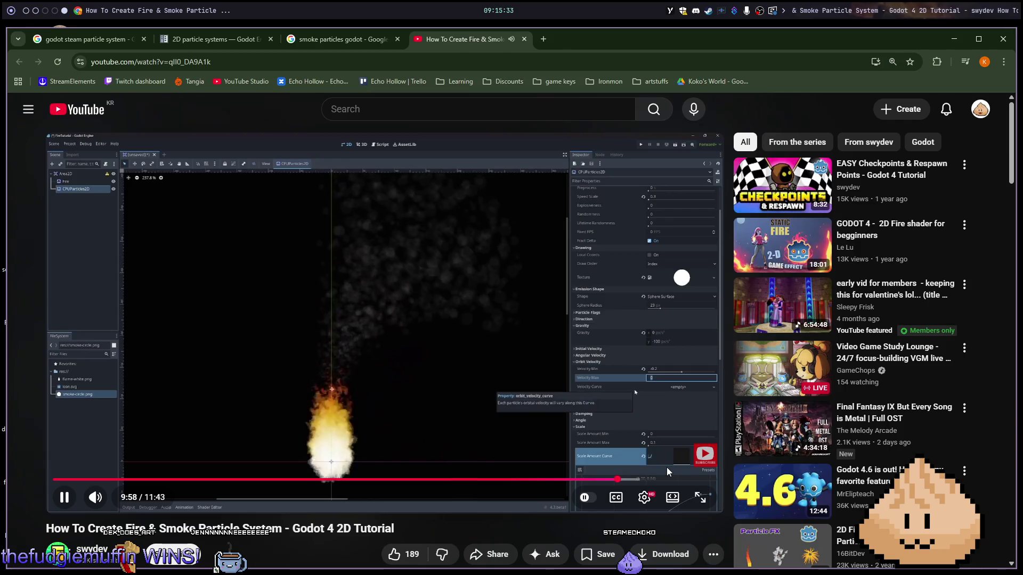
left_click(666, 478)
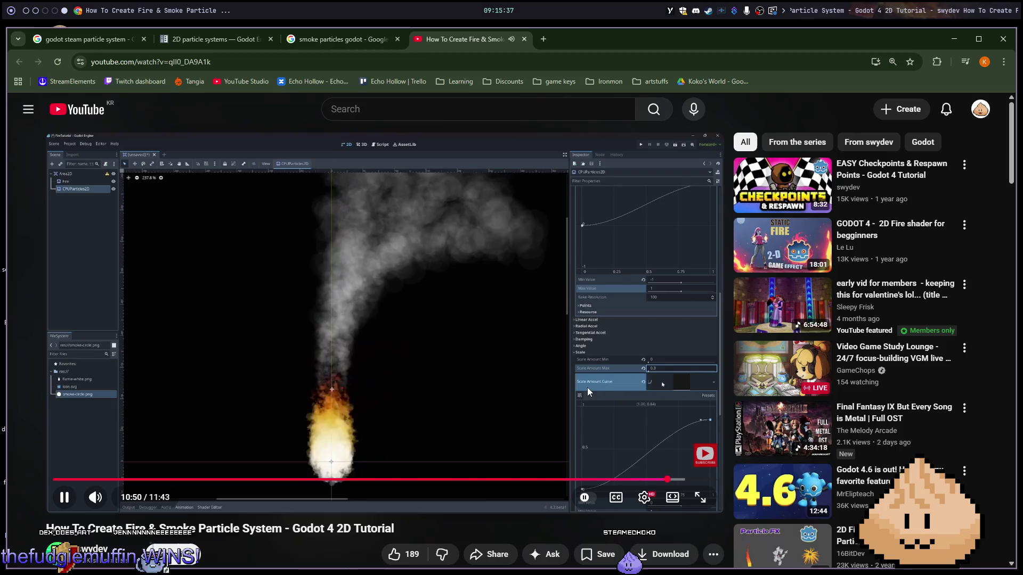
left_click(486, 331)
key("alt+Tab")
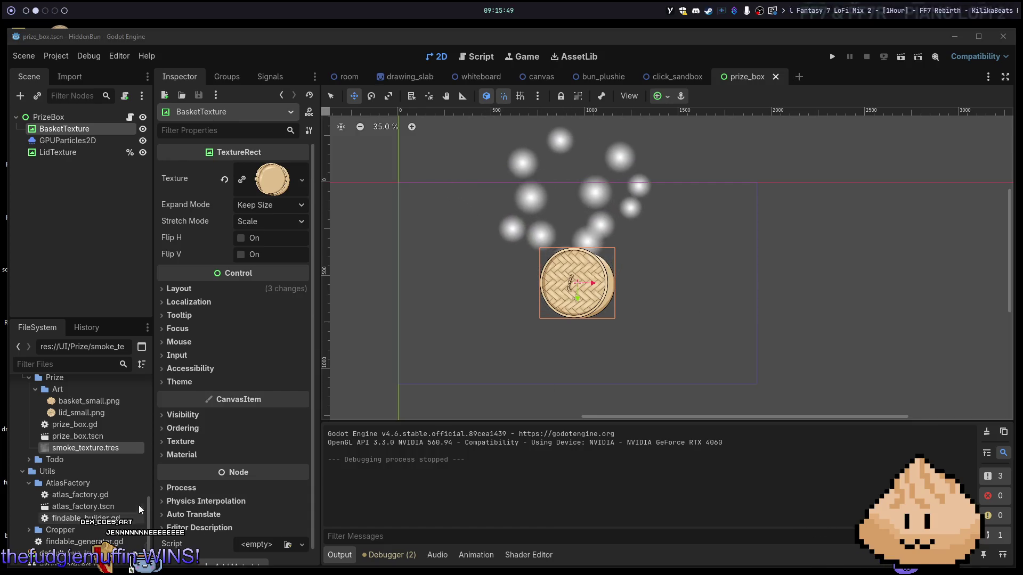
- Select GPUParticles2D and clear its particle Texture to empty
left_click(74, 141)
scroll(215, 274, "up", 5)
scroll(218, 272, "up", 15)
scroll(271, 304, "up", 4)
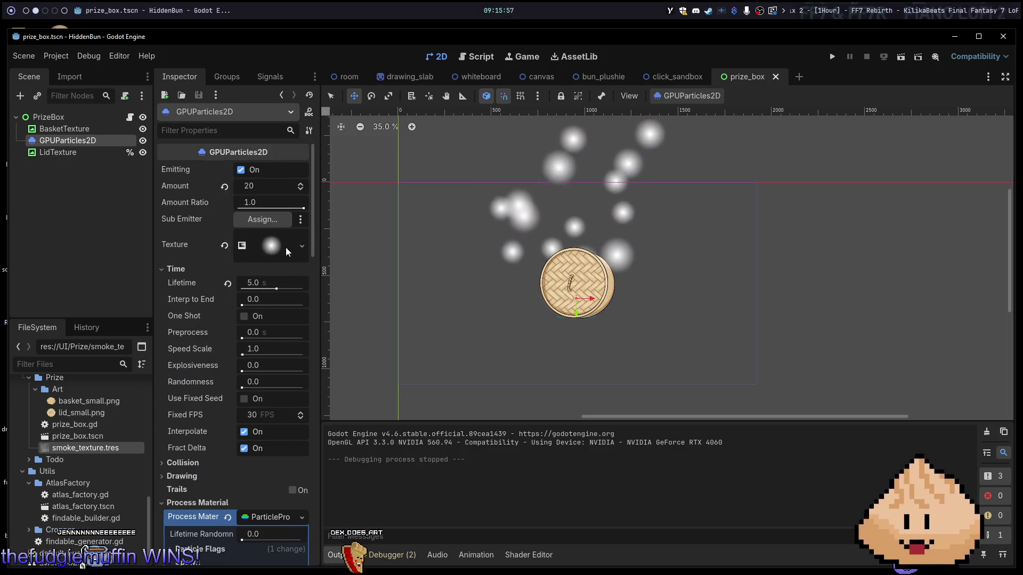
left_click(286, 252)
left_click(286, 251)
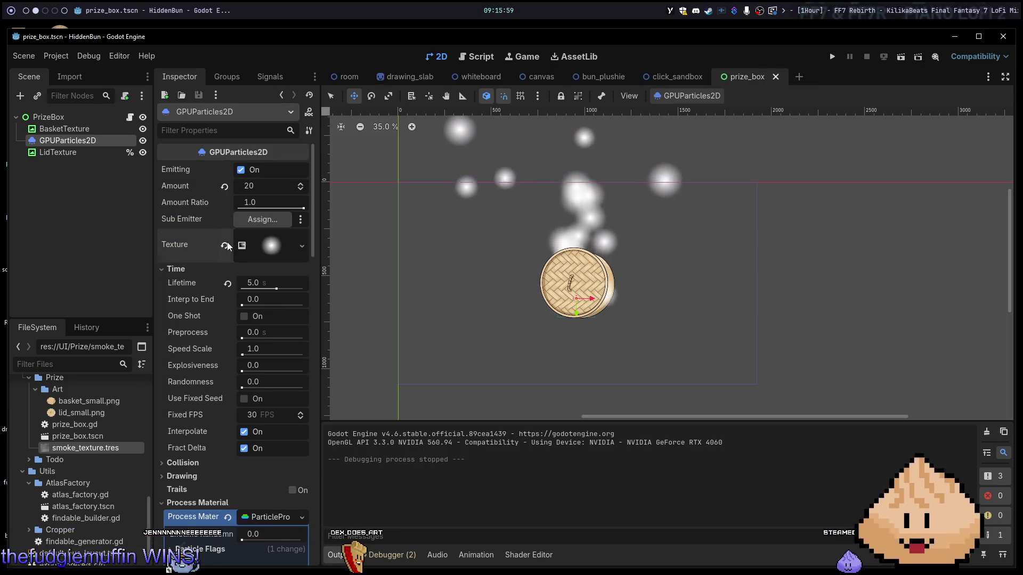
left_click(225, 244)
left_click(290, 237)
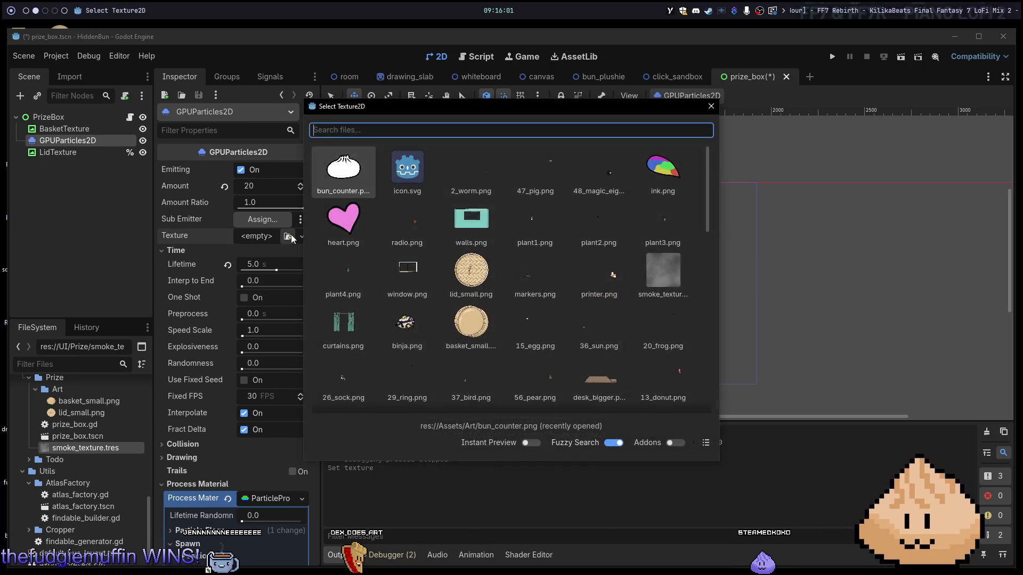
left_click(711, 106)
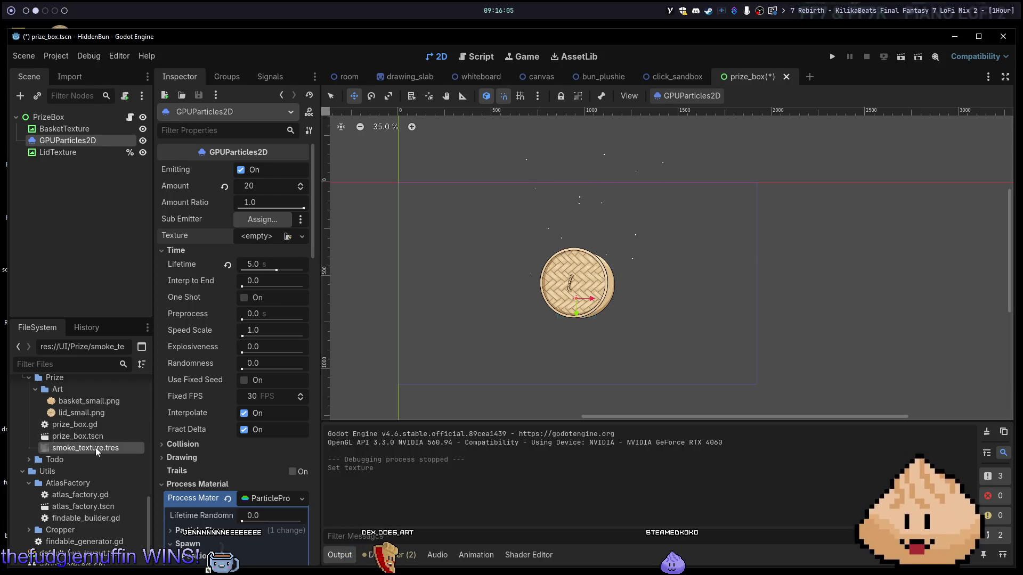
- Try a new ImageTexture, then assign smoke_texture.tres as the particle Texture
left_click(272, 237)
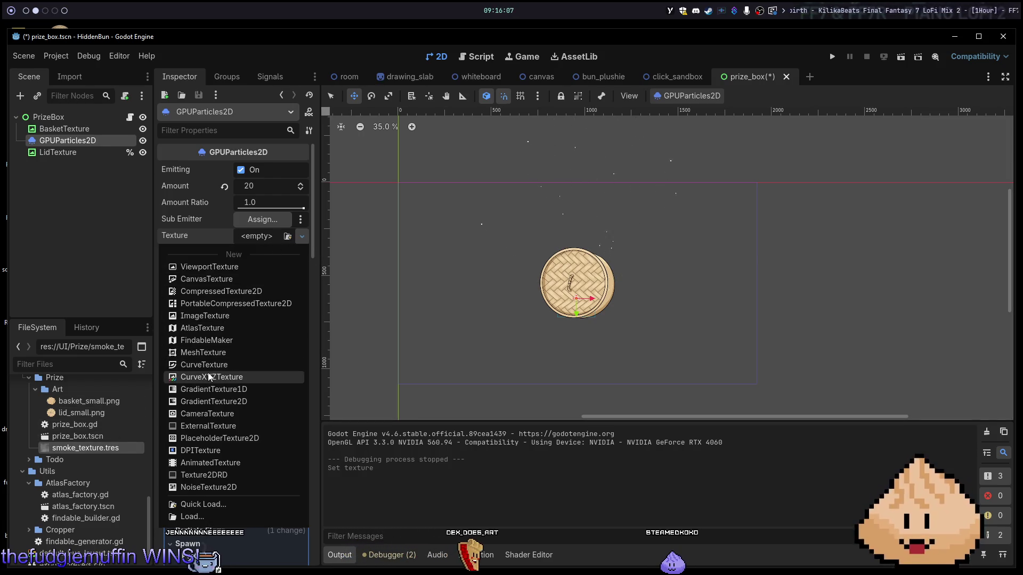
left_click(222, 316)
left_click(261, 236)
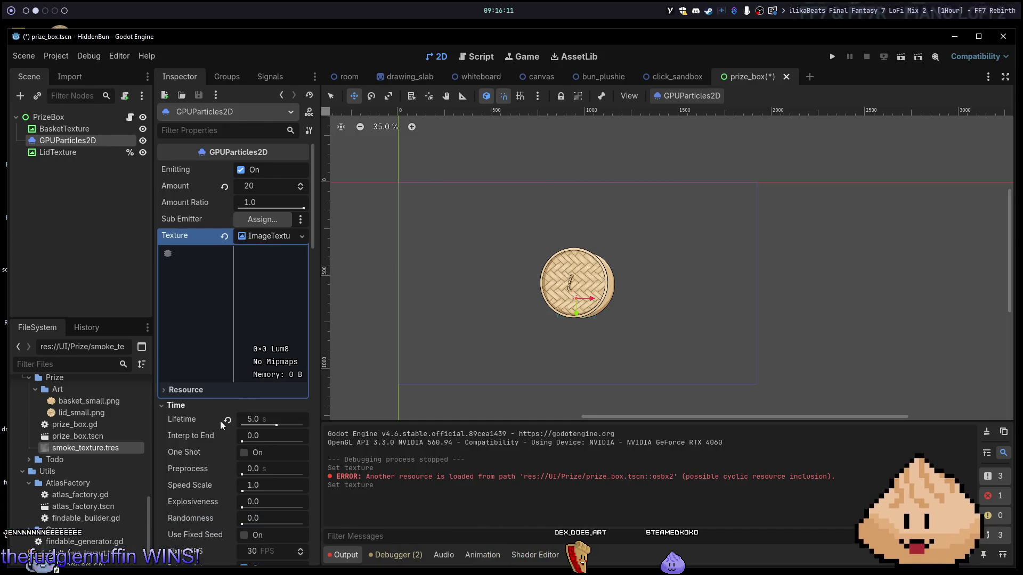
mouse_move(85, 448)
left_mouse_down()
mouse_move(277, 261)
mouse_move(243, 283)
left_mouse_up()
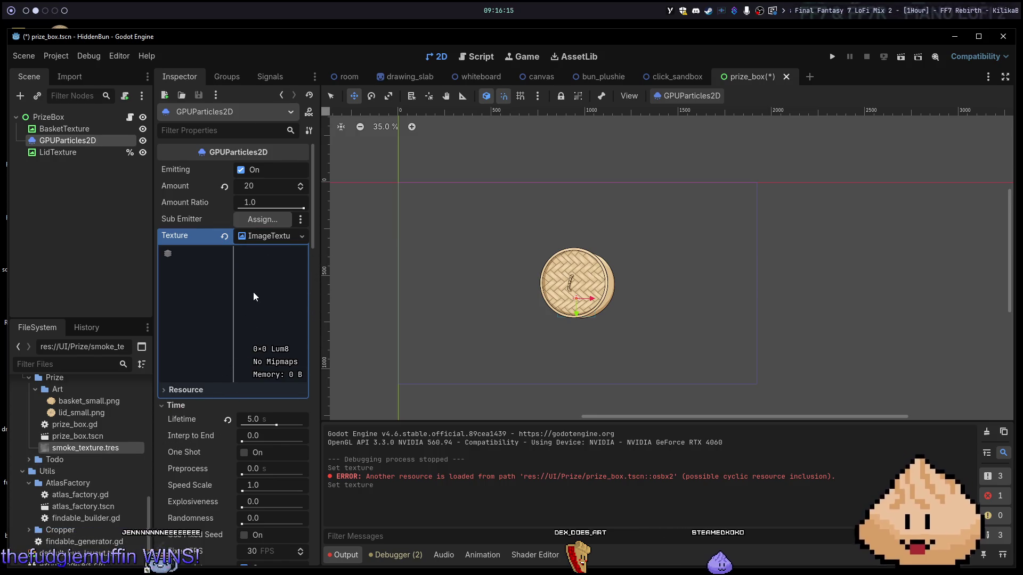
left_click(273, 235)
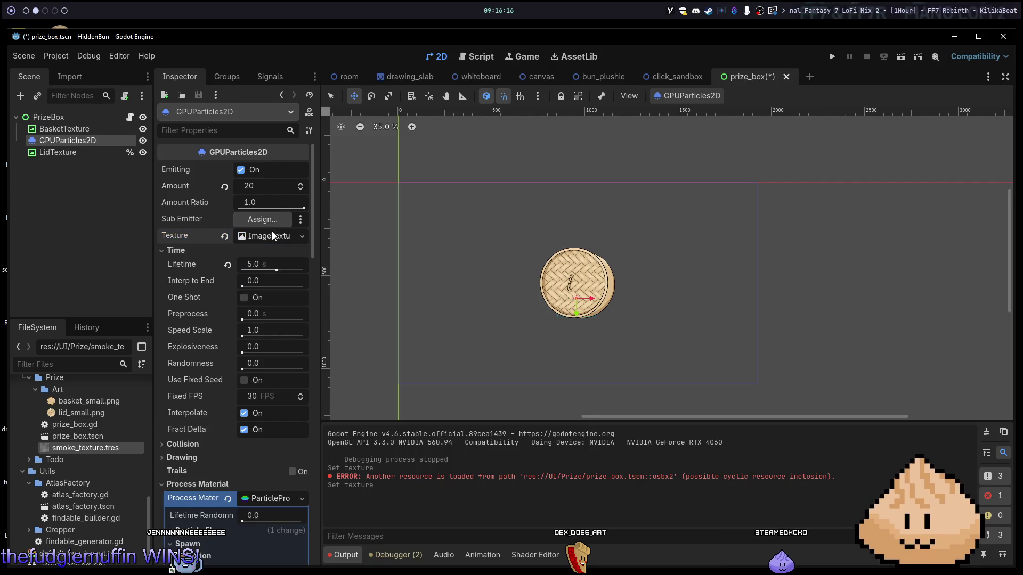
left_click(245, 237)
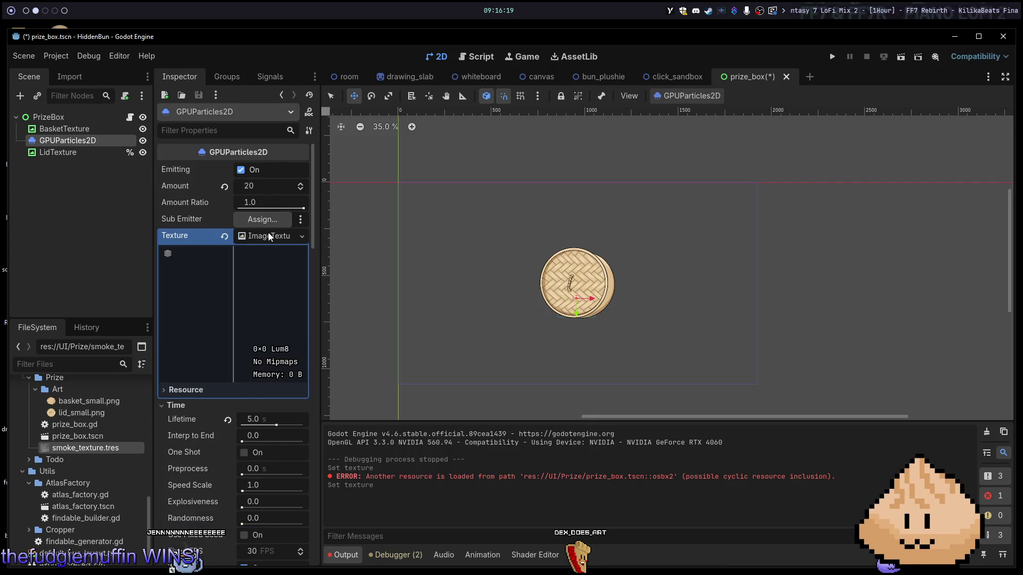
left_click(269, 236)
mouse_move(101, 450)
left_mouse_down()
mouse_move(213, 330)
mouse_move(272, 237)
left_mouse_up()
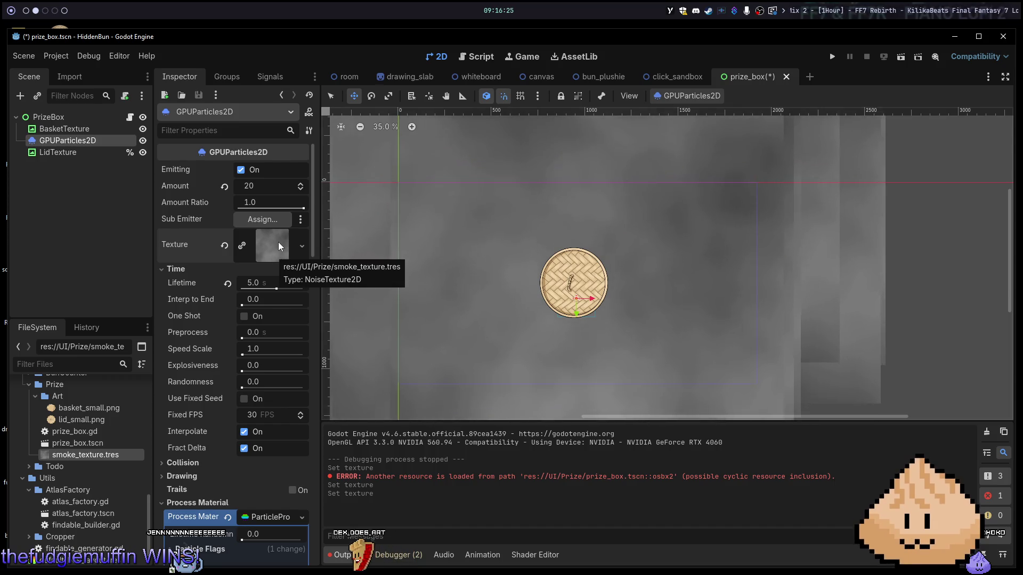
key("alt+Tab")
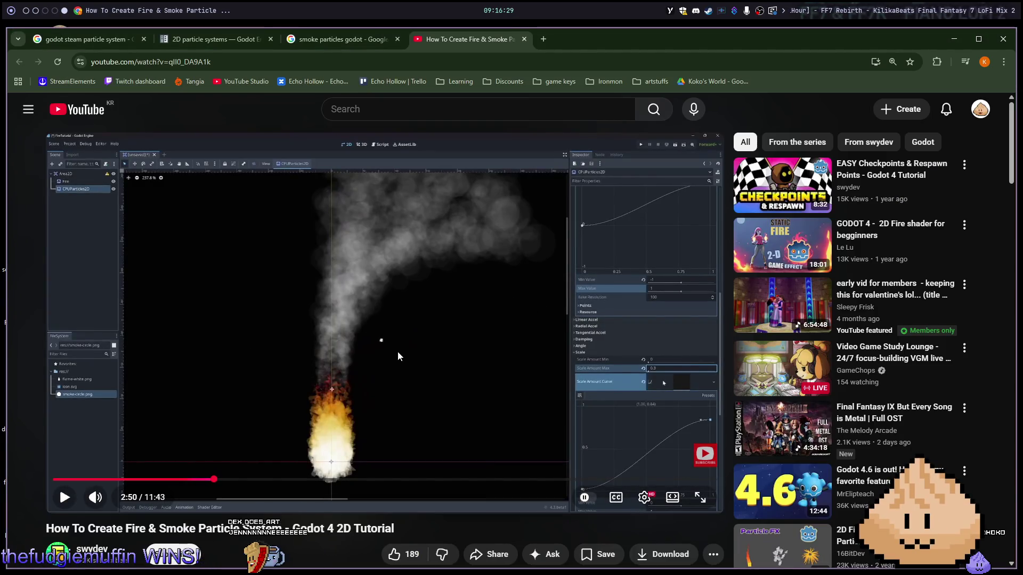
- Resume the tutorial full screen, skipping past 4:11 to beyond the flame-white.png drawing
left_click(414, 385)
key("Right")
key("Right")
key("Right")
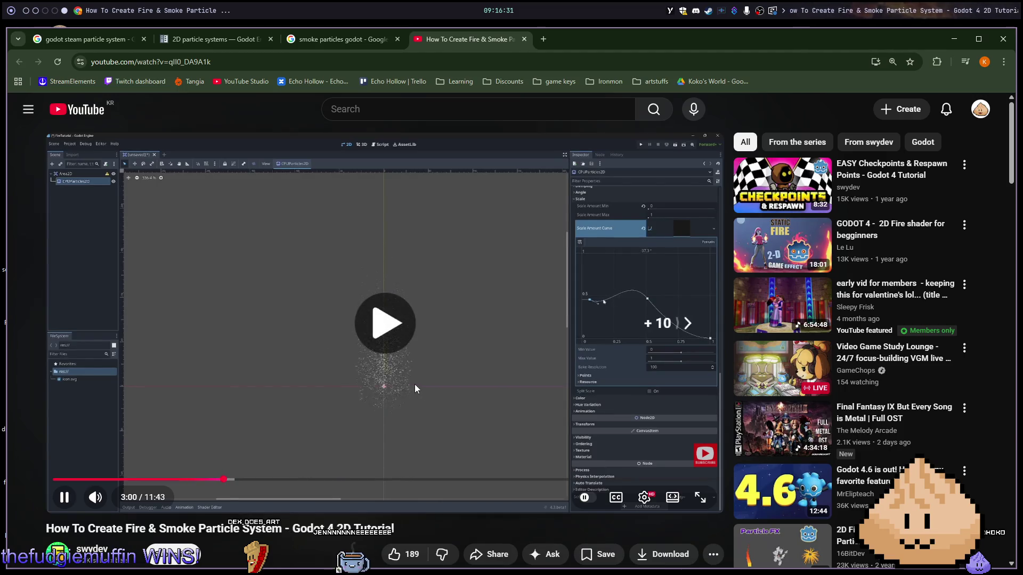
key("Right")
key("Right")
key("Right")
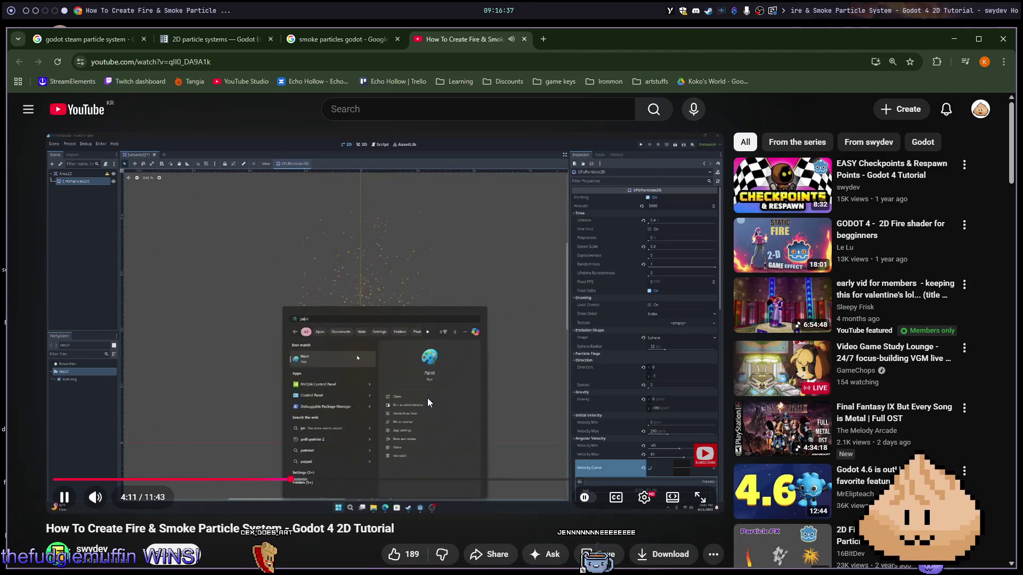
key("Right")
key("Right")
key("Right")
key("Right")
key("Right")
key("Right")
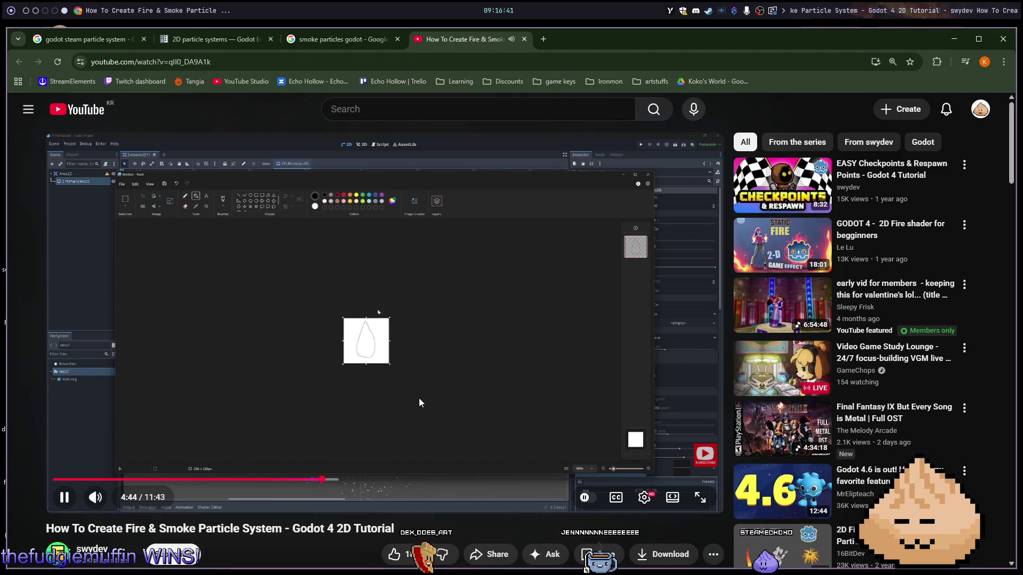
key("F11")
key("f")
key("Right")
key("Right")
key("Right")
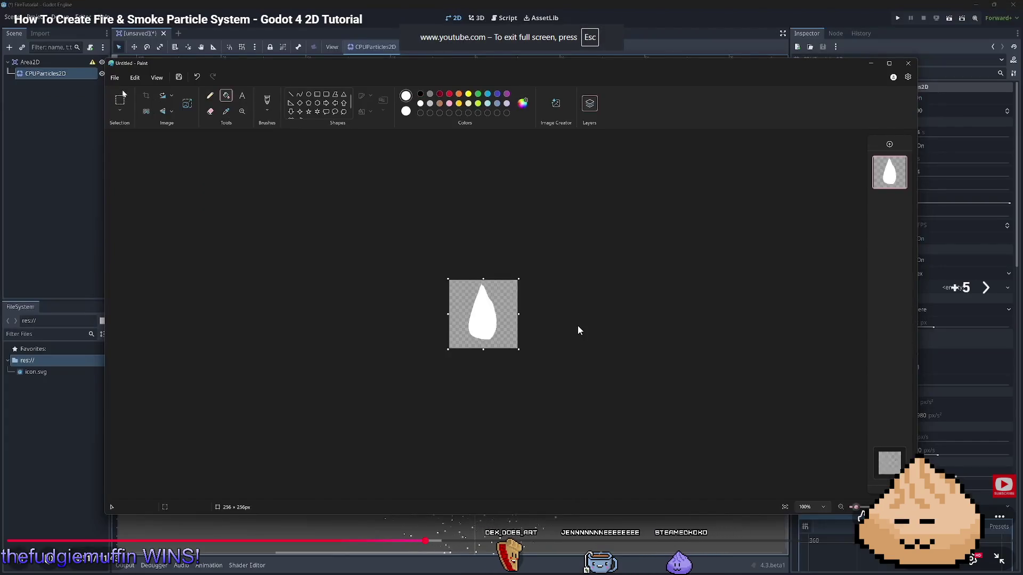
key("Right")
key("Left")
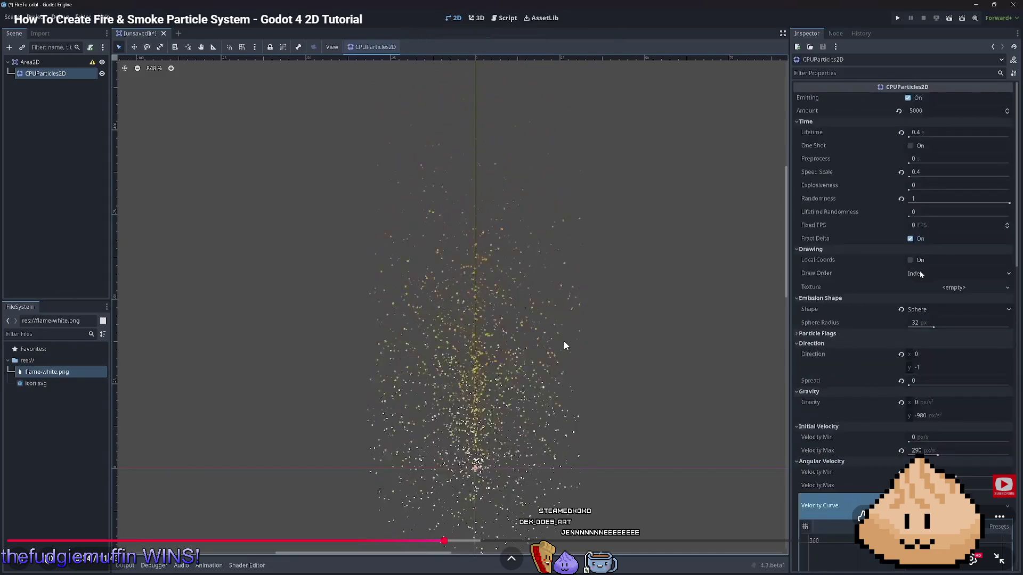
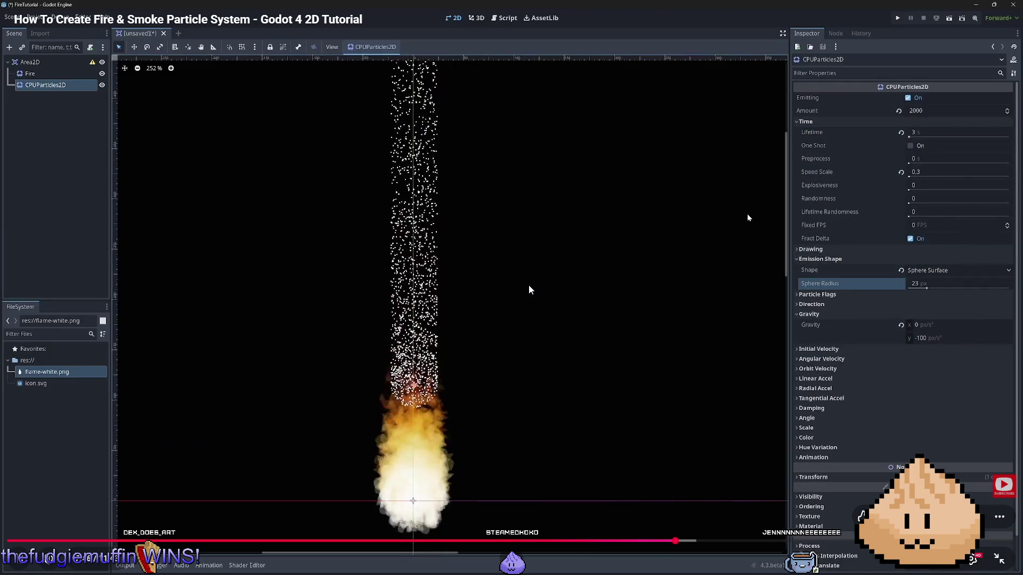
- Pause the fire and smoke tutorial, leave fullscreen, and return to the Godot editor
left_click(528, 332)
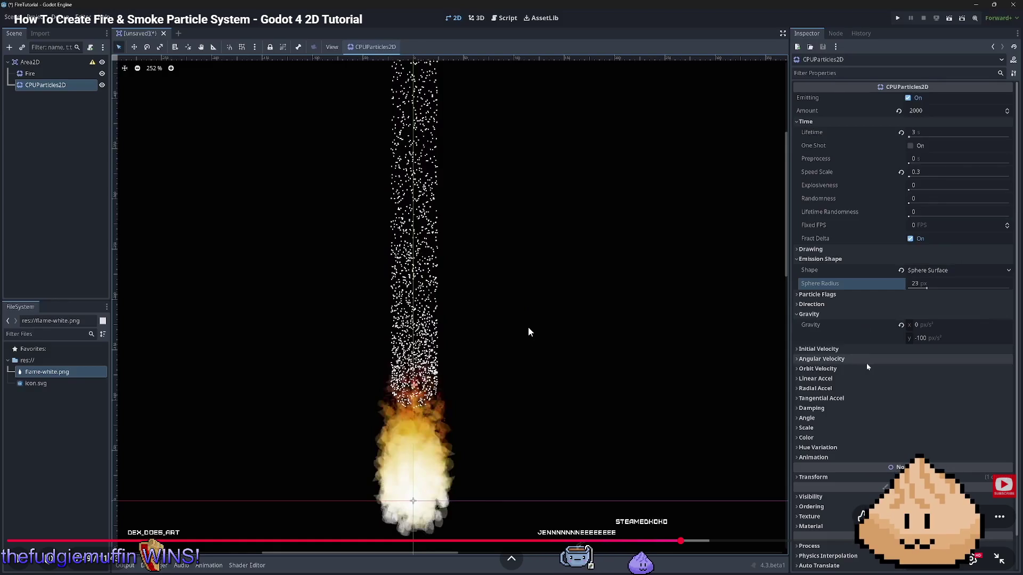
key("Escape")
key("alt+Tab")
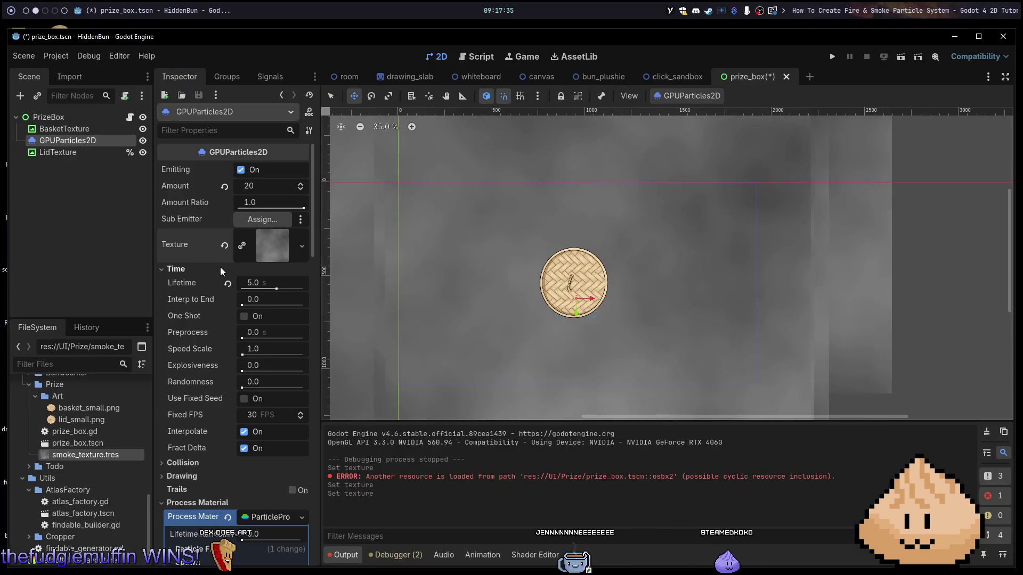
- Expand the smoke particles' Drawing settings and compare them with the tutorial
left_click(184, 477)
scroll(202, 469, "down", 5)
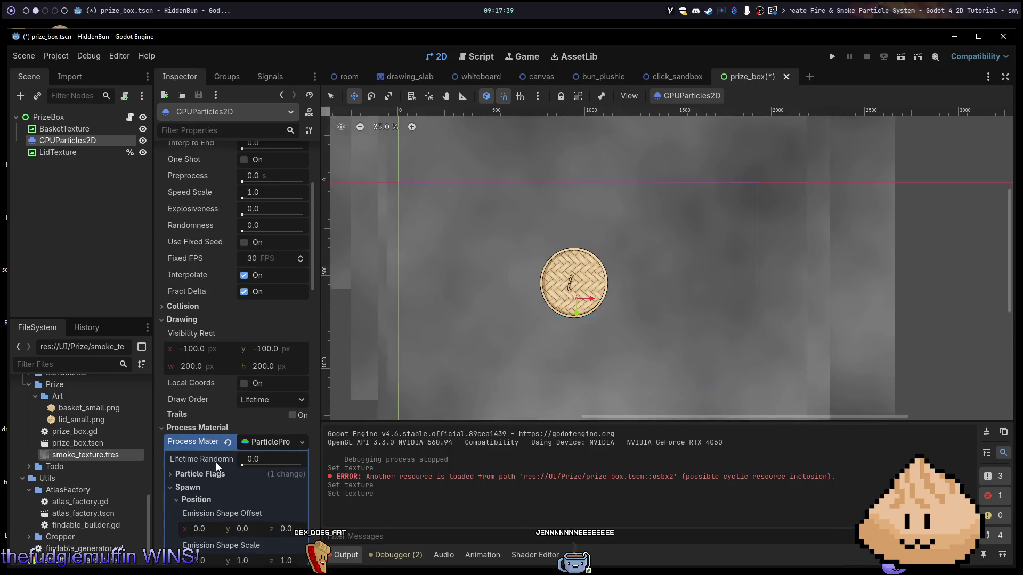
key("alt+Tab")
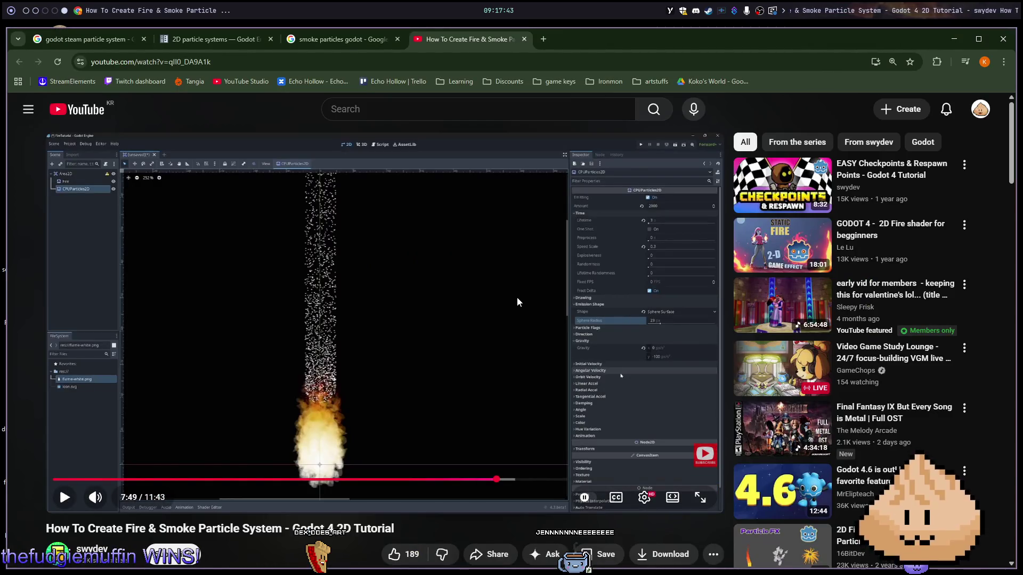
key("alt+Tab")
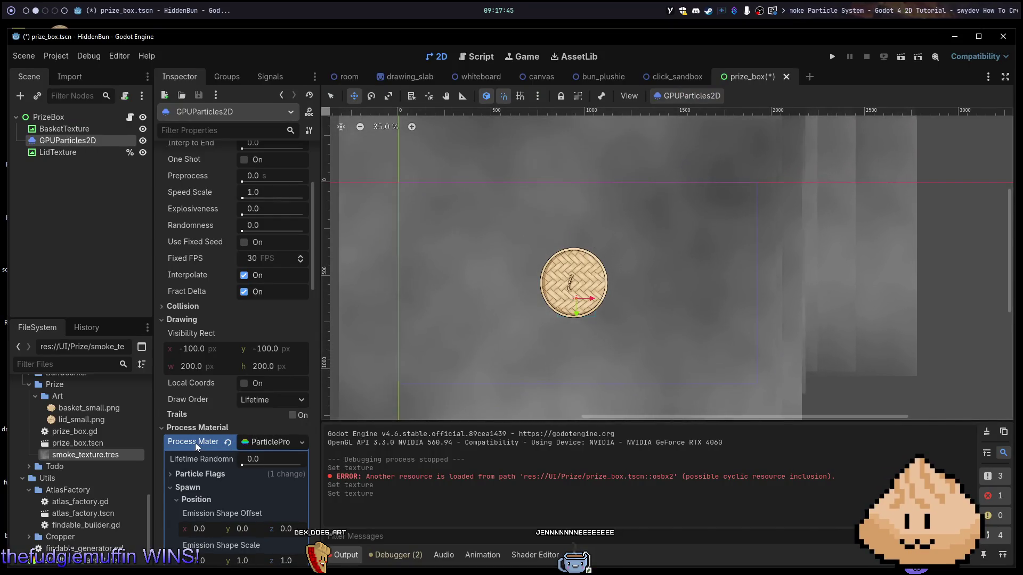
- Collapse Spawn in the ParticleProcessMaterial and reopen its Display settings
left_click(260, 443)
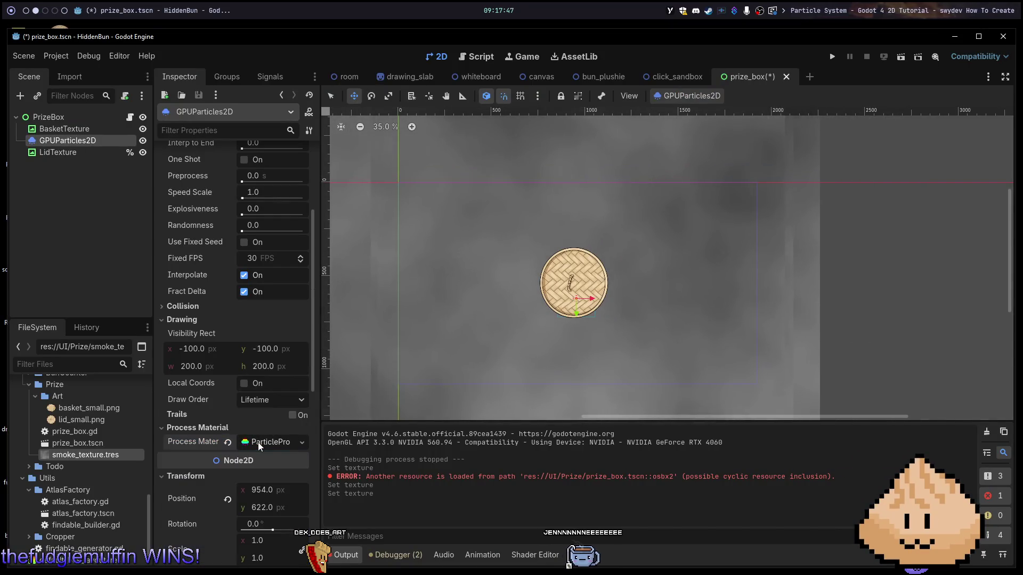
left_click(260, 443)
scroll(213, 372, "down", 5)
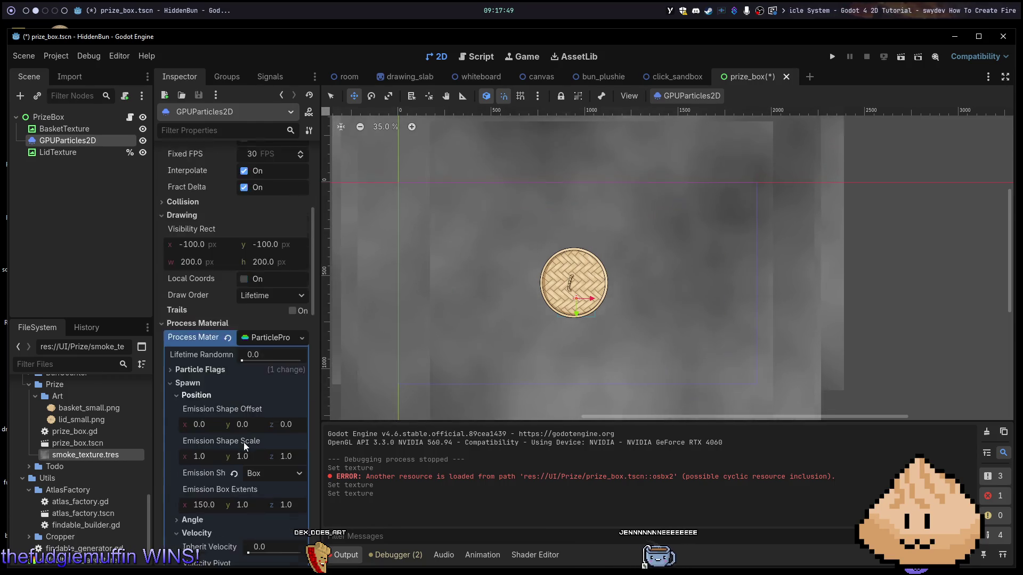
left_click(189, 331)
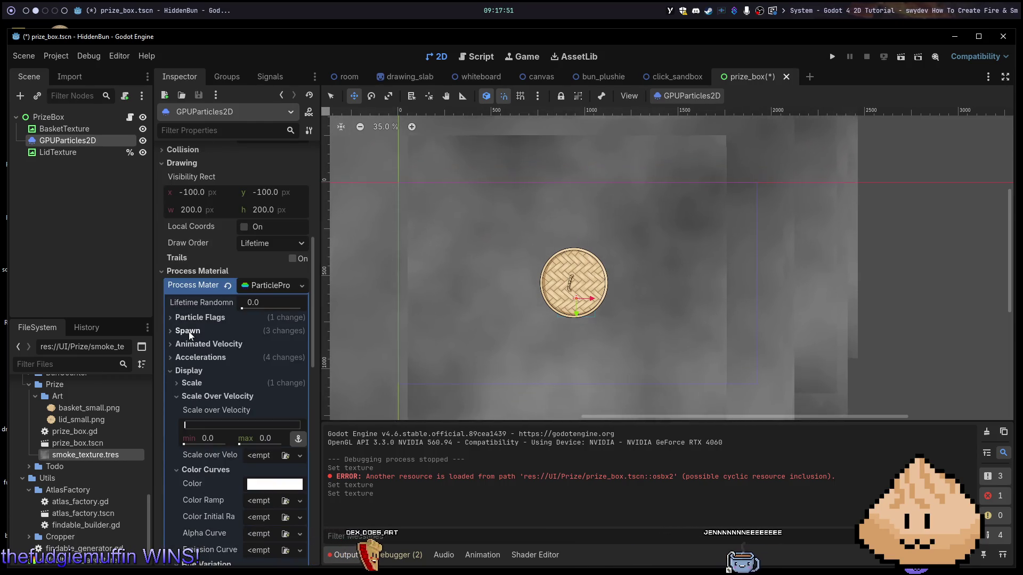
left_click(200, 371)
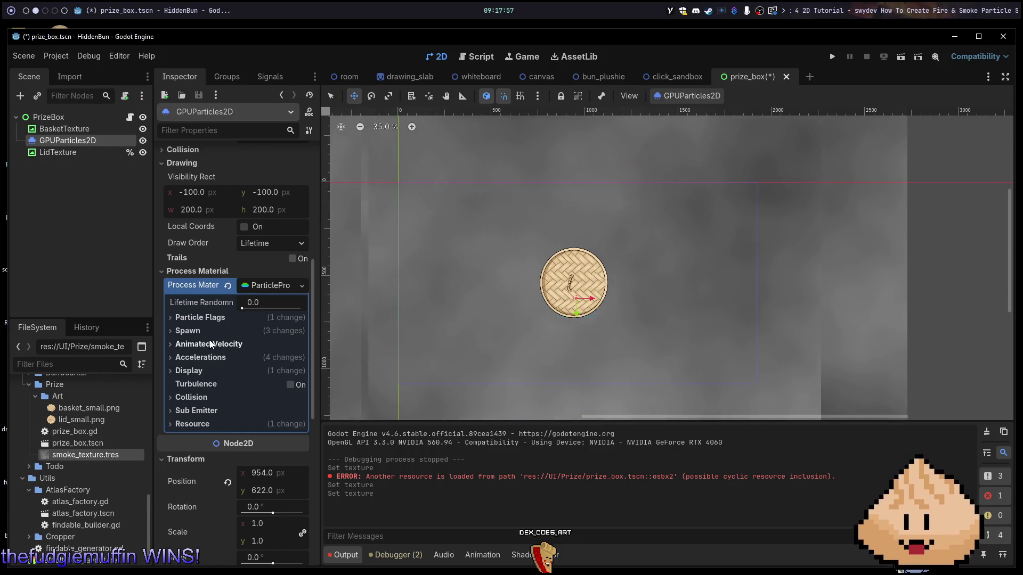
key("super+5")
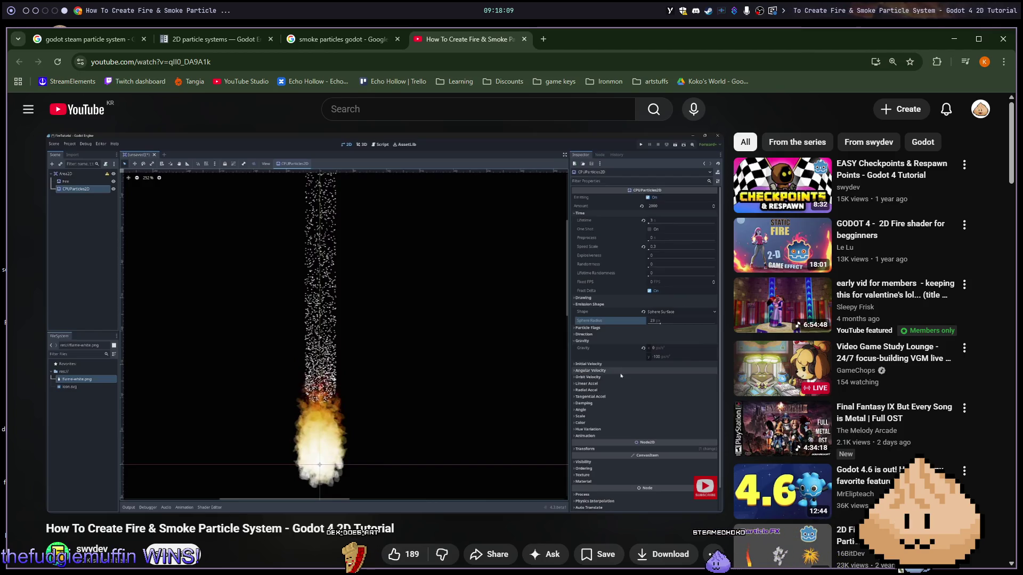
key("alt+Tab")
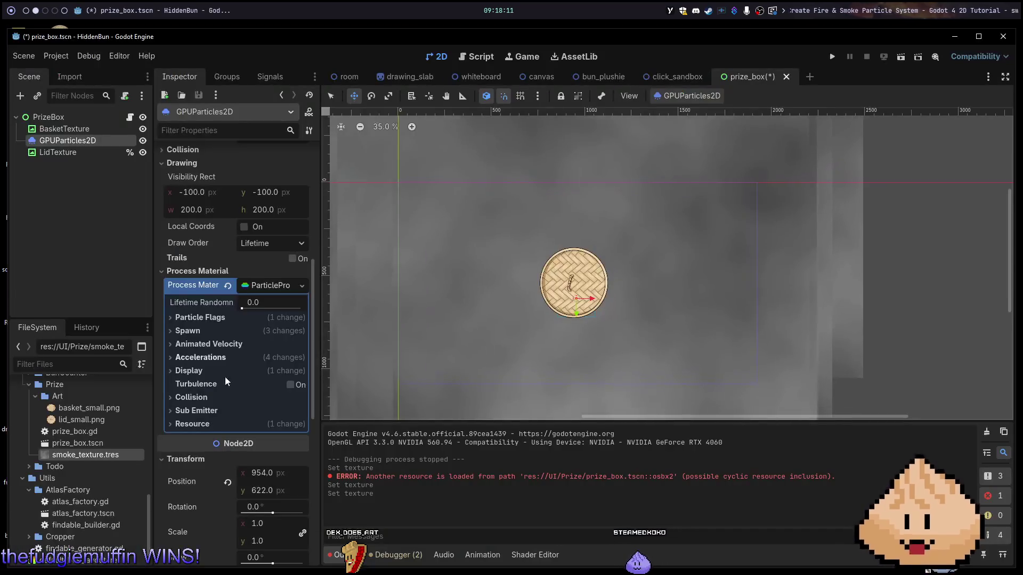
left_click(212, 371)
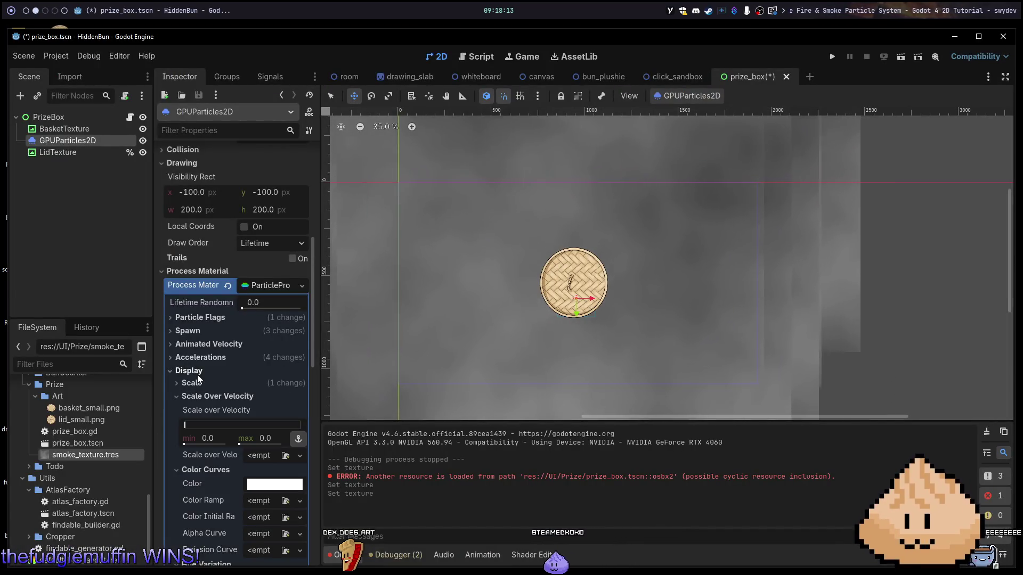
- Browse the Display subgroups: Scale Over Velocity, Hue Variation, Animation, Sub Emitter and the 3.0–5.0 Scale range
left_click(229, 396)
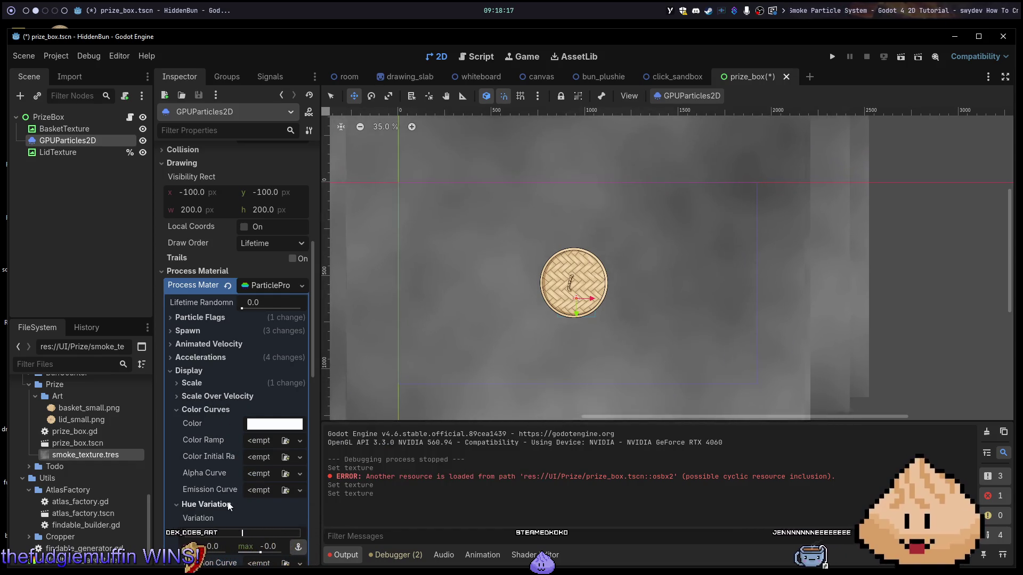
left_click(213, 504)
scroll(226, 488, "down", 1)
left_click(219, 466)
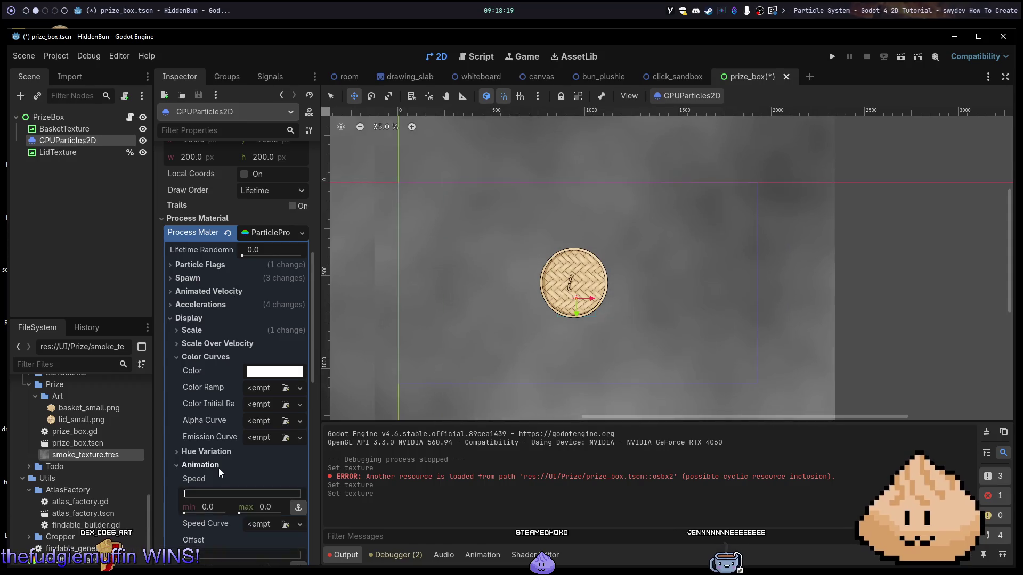
left_click(218, 465)
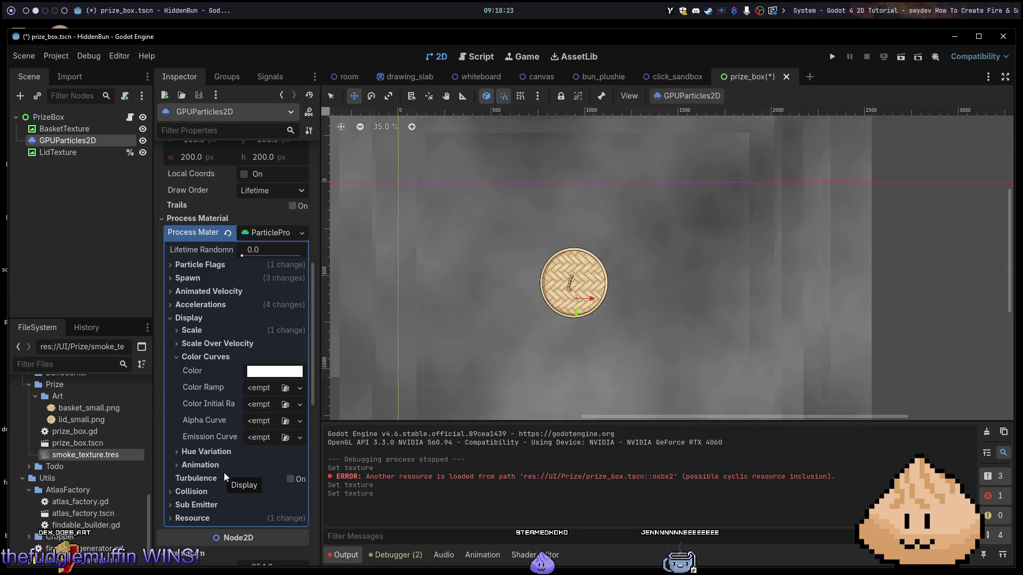
left_click(198, 505)
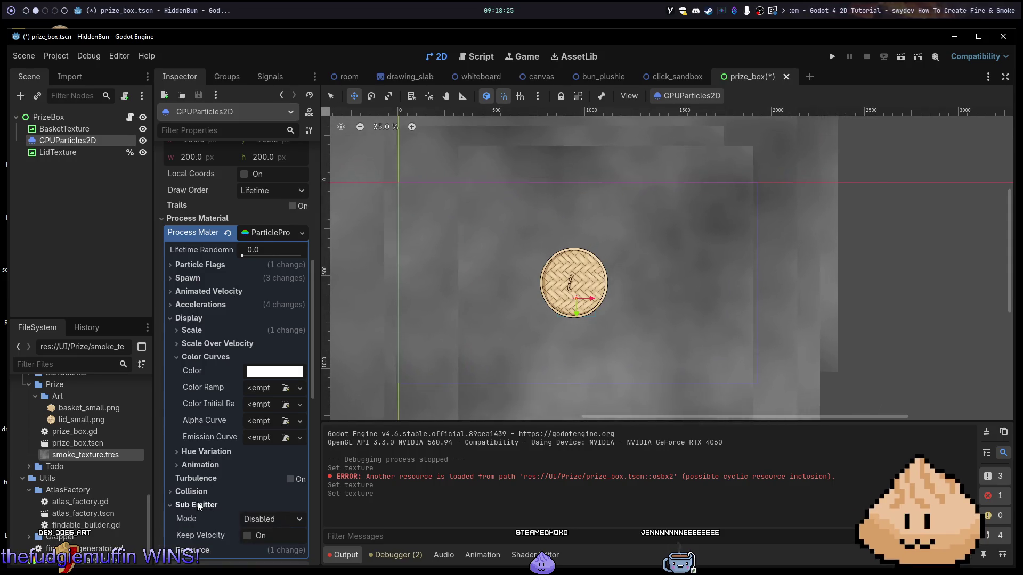
left_click(198, 505)
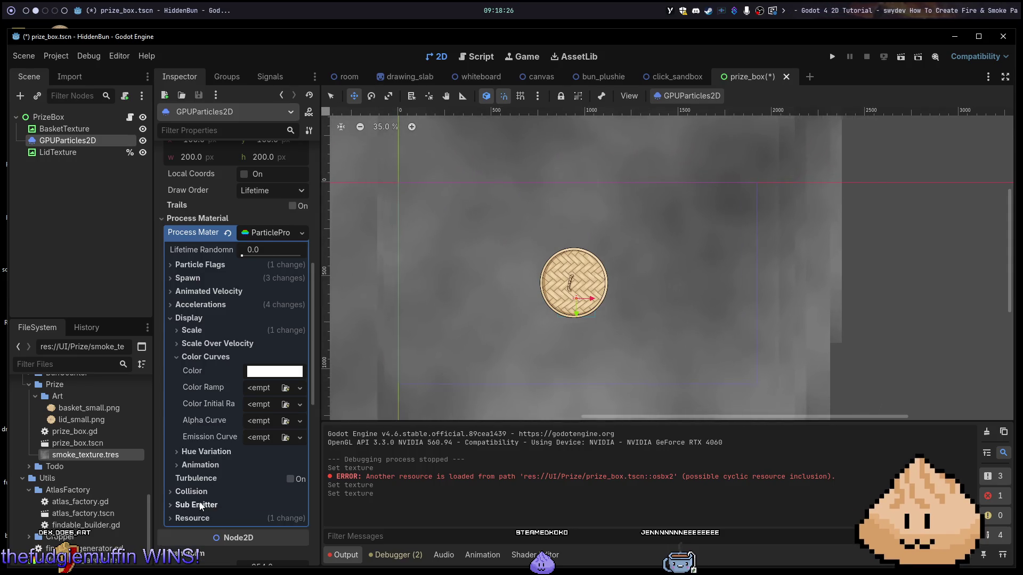
left_click(205, 346)
left_click(205, 345)
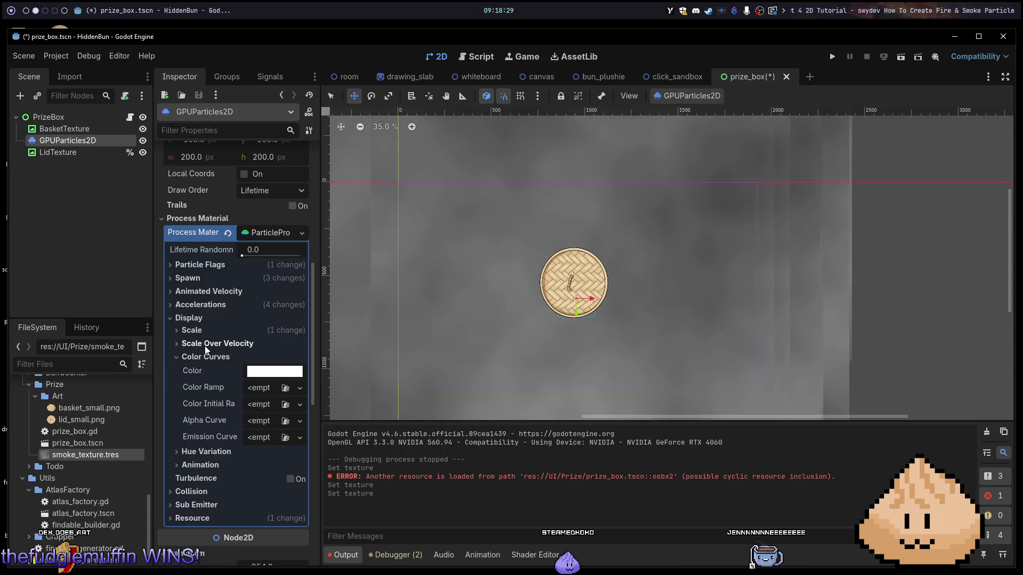
left_click(190, 332)
left_click(191, 332)
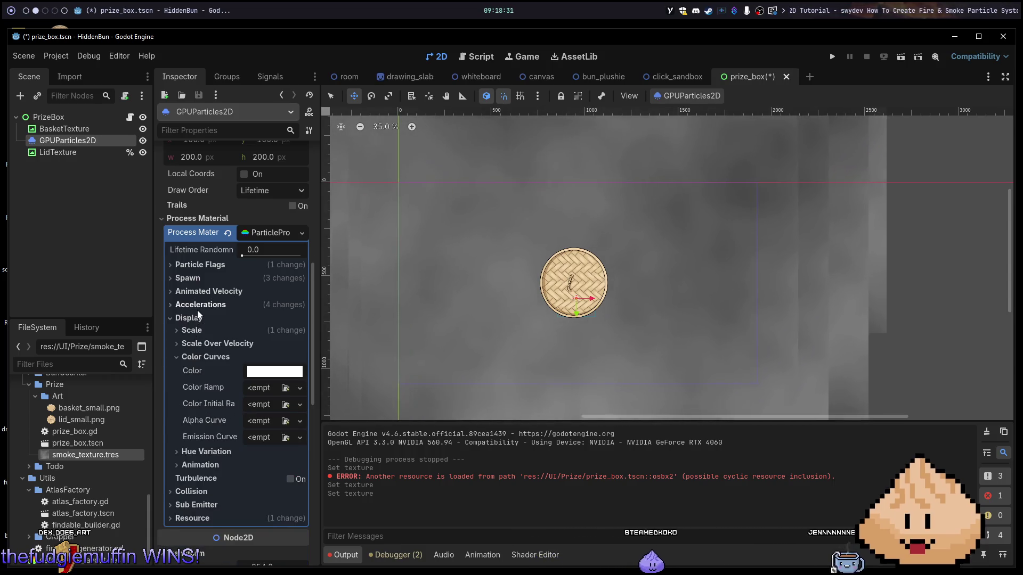
- Check the Accelerations settings, then clear the Process Material property
left_click(220, 304)
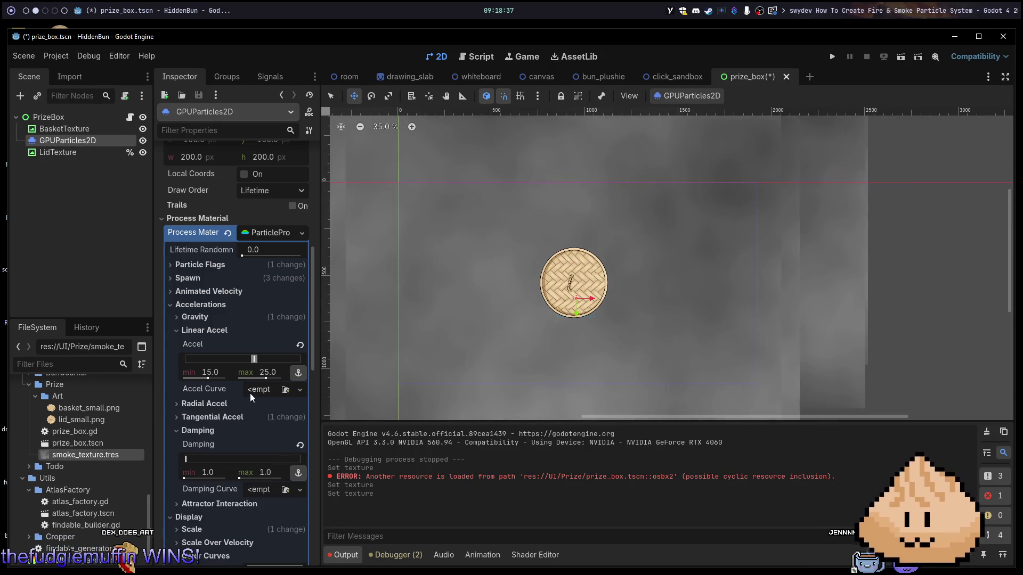
left_click(206, 330)
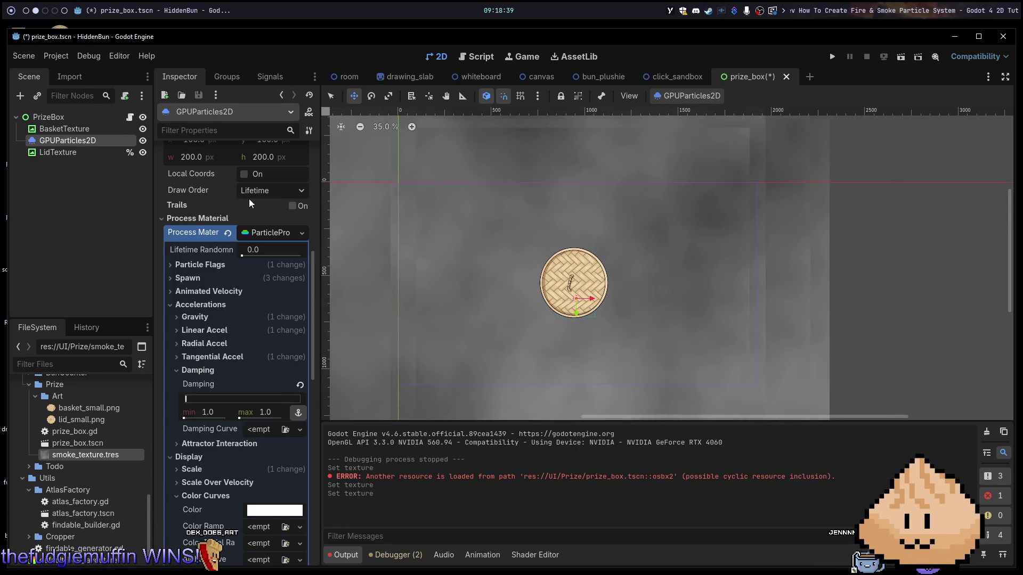
right_click(248, 232)
left_click(244, 235)
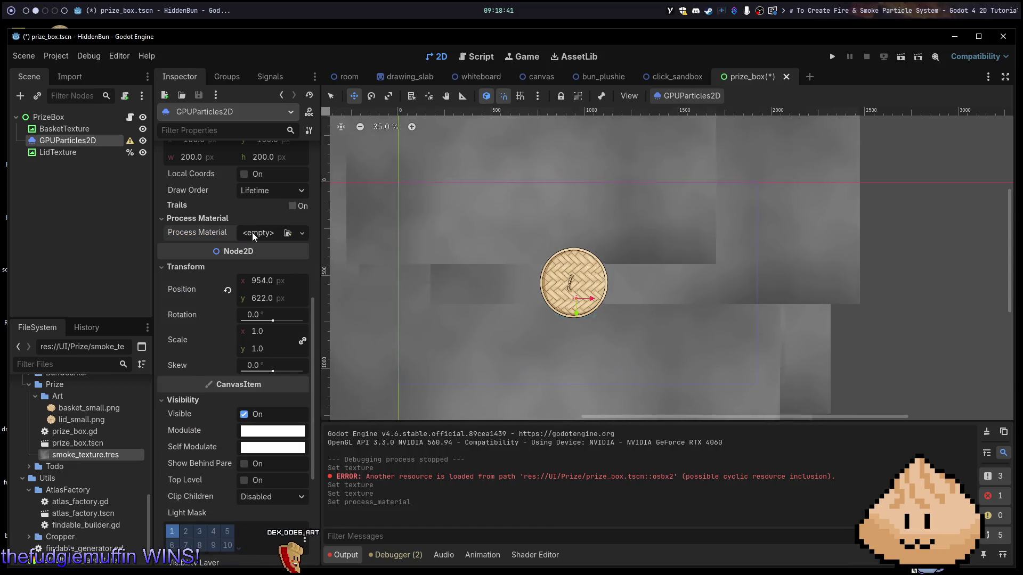
- Restore the cleared process material with undo and clear the particle Texture
key("ctrl+z")
scroll(254, 232, "up", 10)
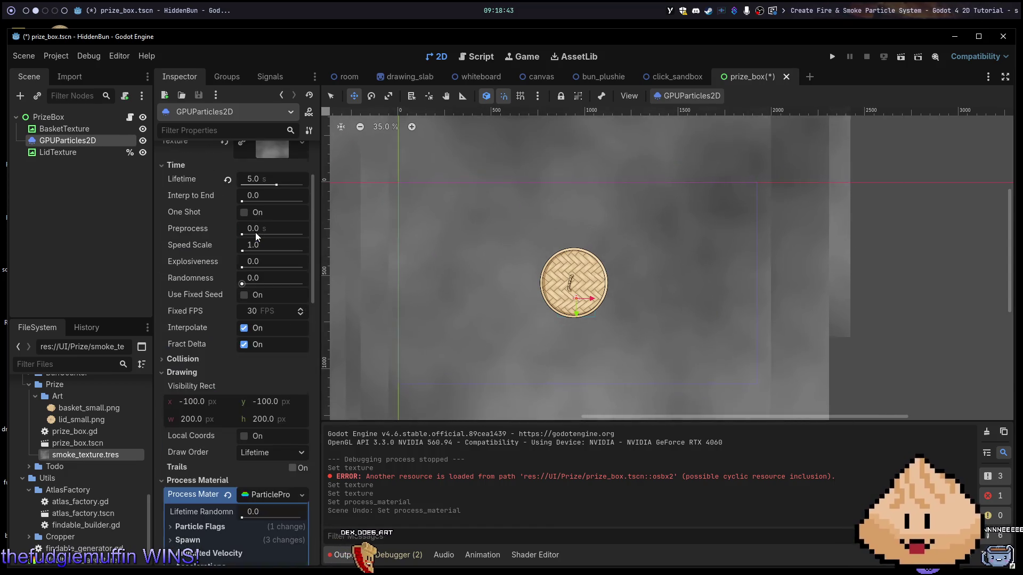
left_click(226, 244)
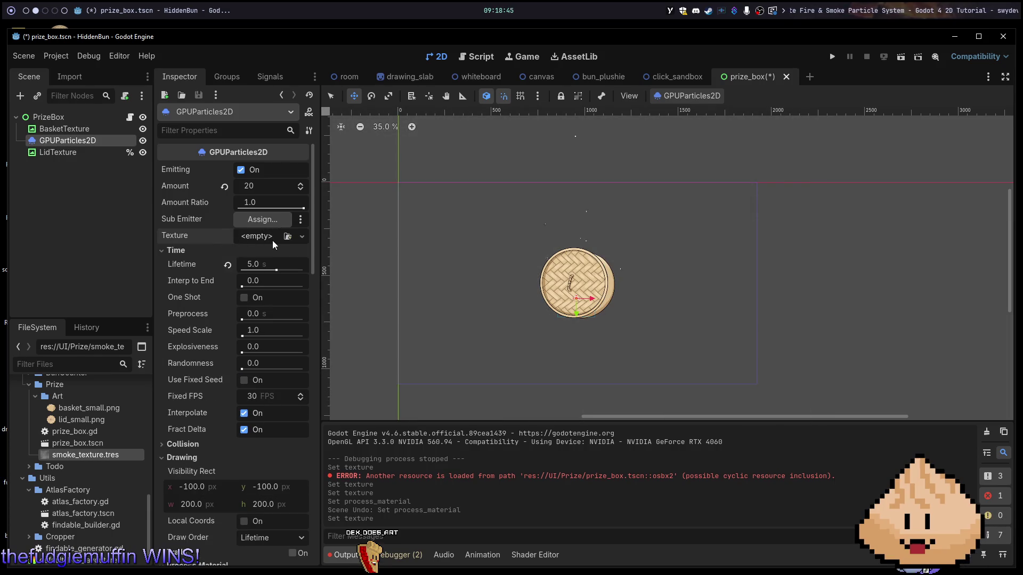
left_click(273, 242)
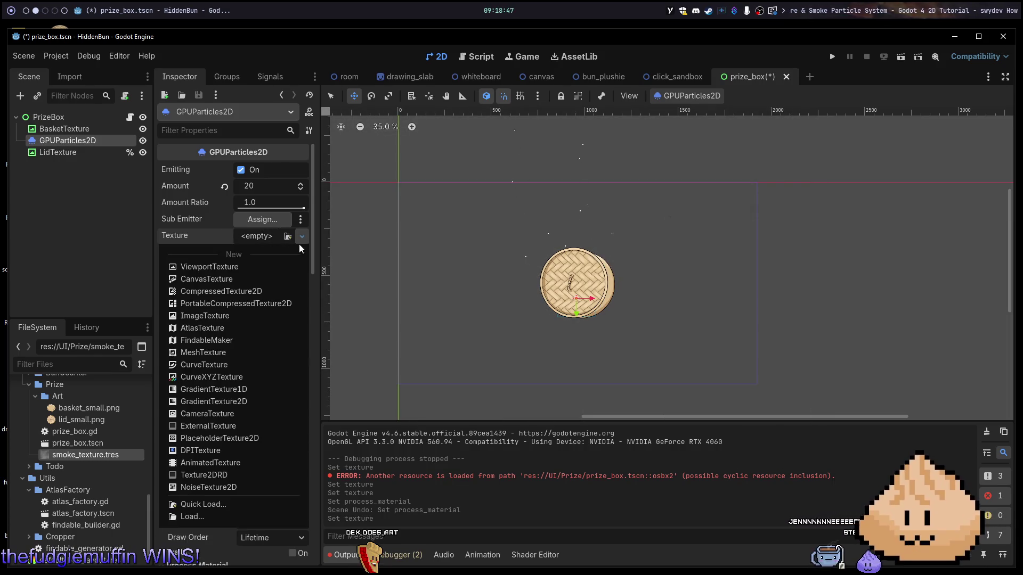
left_click(257, 238)
left_click(276, 236)
left_click(280, 235)
left_click(282, 236)
key("Escape")
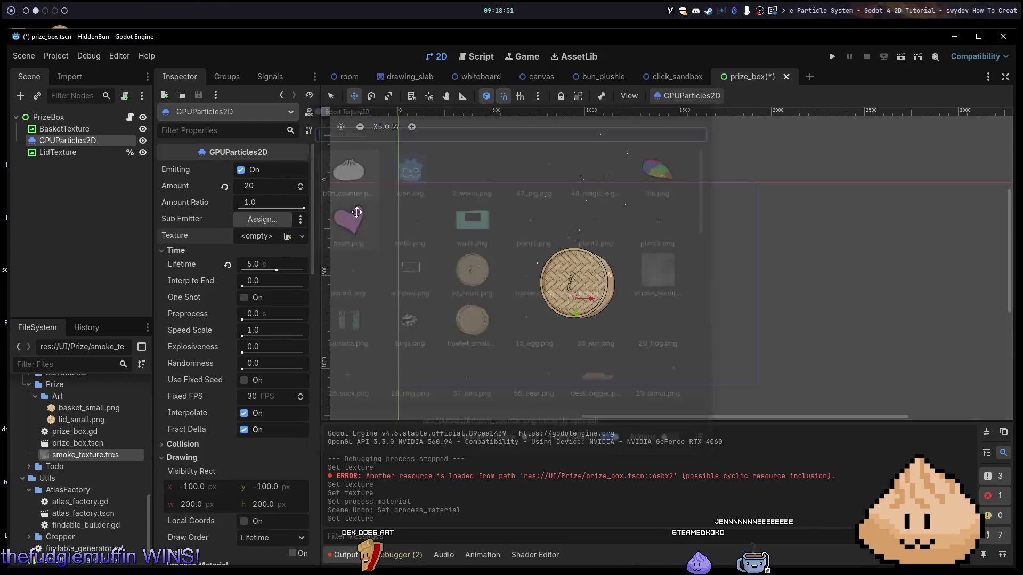
- Assign smoke_texture.tres as the particle Texture and show its properties
left_click(302, 236)
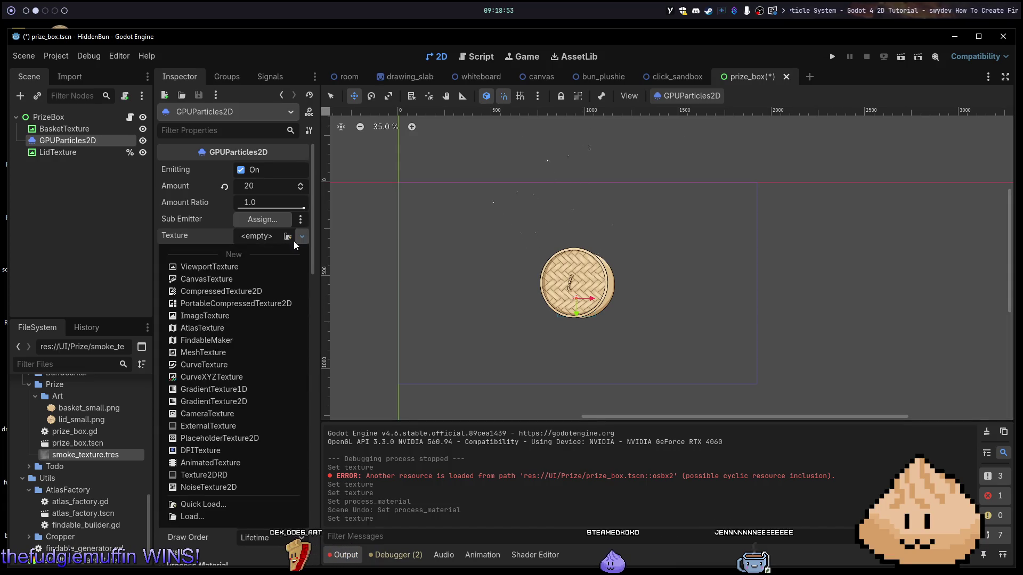
left_click(248, 316)
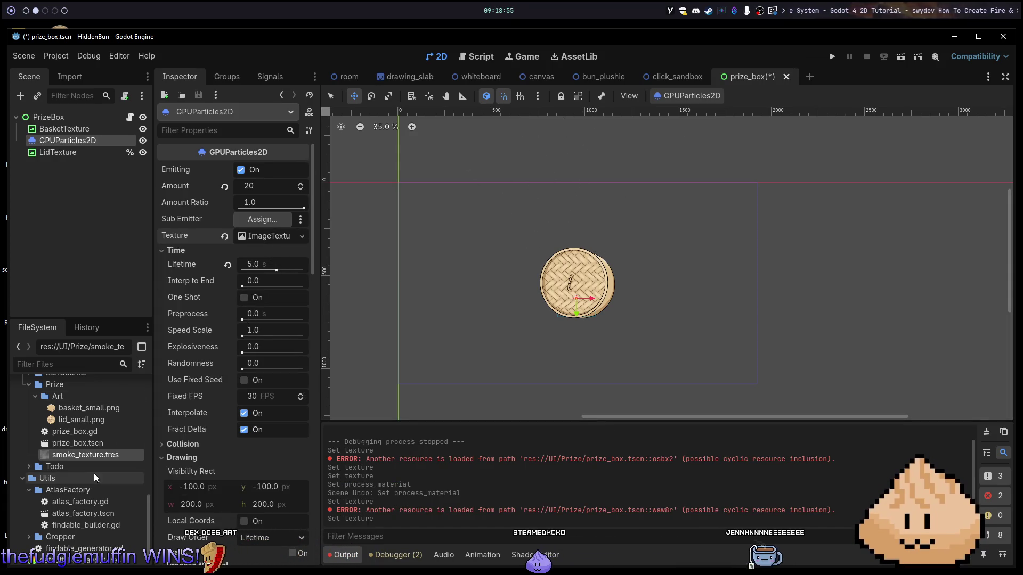
mouse_move(81, 451)
left_mouse_down()
mouse_move(286, 274)
mouse_move(260, 238)
left_mouse_up()
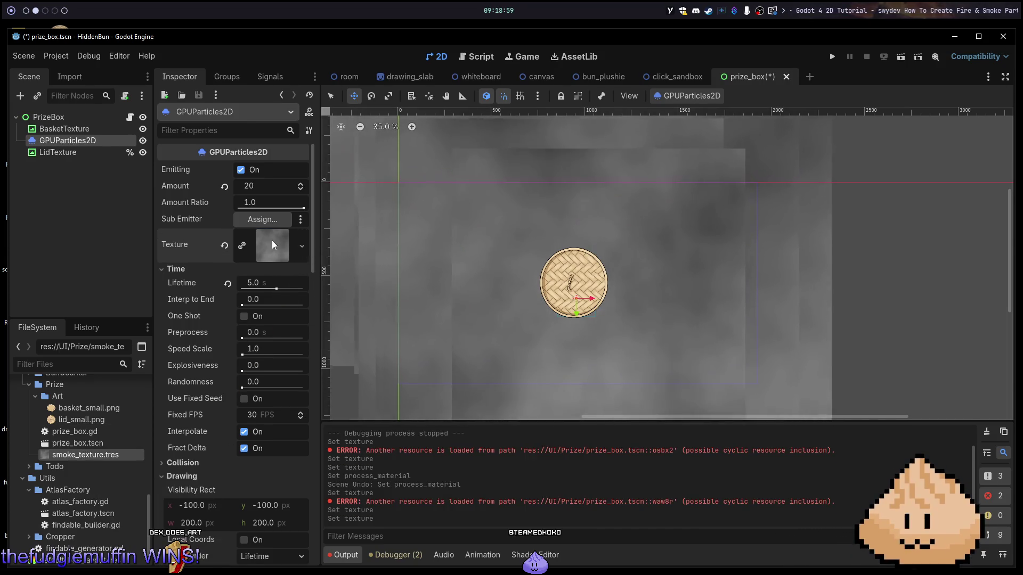
left_click(273, 244)
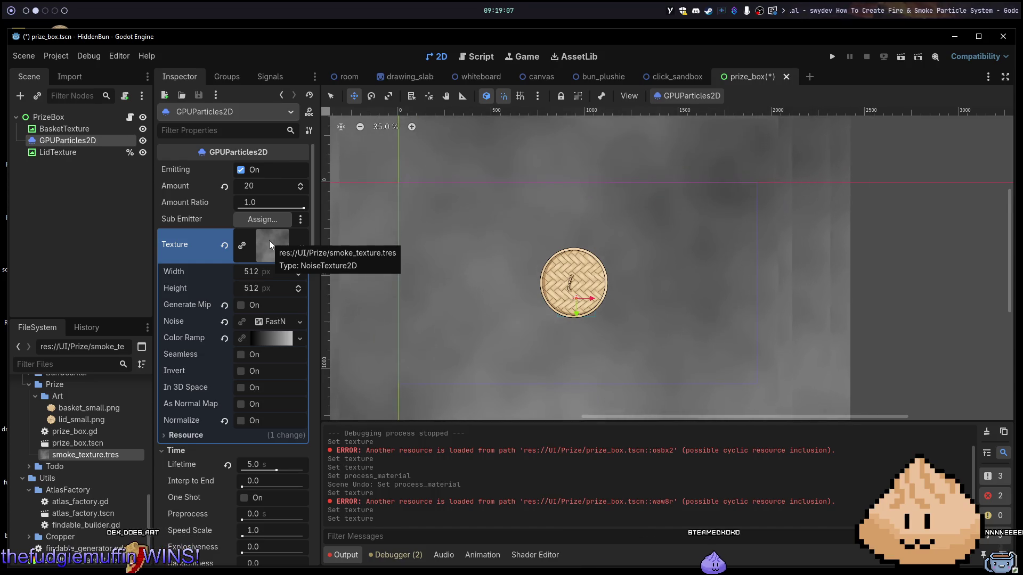
- Set the NoiseTexture2D Width and Height to 128 px (512/4)
left_click(269, 241)
scroll(513, 291, "down", 5)
left_click_drag(511, 286, 561, 289)
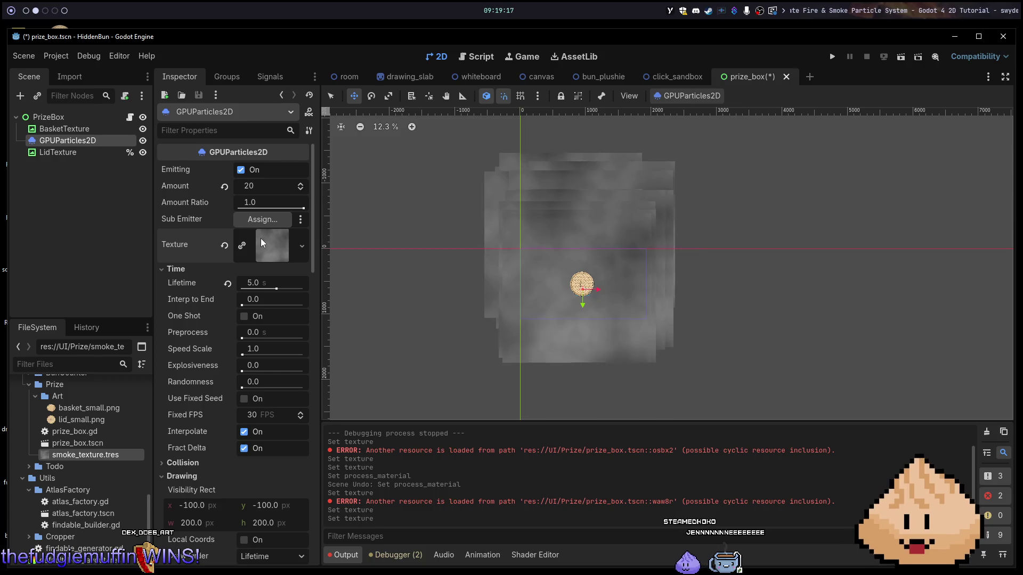
left_click(279, 239)
left_click(276, 271)
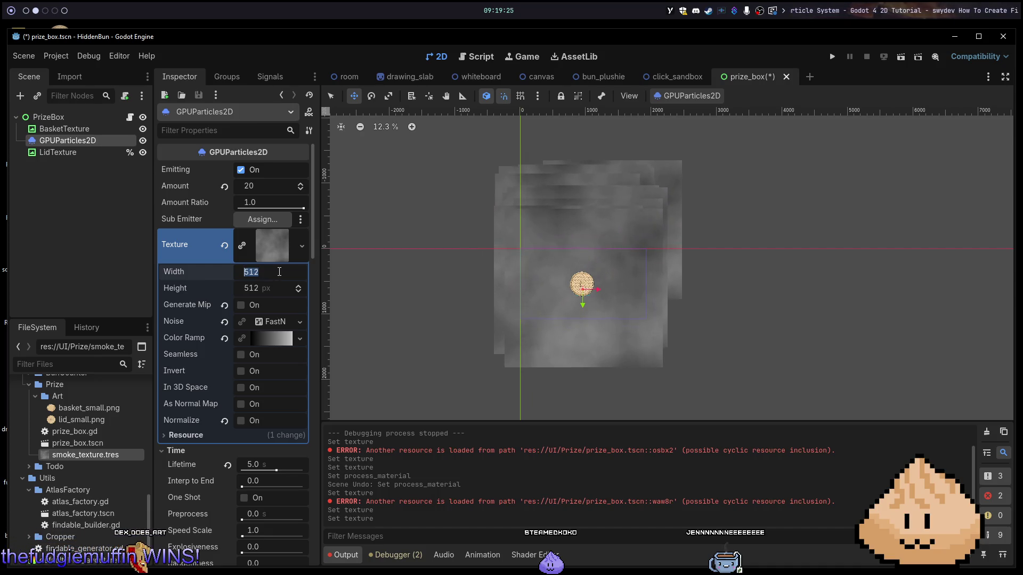
key("Tab")
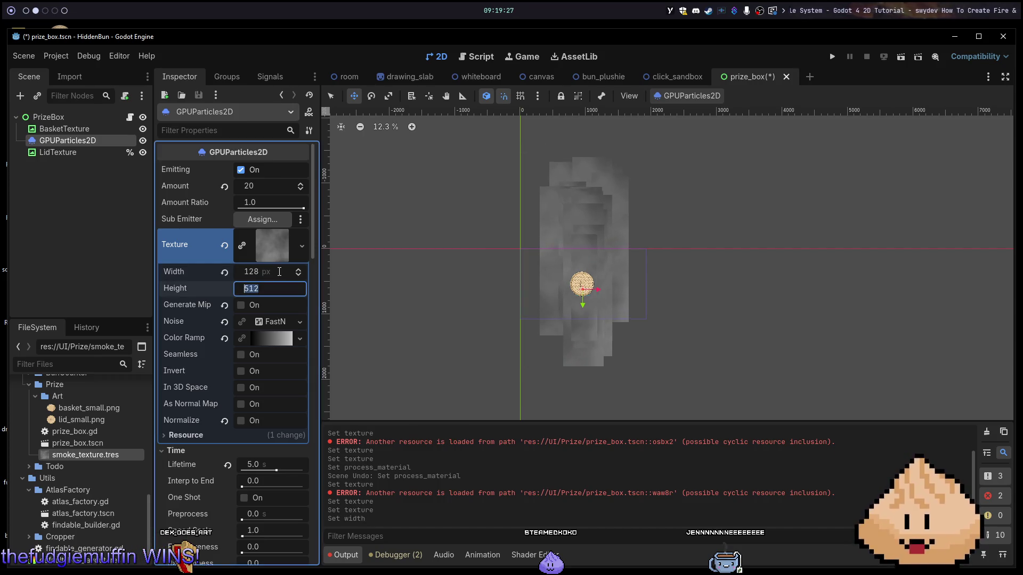
type("/4")
type("128")
key("Return")
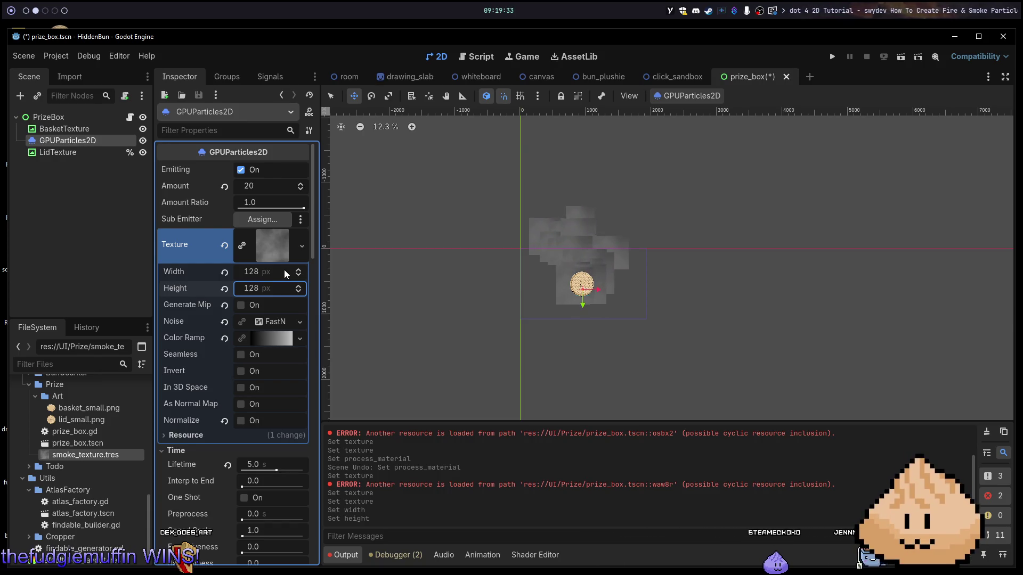
- Re-expand the noise texture settings and centre the basket in the viewport
left_click(271, 243)
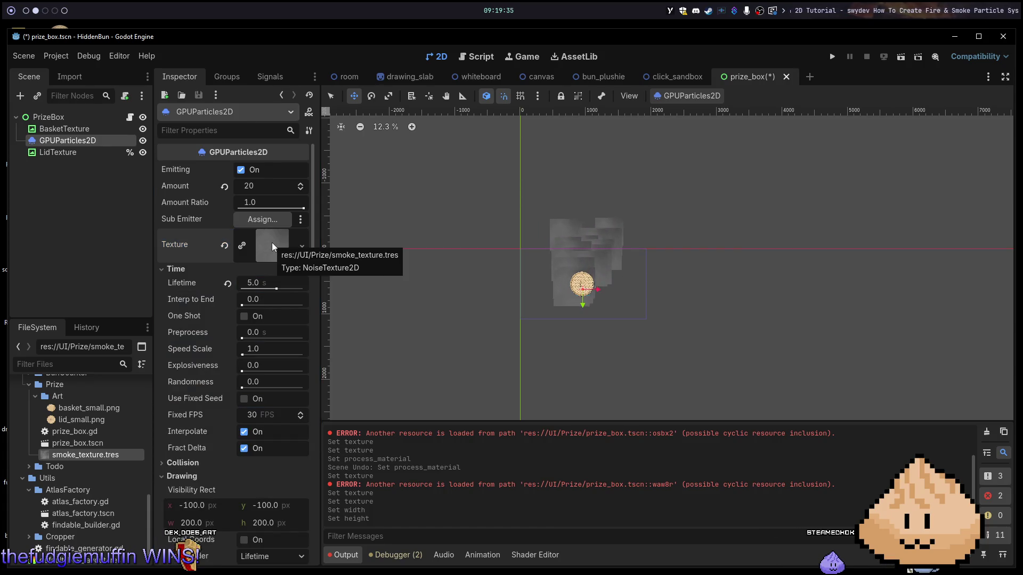
left_click(272, 242)
left_click(271, 242)
left_click(272, 242)
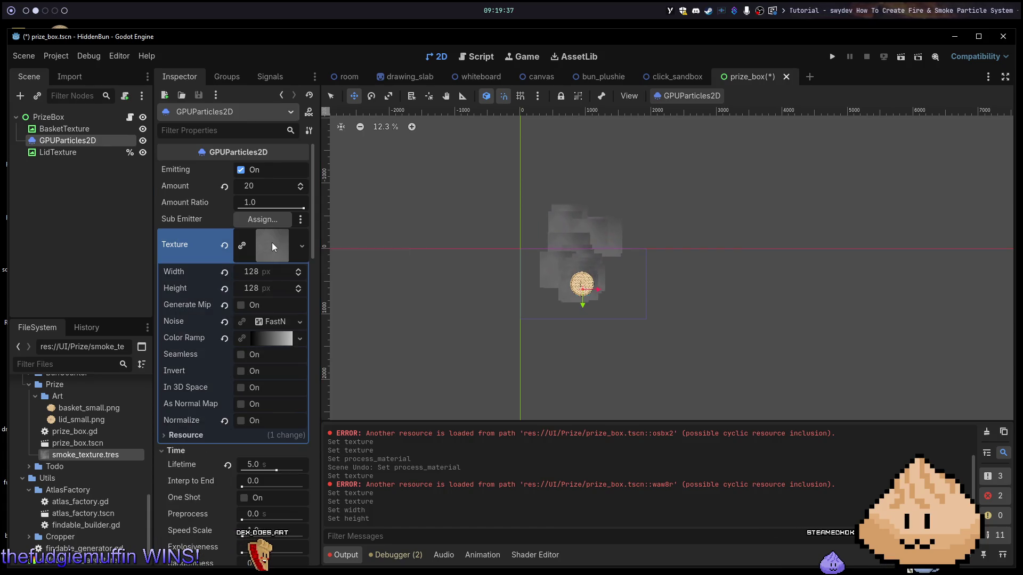
scroll(581, 267, "up", 8)
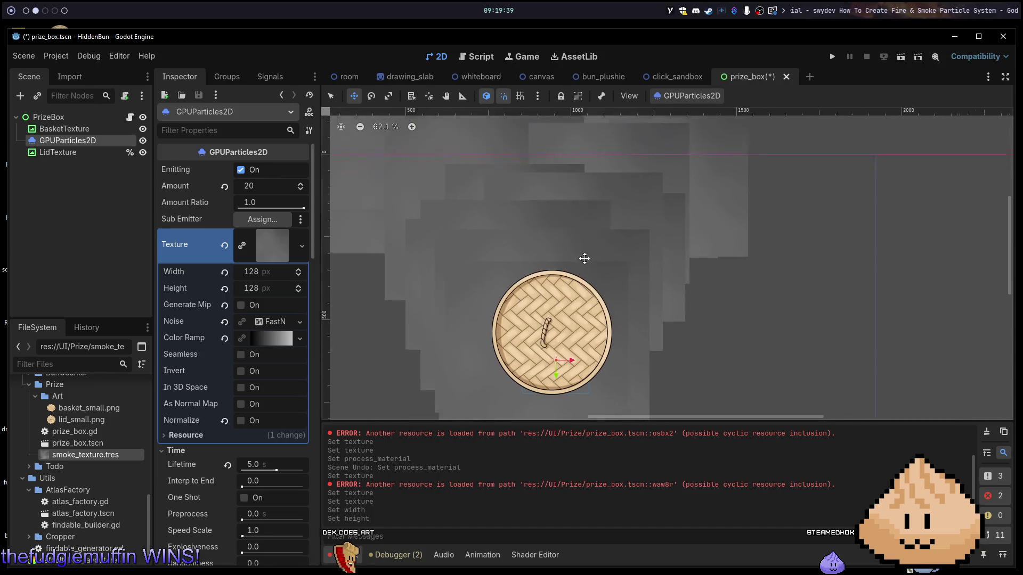
left_click_drag(578, 264, 615, 202)
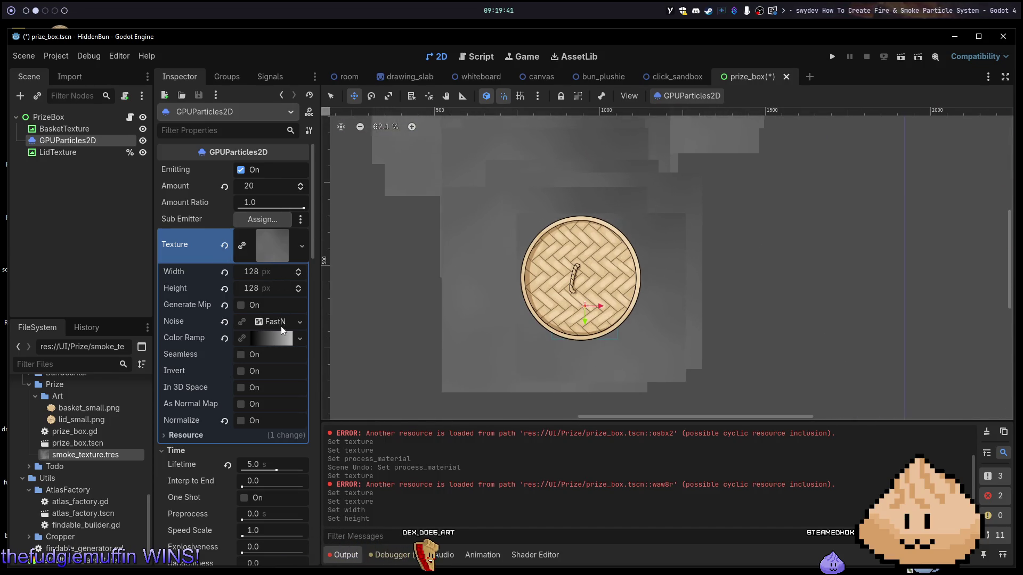
- Lighten the colour ramp's dark start stop and remove the middle stop
left_click(280, 337)
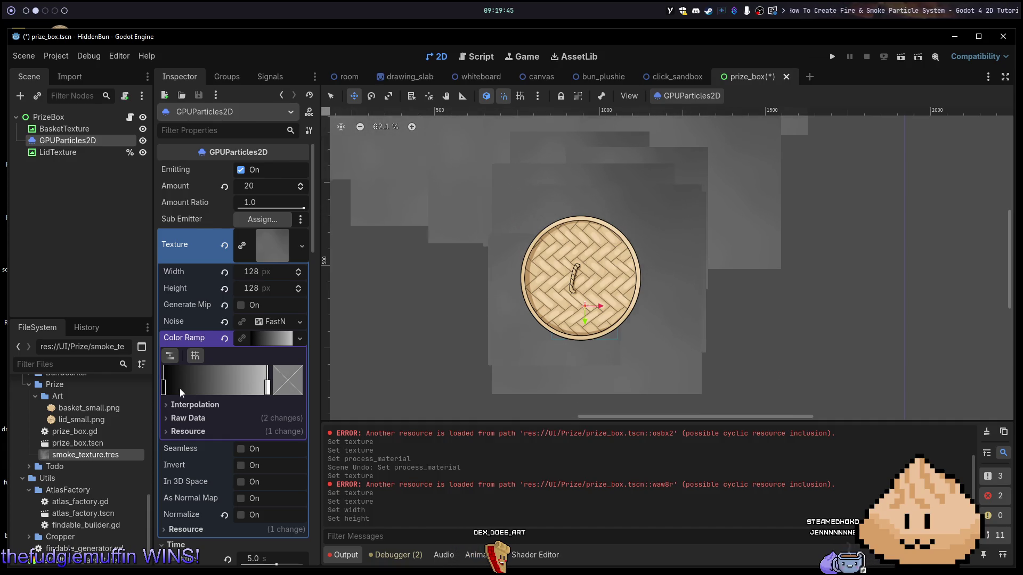
left_click(164, 388)
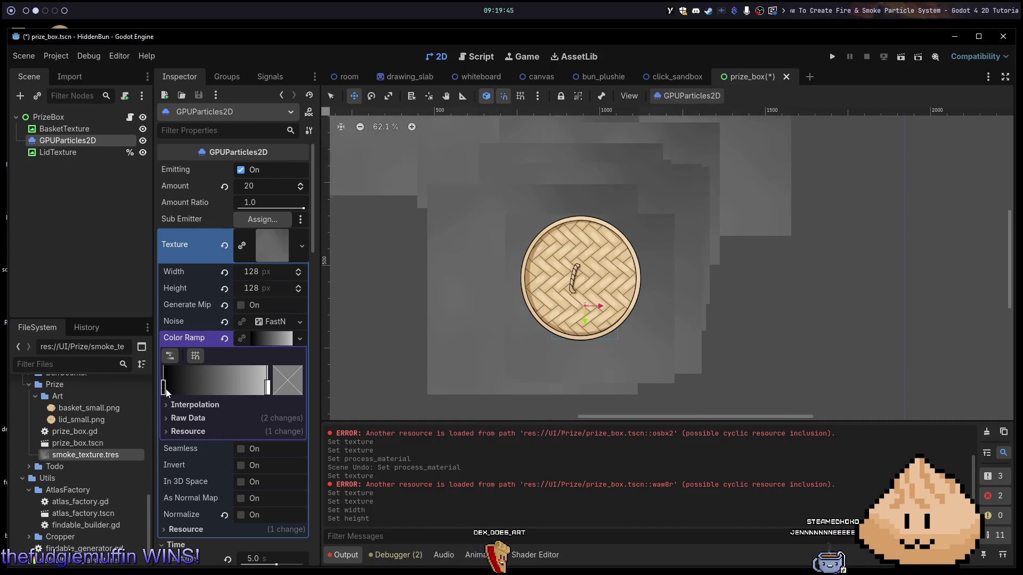
left_click(288, 387)
left_click_drag(307, 158, 315, 39)
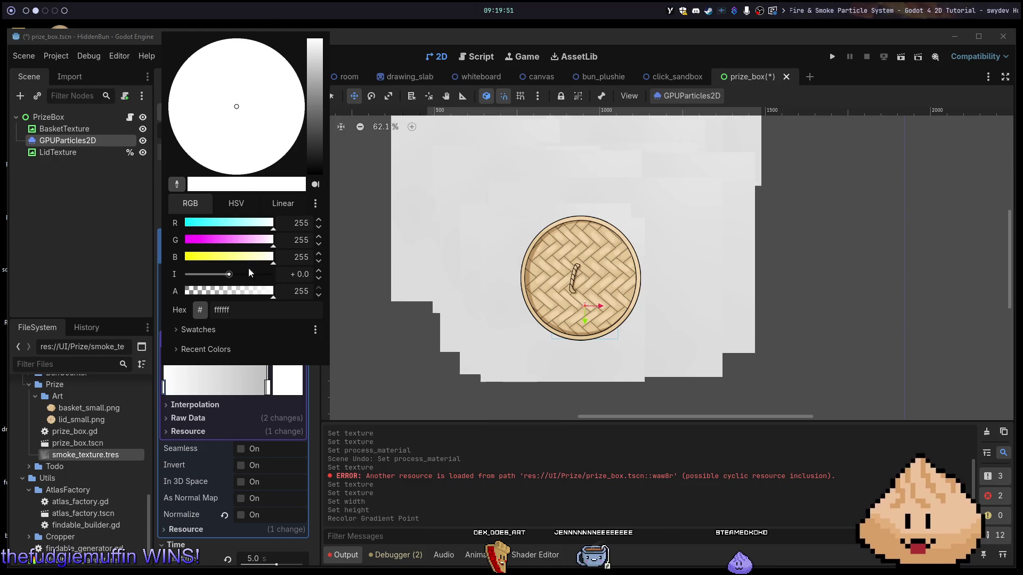
left_click(269, 394)
left_click(248, 386)
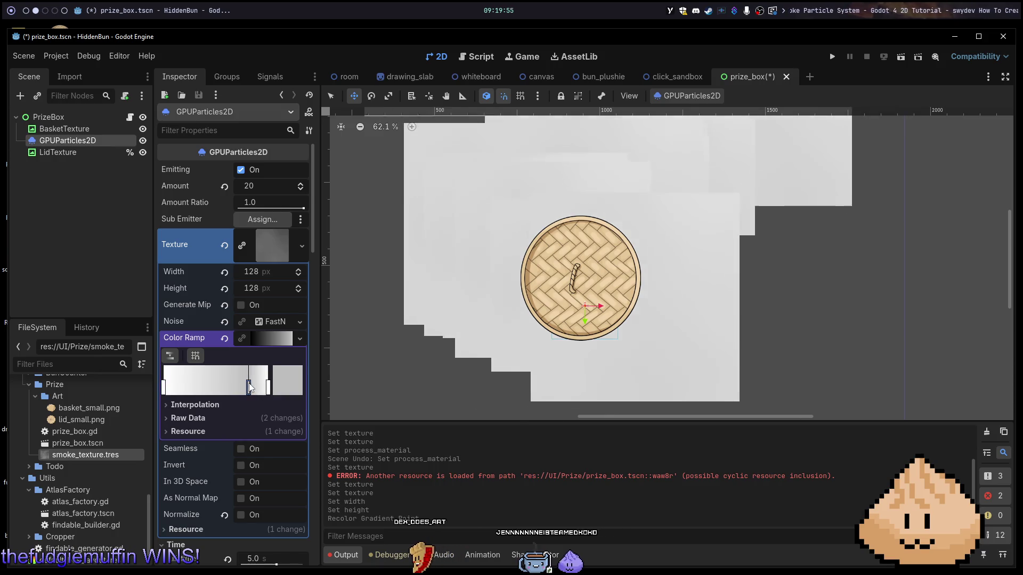
left_click_drag(249, 388, 277, 388)
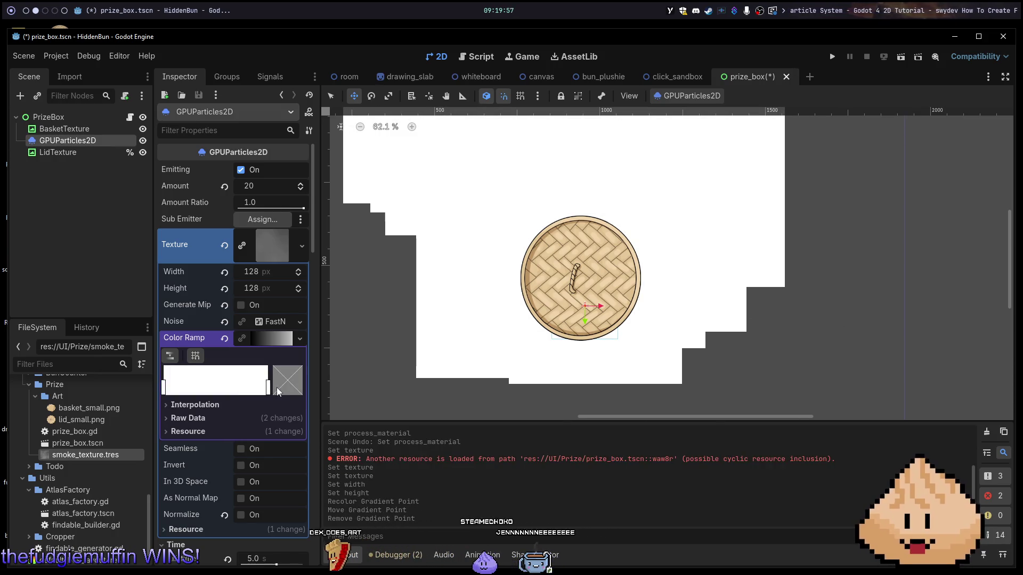
- Make the left gradient stop fully transparent so the ramp fades into solid white
left_click(269, 388)
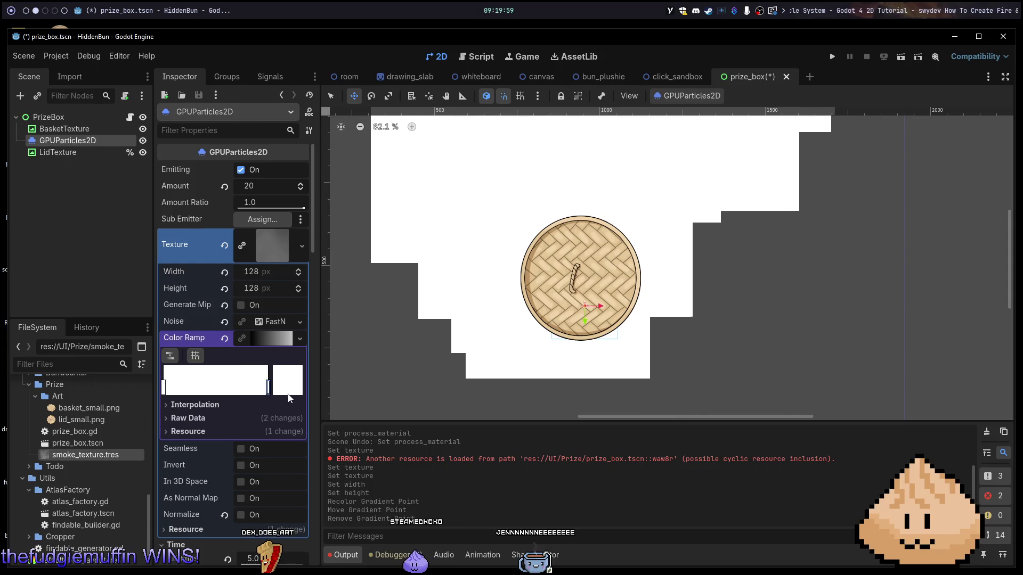
double_click(163, 394)
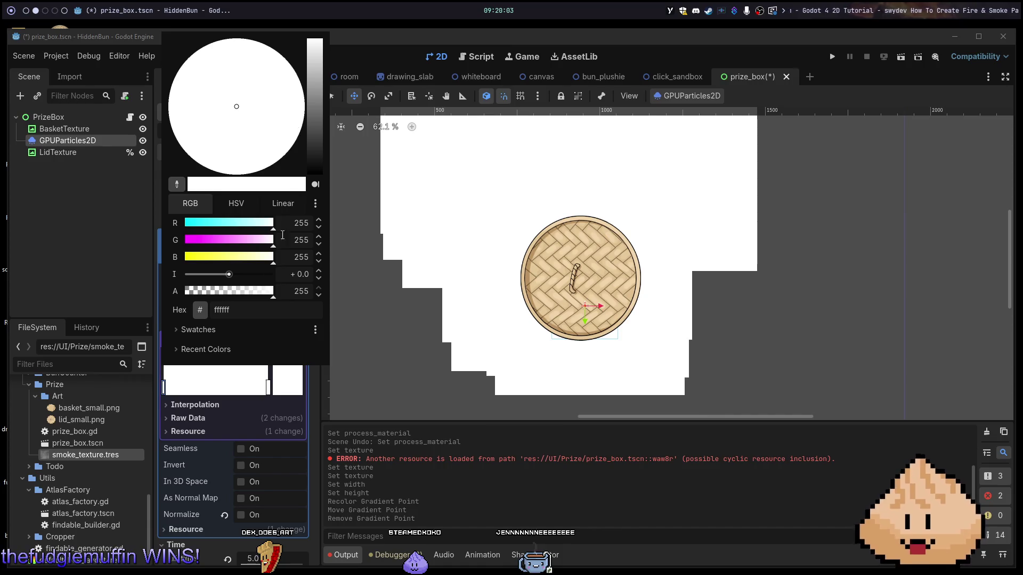
left_click_drag(273, 292, 160, 299)
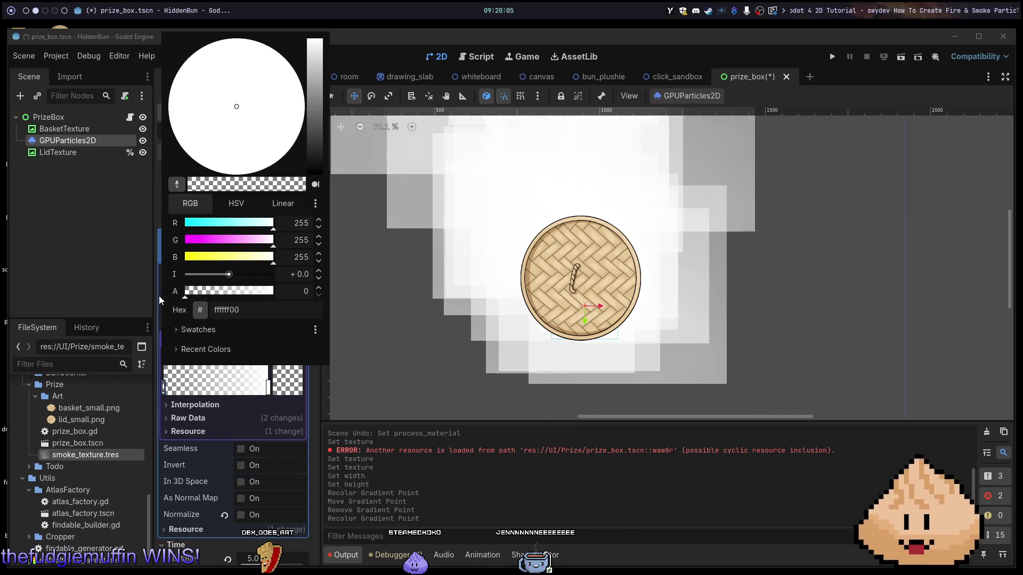
left_click(310, 391)
scroll(533, 251, "down", 6)
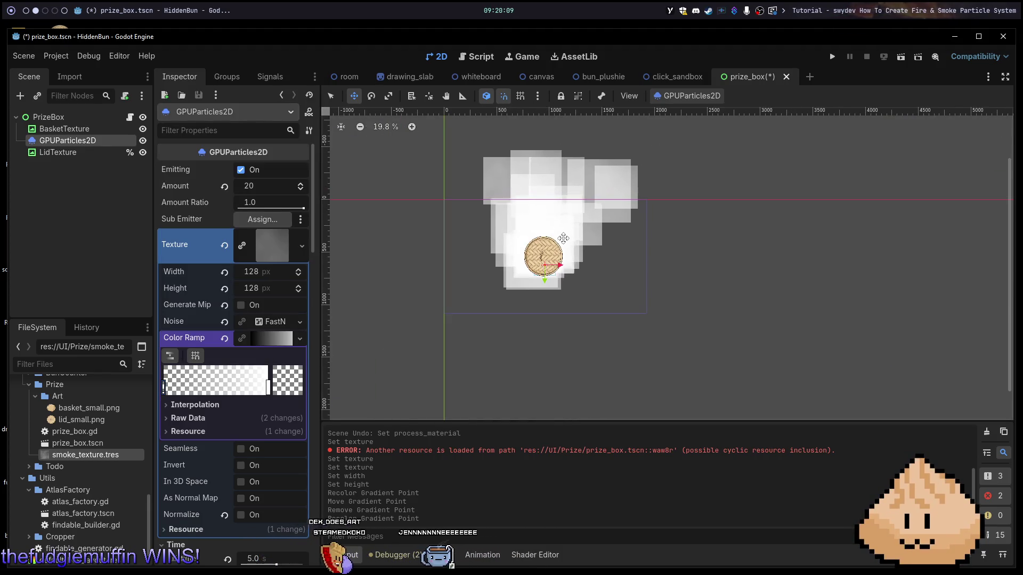
scroll(565, 238, "up", 5)
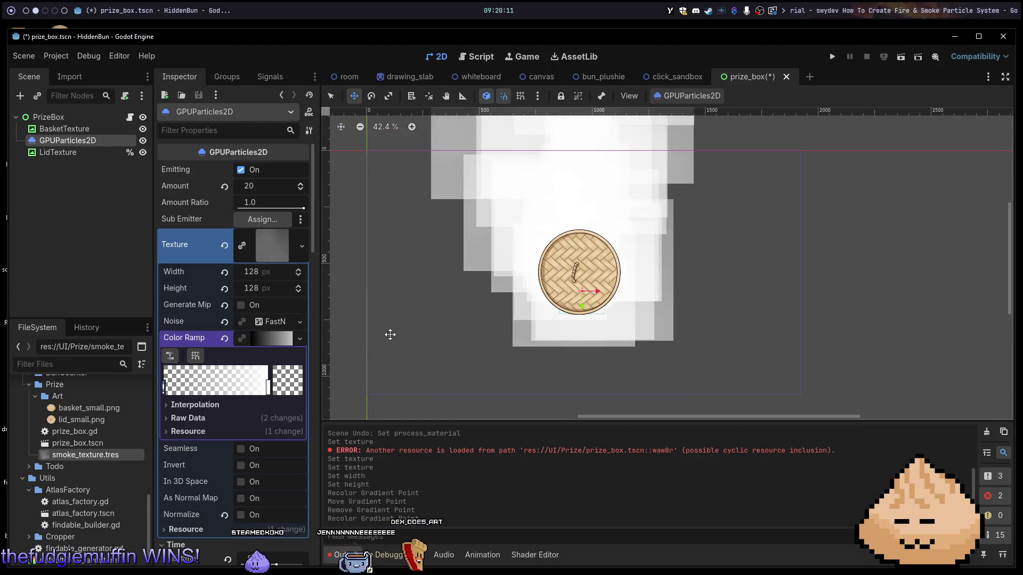
- Try the noise texture's Seamless, Invert, As Normal Map and Normalize options, leaving Invert on
left_click(270, 338)
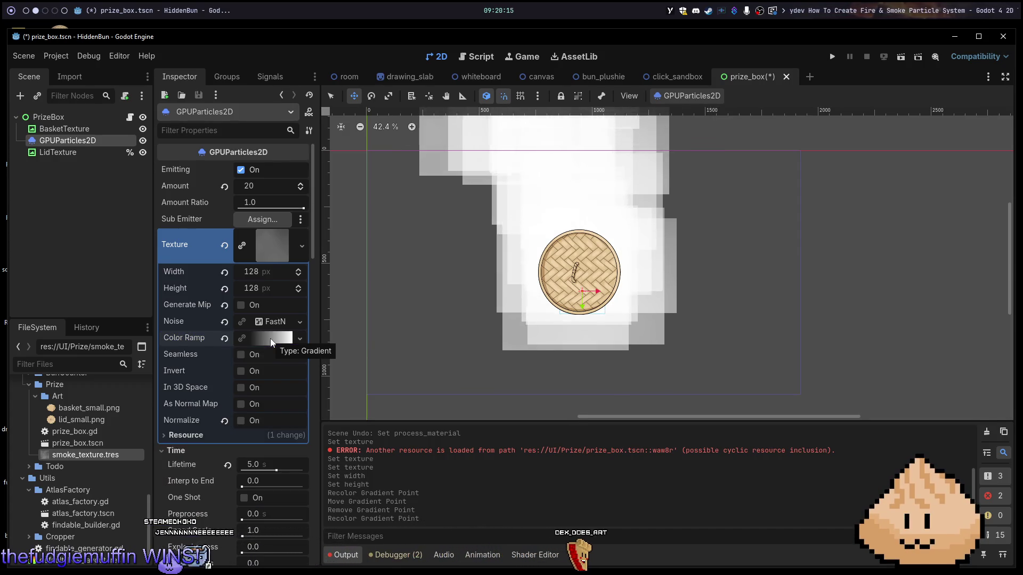
left_click(240, 355)
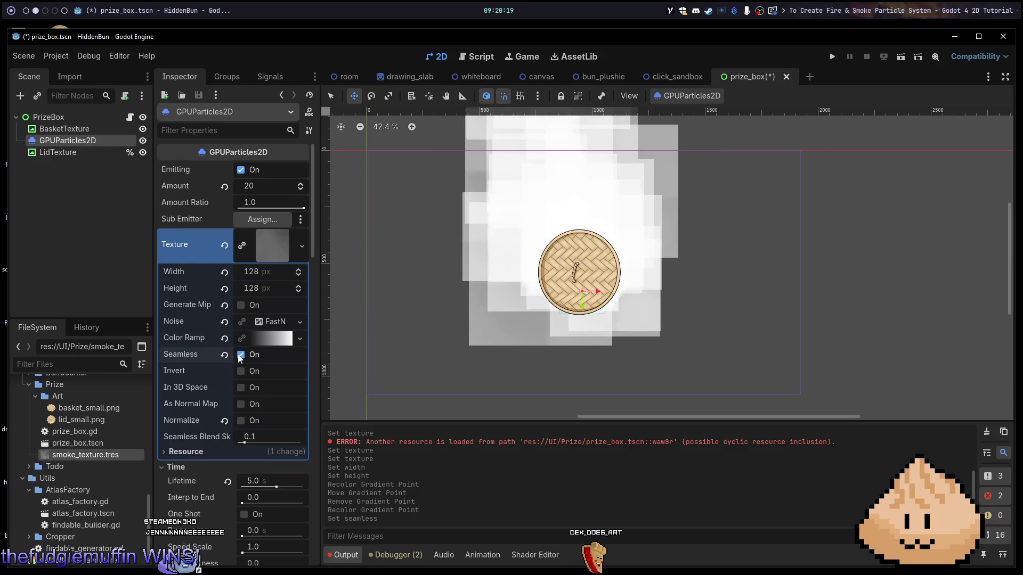
left_click(240, 355)
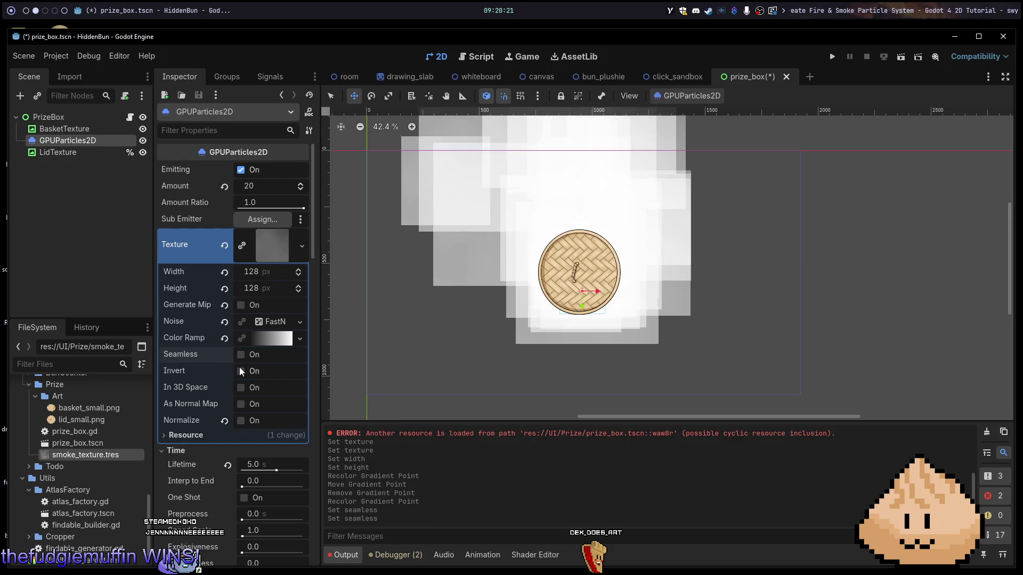
left_click(240, 371)
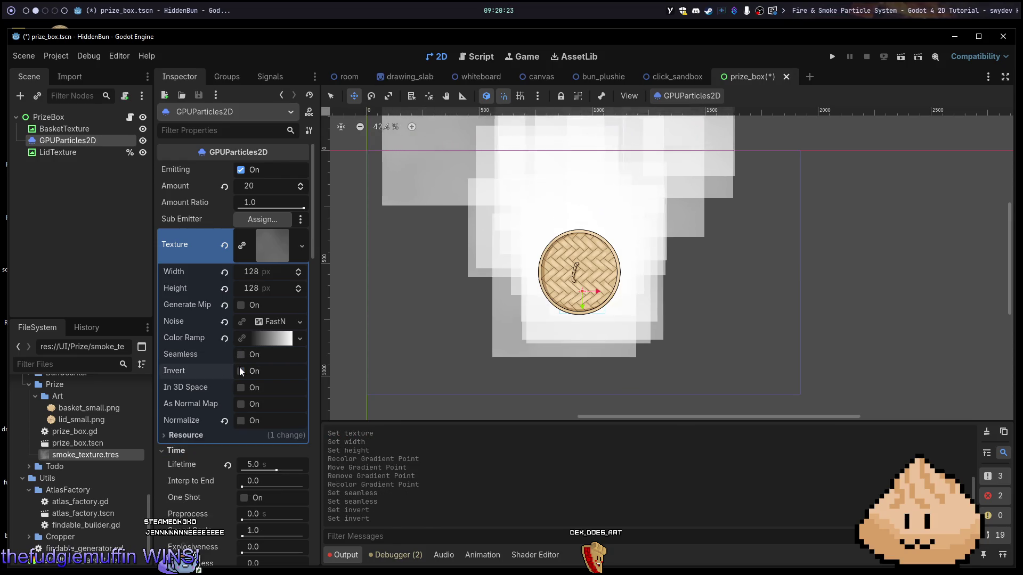
left_click(241, 405)
left_click(242, 405)
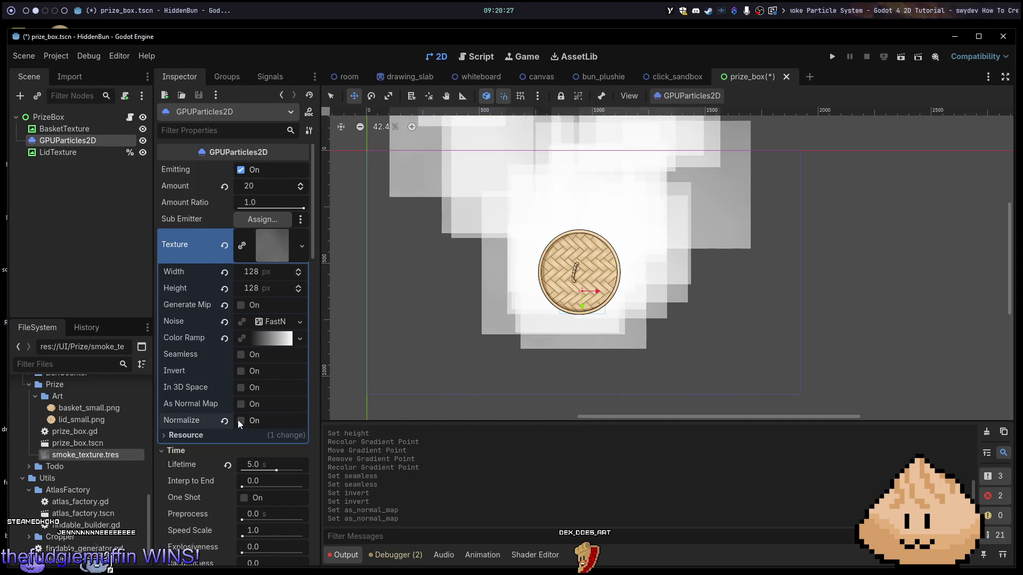
left_click(240, 421)
scroll(398, 309, "down", 3)
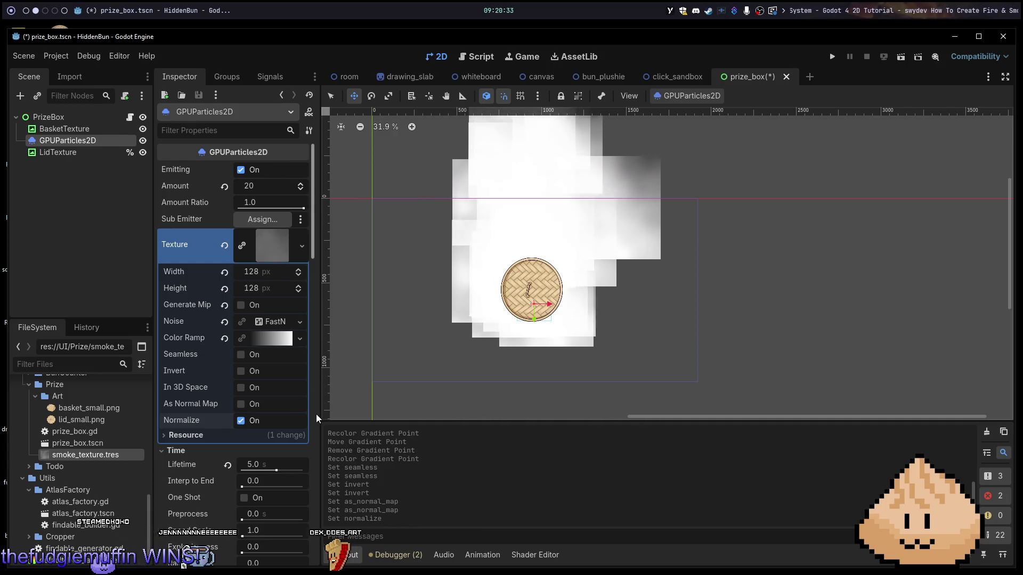
left_click(242, 420)
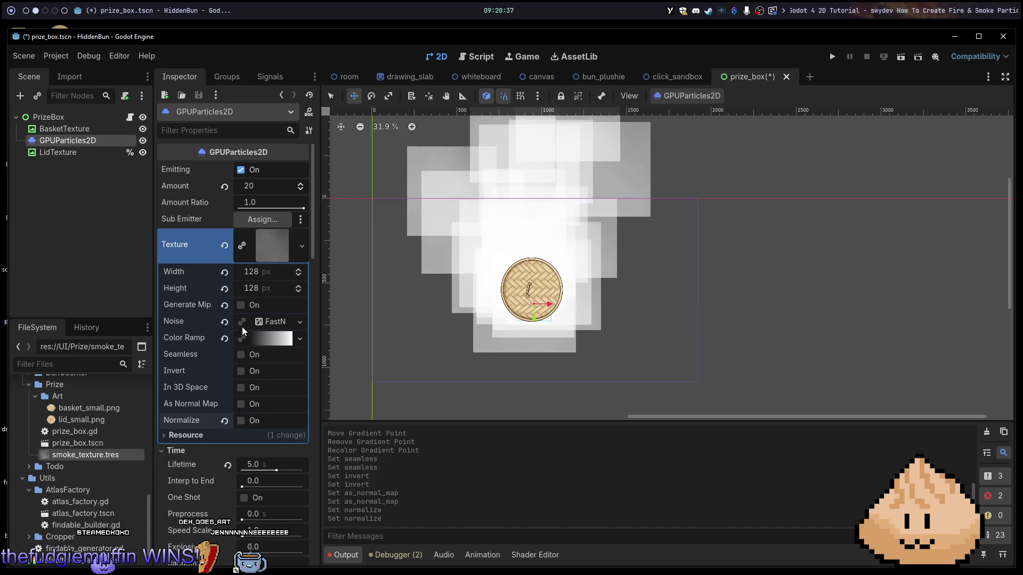
- Test the noise texture as a normal map with higher bump strength, then switch it off
left_click(259, 341)
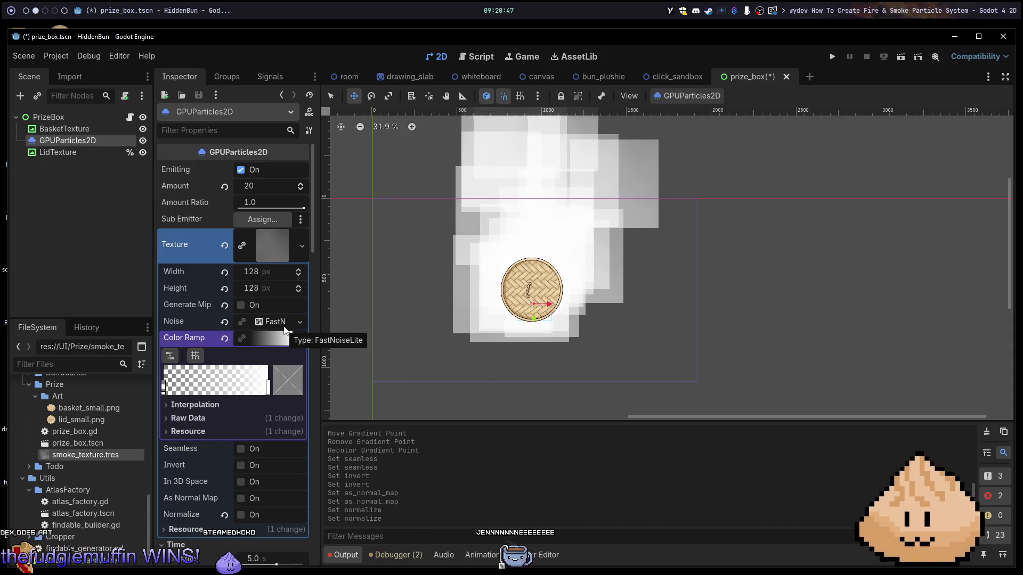
left_click(275, 332)
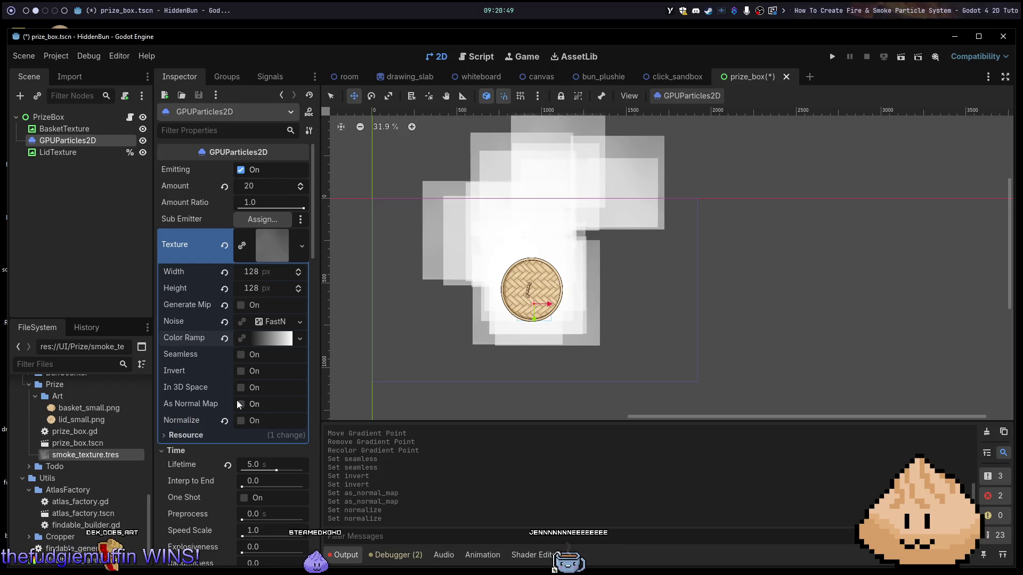
left_click(241, 404)
left_click_drag(244, 436, 275, 436)
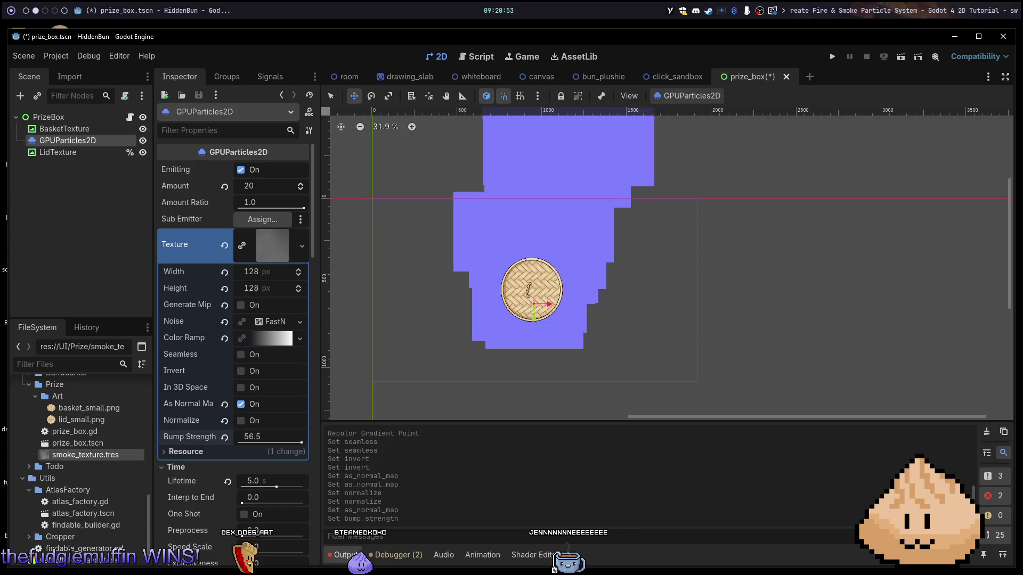
left_click(276, 248)
left_click(276, 248)
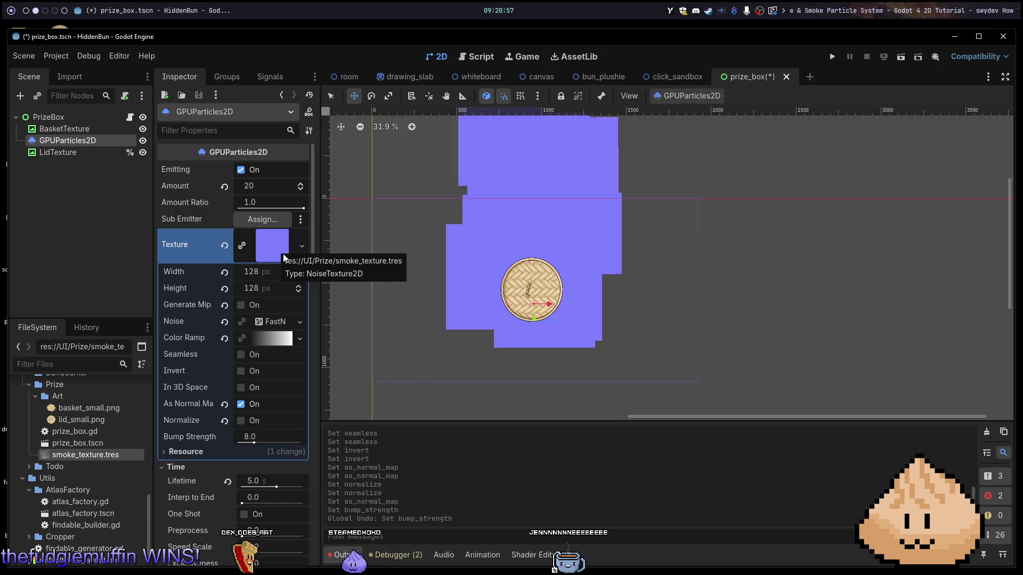
left_click(274, 250)
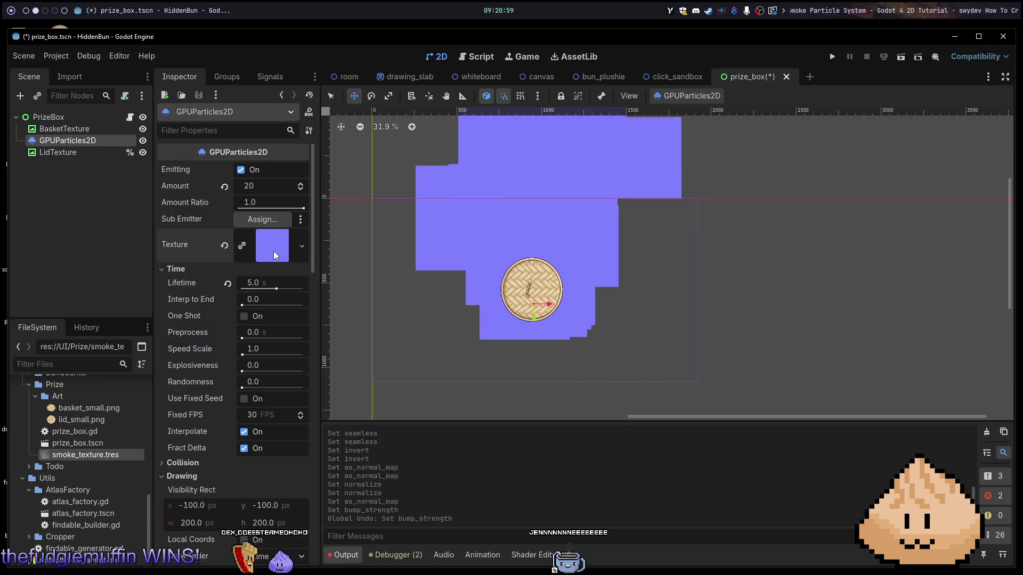
left_click(276, 250)
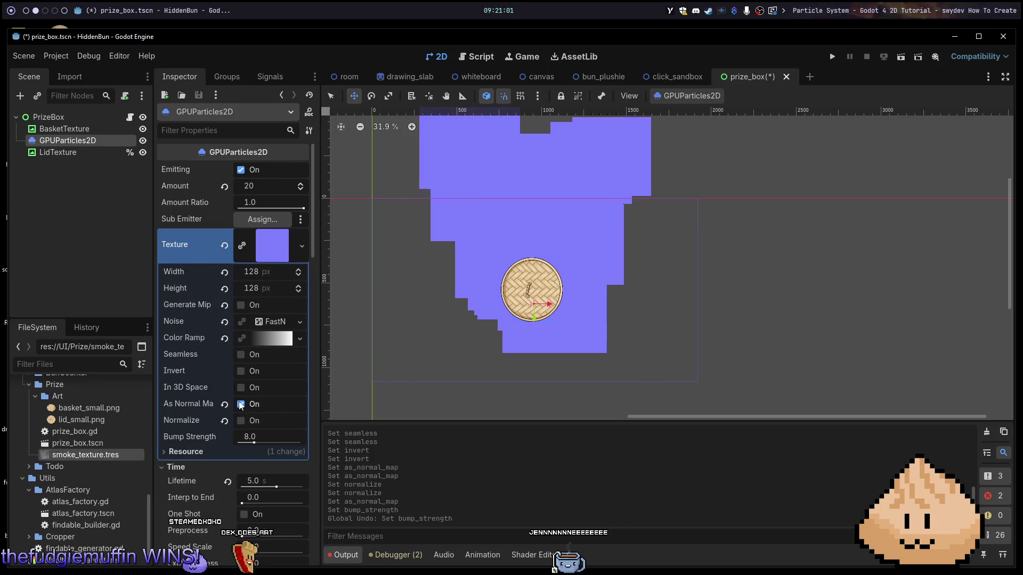
left_click(241, 404)
- Expand the NoiseTexture2D and open its FastNoiseLite noise settings
left_click(303, 257)
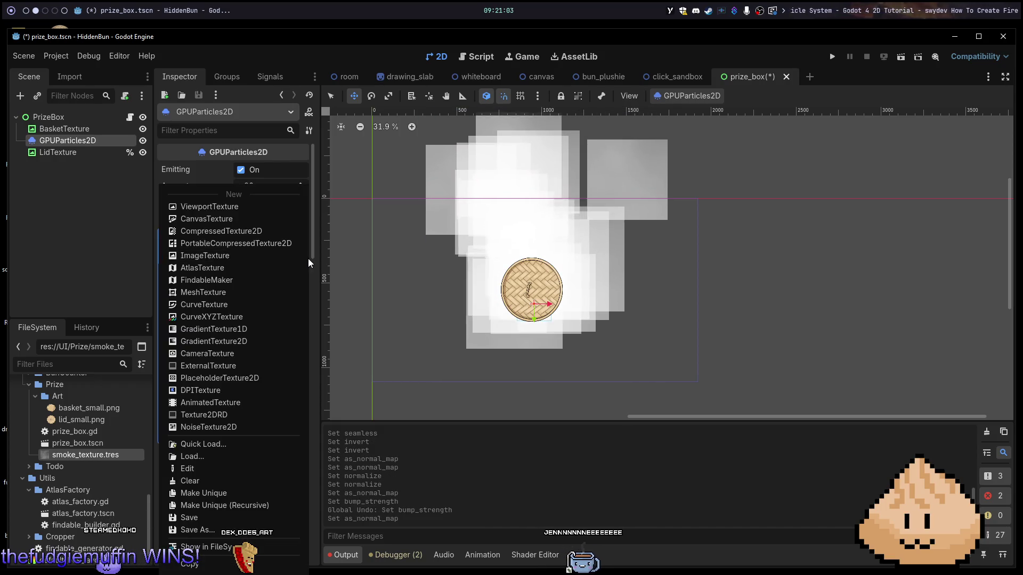
left_click(308, 177)
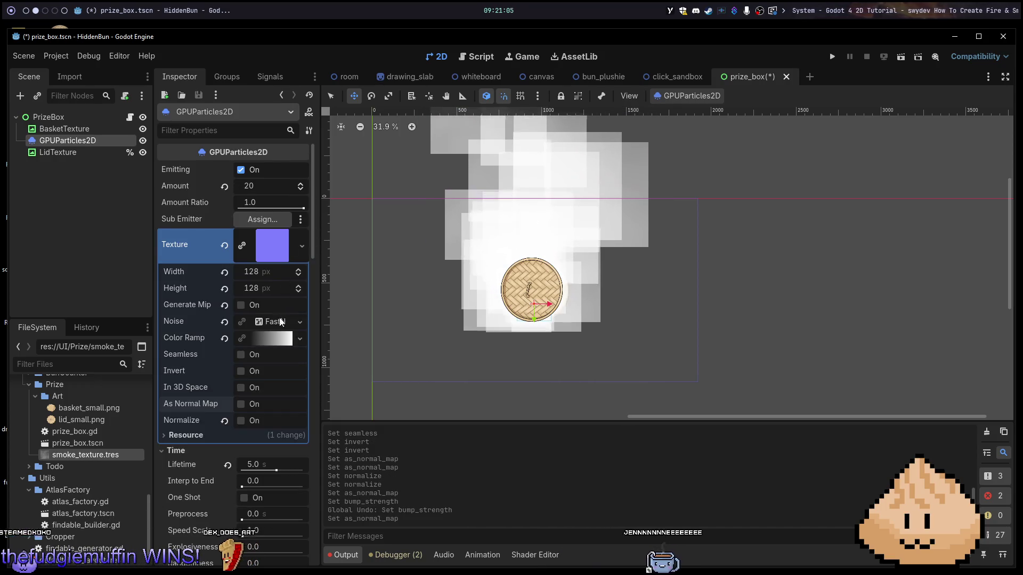
left_click(271, 243)
left_click(271, 244)
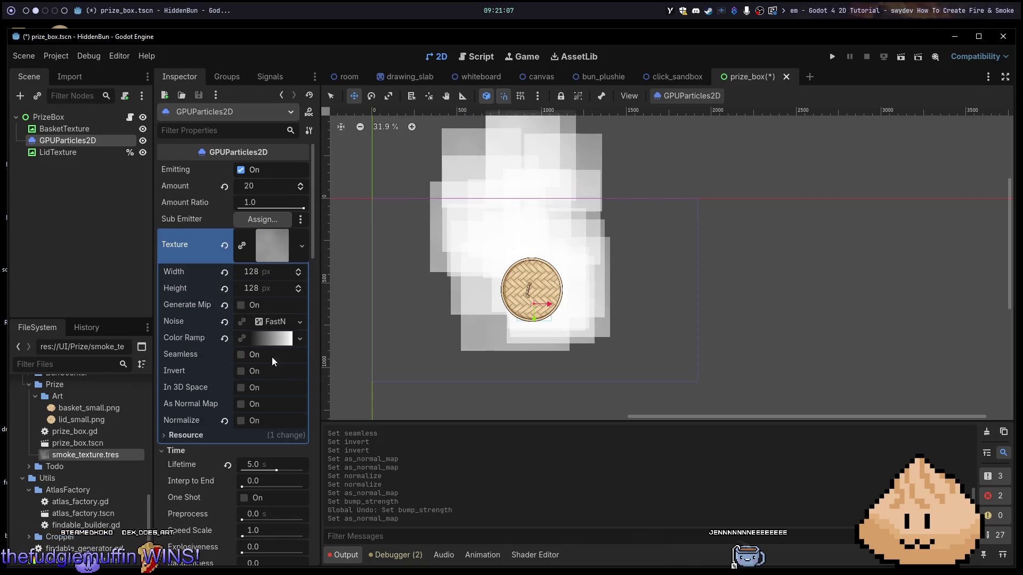
left_click(271, 322)
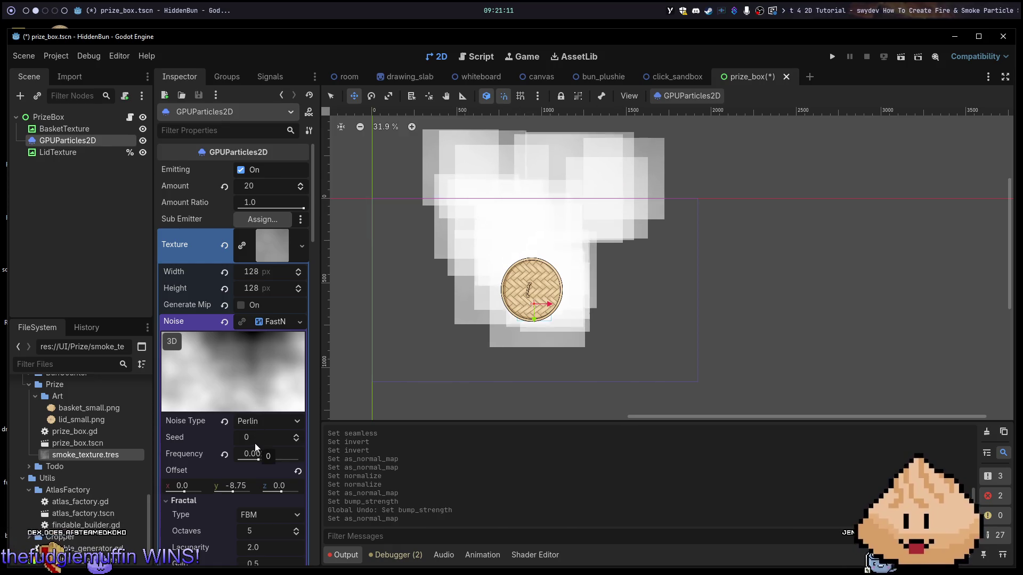
- Reset the Simplex Smooth noise frequency and tune it down to 0.0052
scroll(233, 426, "up", 2)
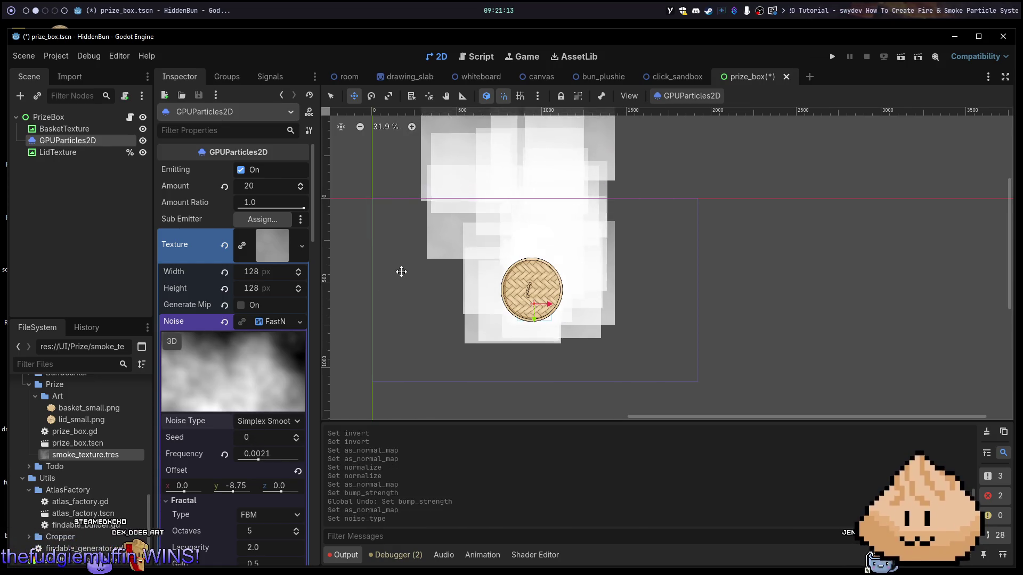
left_click(224, 455)
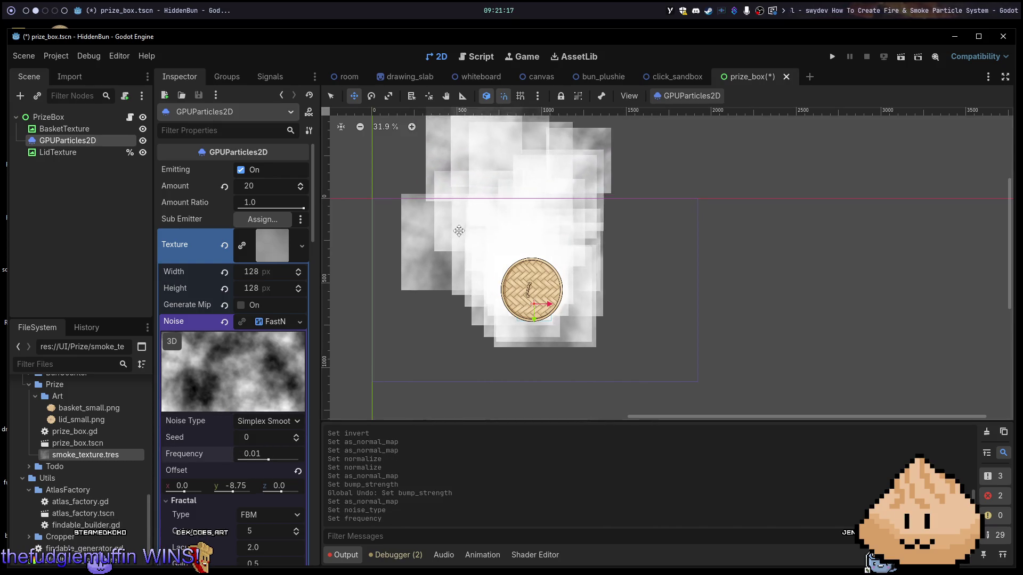
scroll(563, 285, "down", 2)
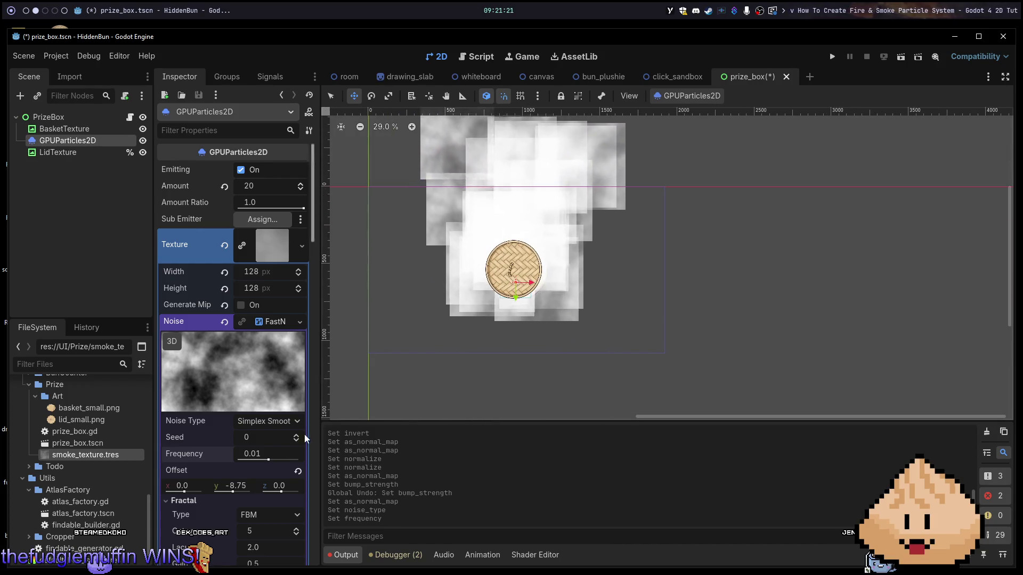
mouse_move(267, 459)
left_mouse_down()
mouse_move(277, 461)
mouse_move(263, 461)
left_mouse_up()
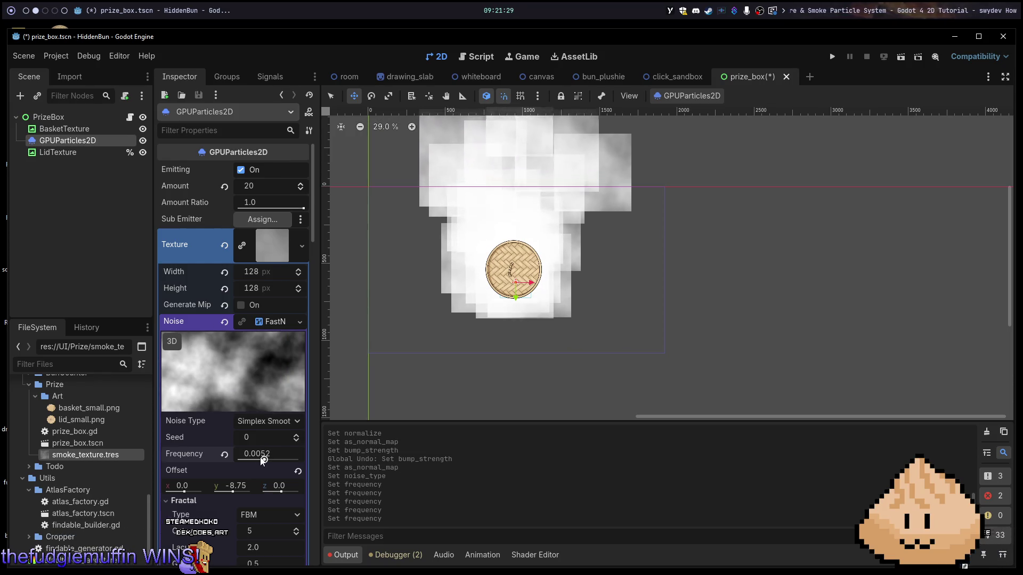
- Review the noise settings and briefly expand and collapse the Color Ramp
scroll(496, 259, "down", 1)
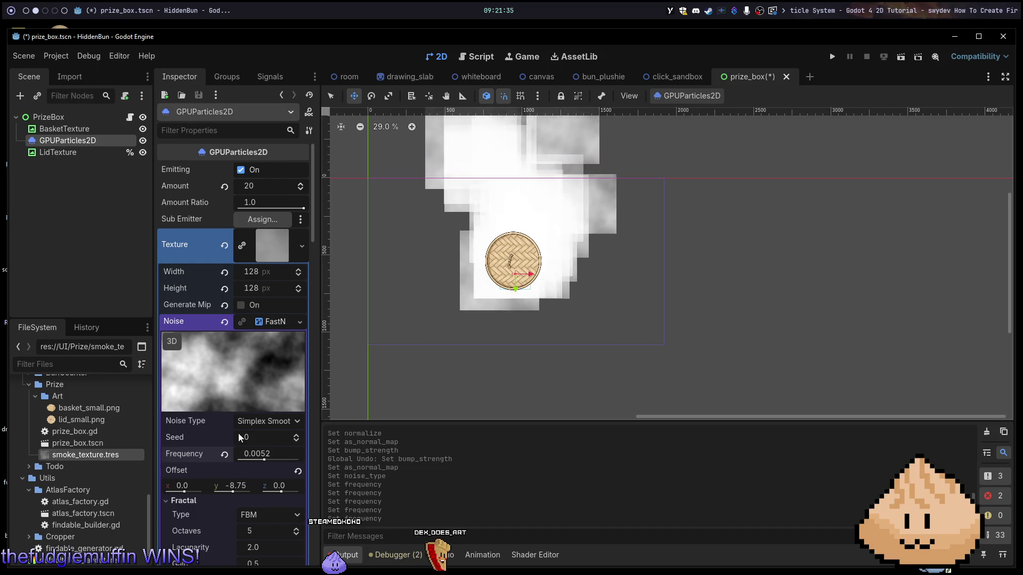
scroll(229, 458, "down", 5)
scroll(229, 453, "down", 8)
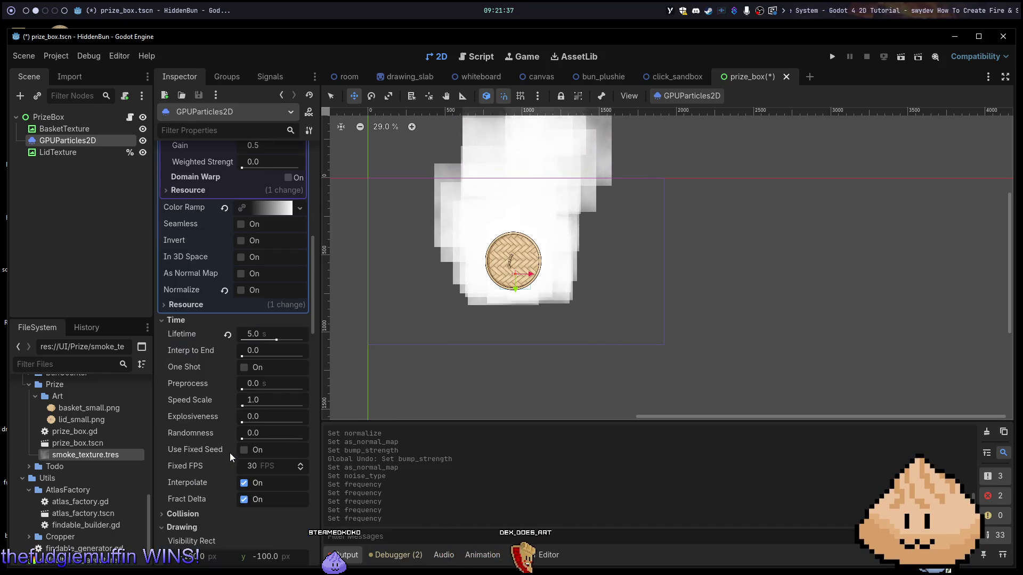
scroll(232, 446, "down", 7)
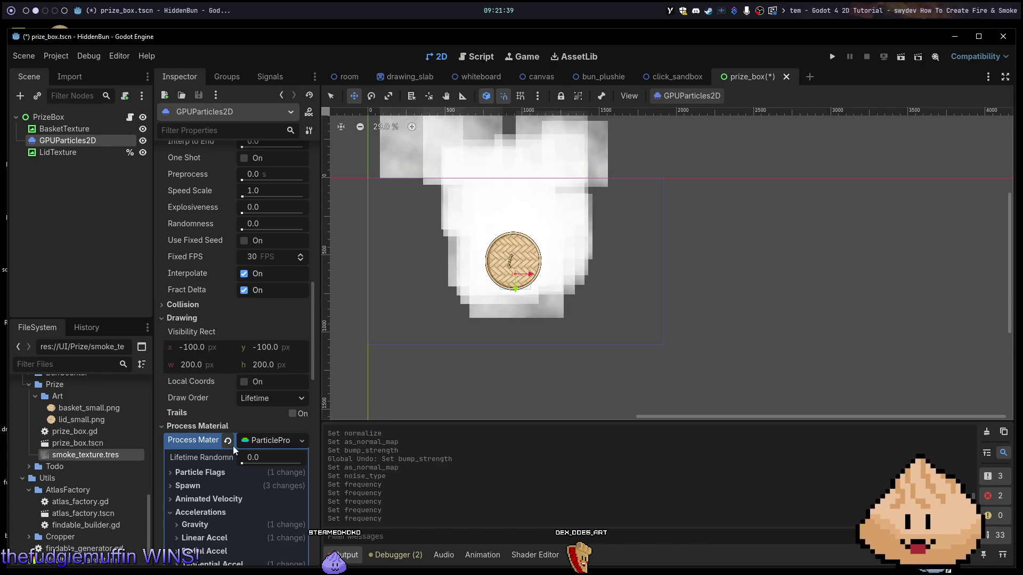
scroll(235, 332, "up", 12)
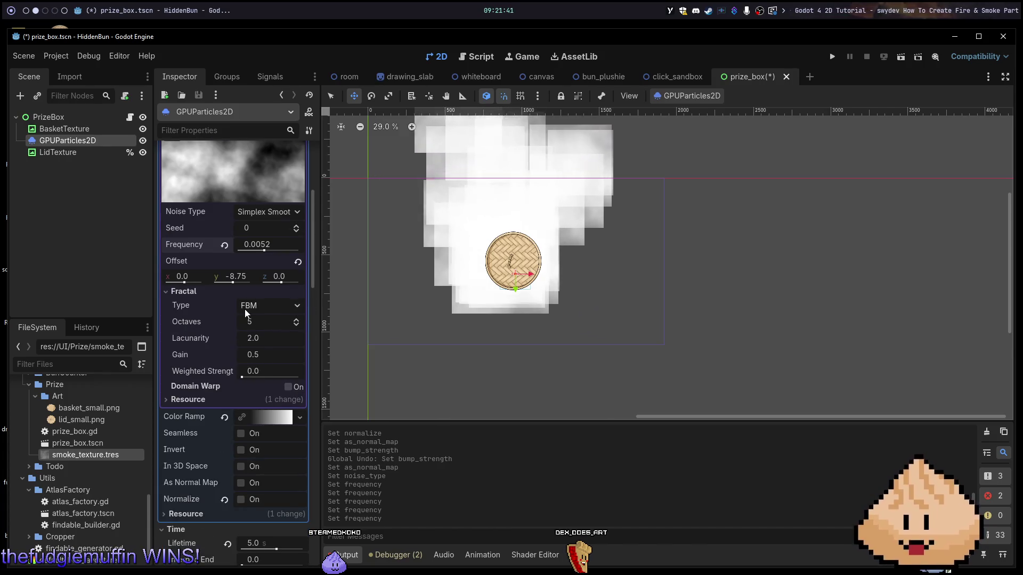
left_click(271, 417)
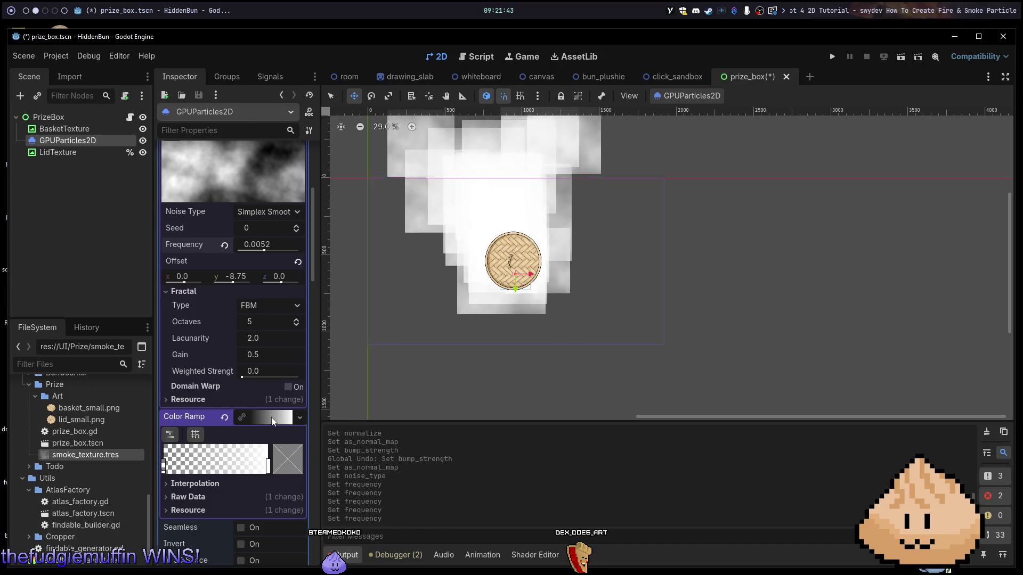
left_click(270, 417)
scroll(251, 441, "down", 3)
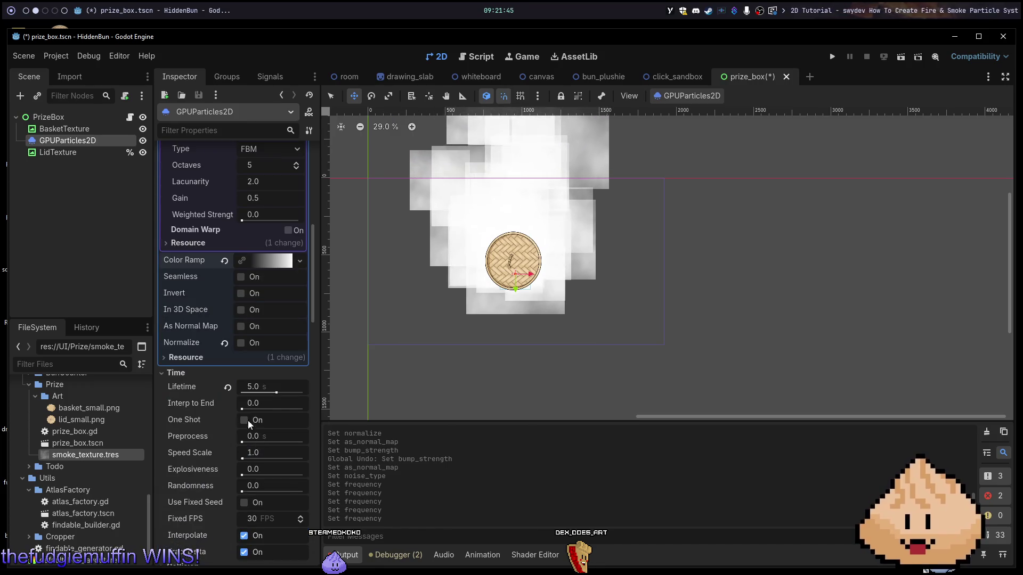
scroll(248, 423, "up", 8)
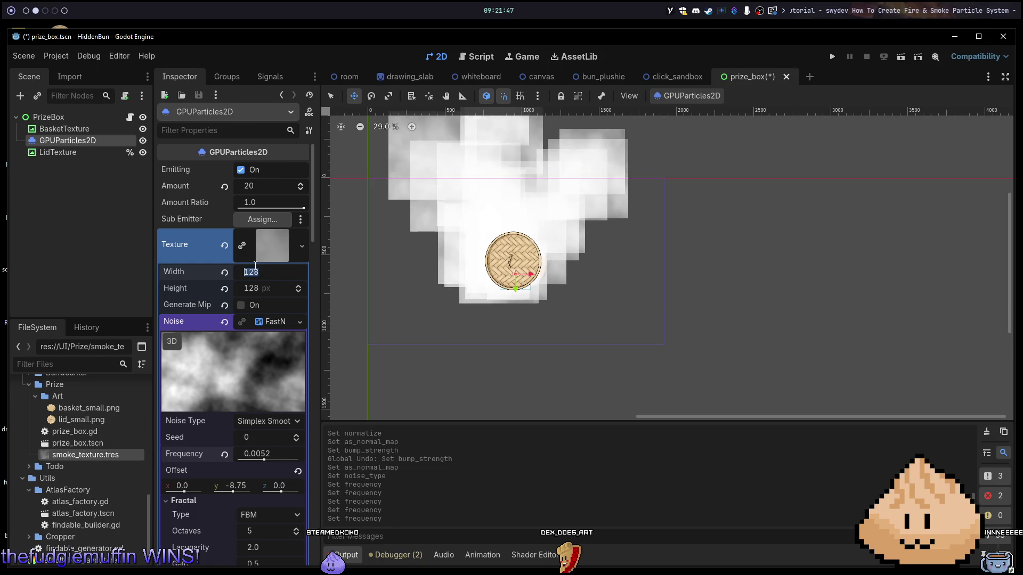
- Set the smoke noise texture to 32 × 32 px
left_click(262, 269)
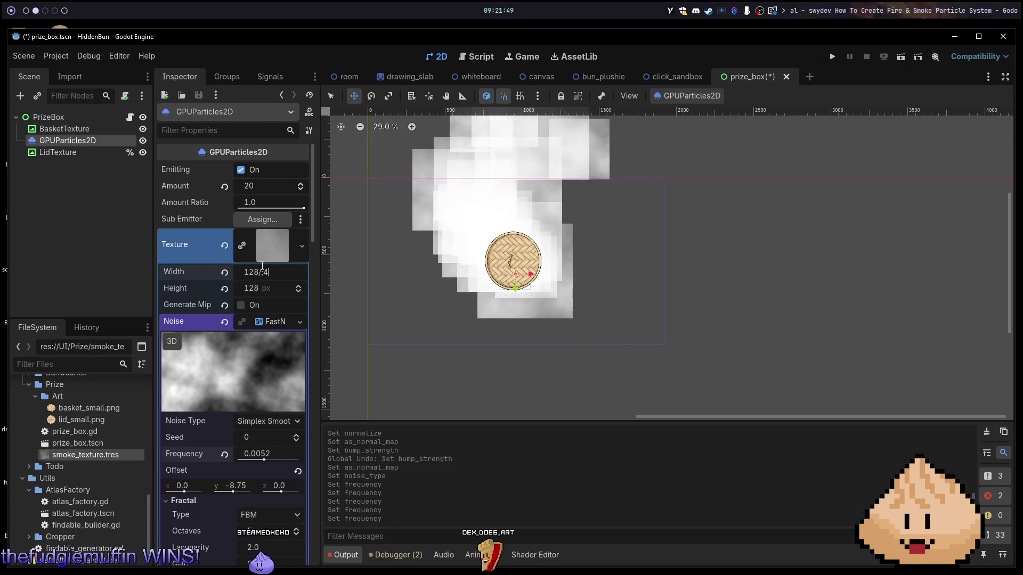
type("32")
key("Tab")
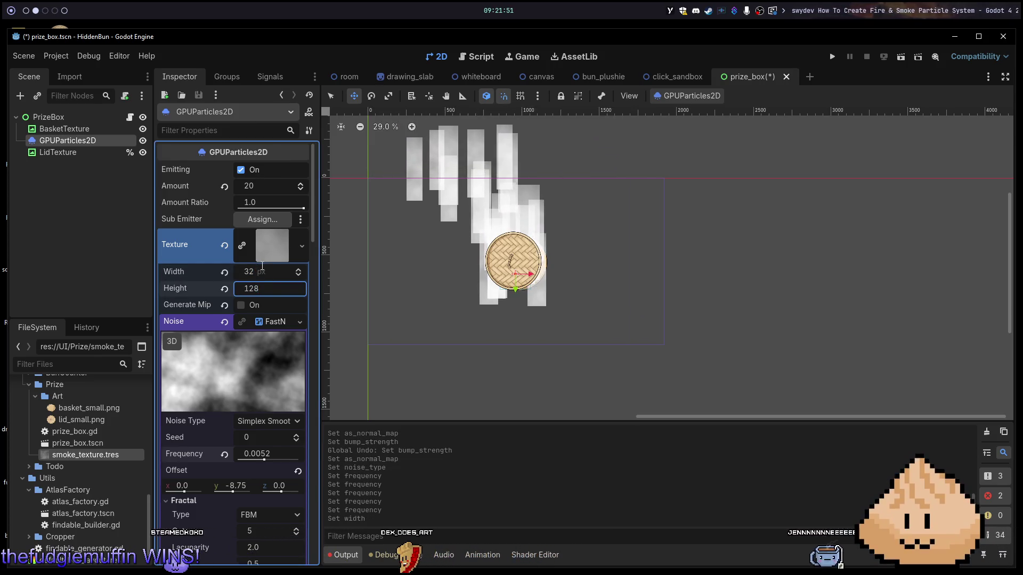
type("32")
key("Tab")
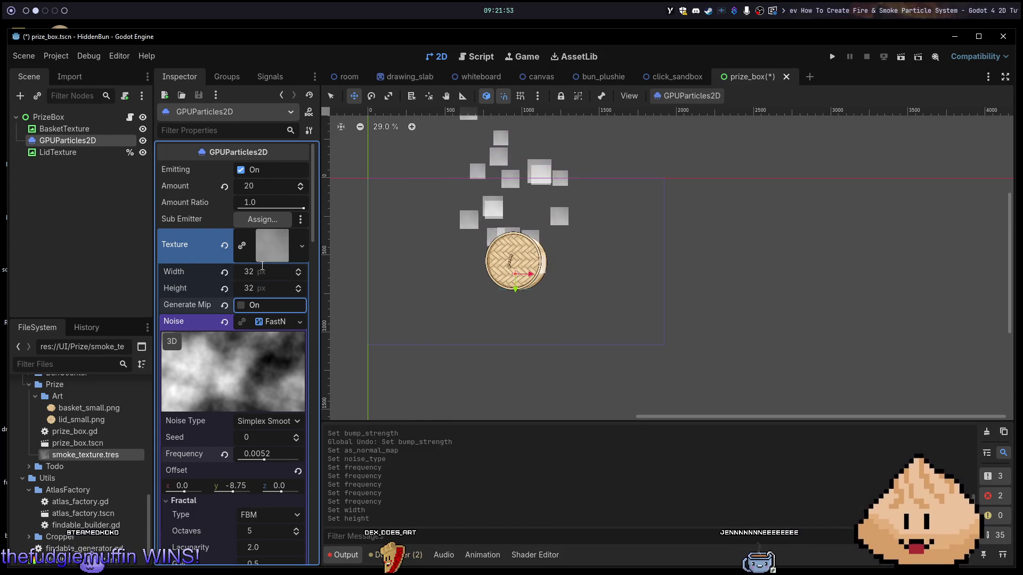
- Select BasketTexture, test-run the prize box scene with F6, and stop it with F8
scroll(522, 261, "up", 12)
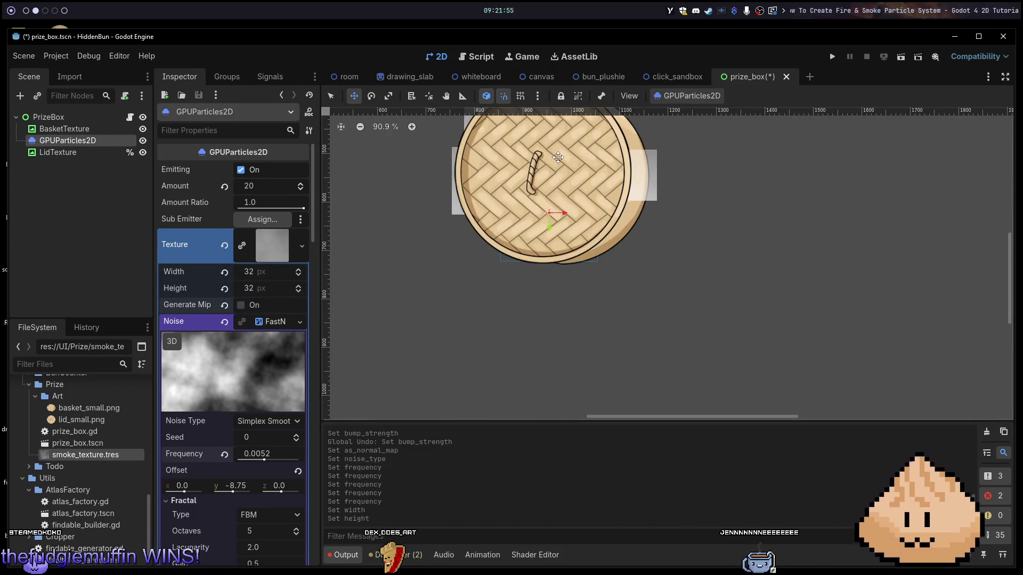
scroll(558, 157, "up", 5)
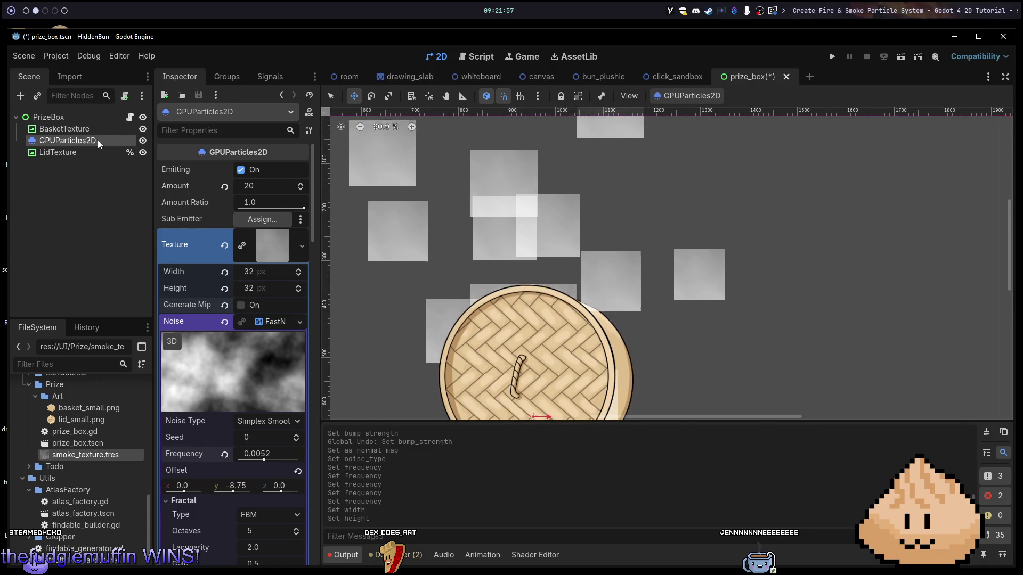
left_click(75, 127)
key("F6")
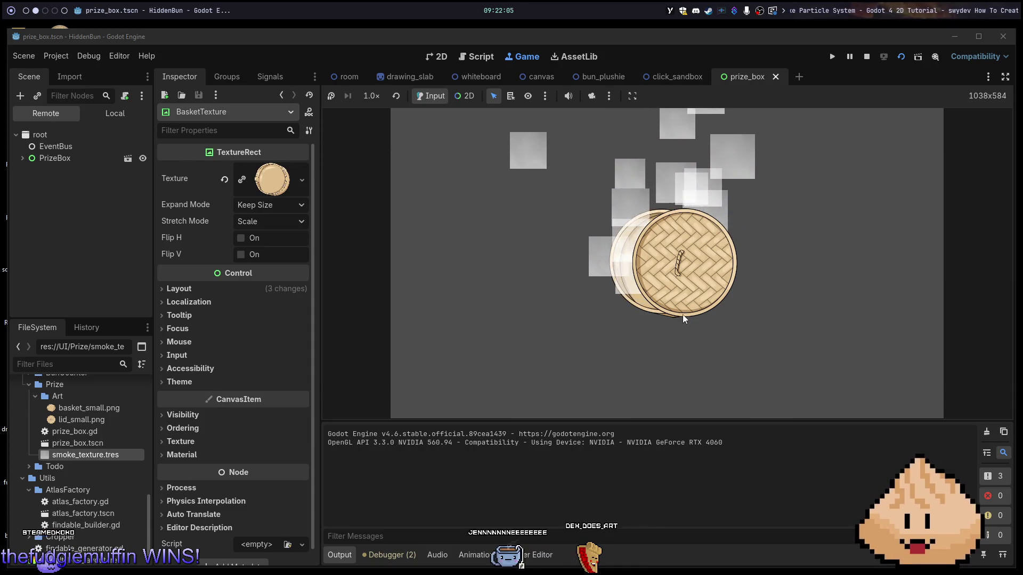
key("F8")
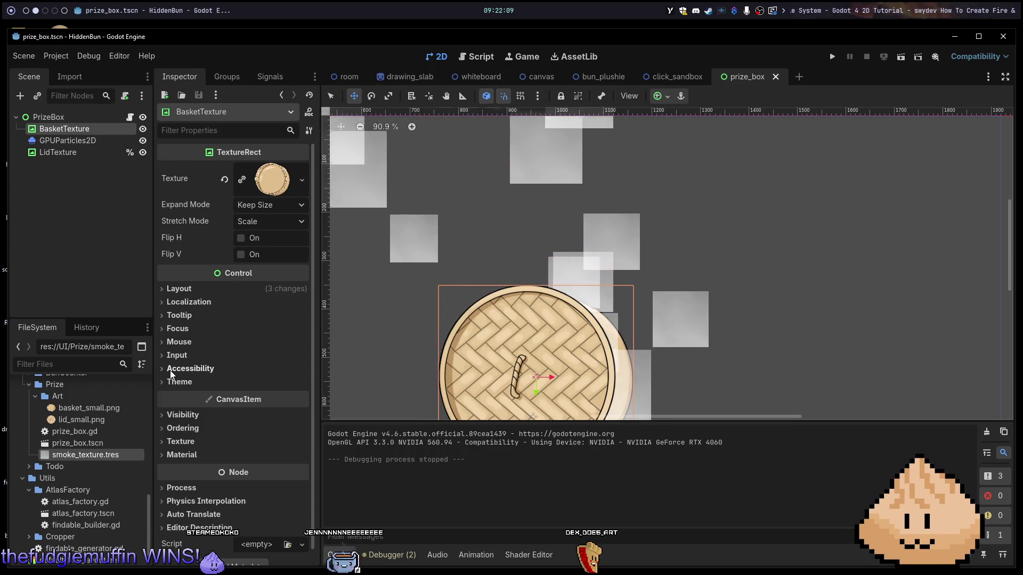
- Open smoke_texture.tres and start saving its noise as a separate resource, then cancel
left_click(109, 452)
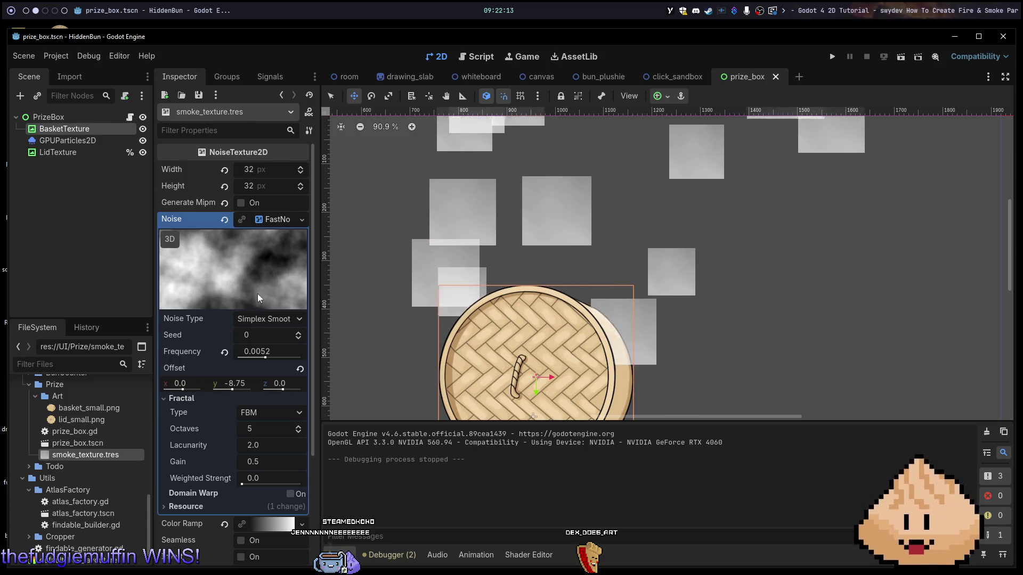
left_click(305, 222)
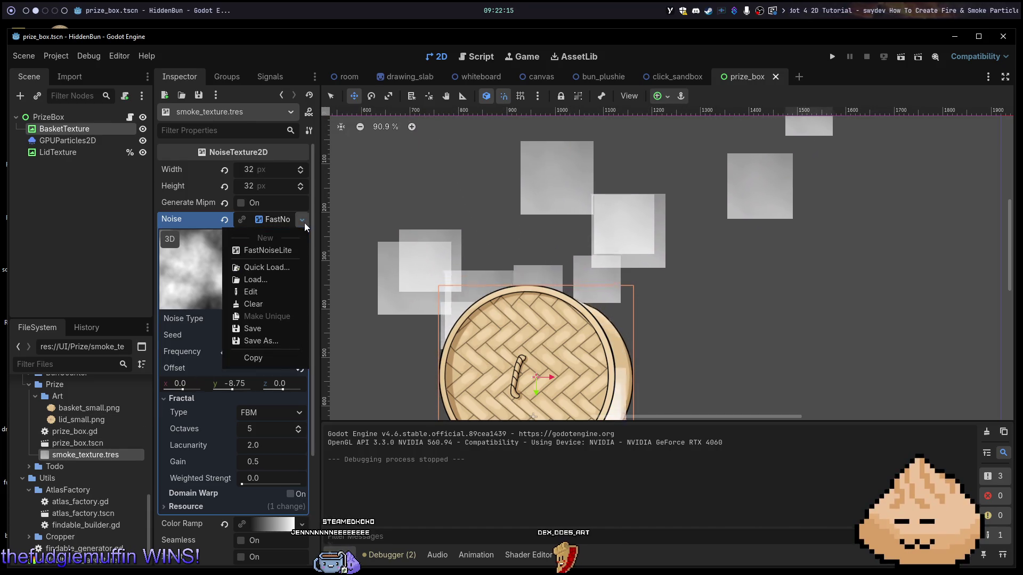
left_click(277, 341)
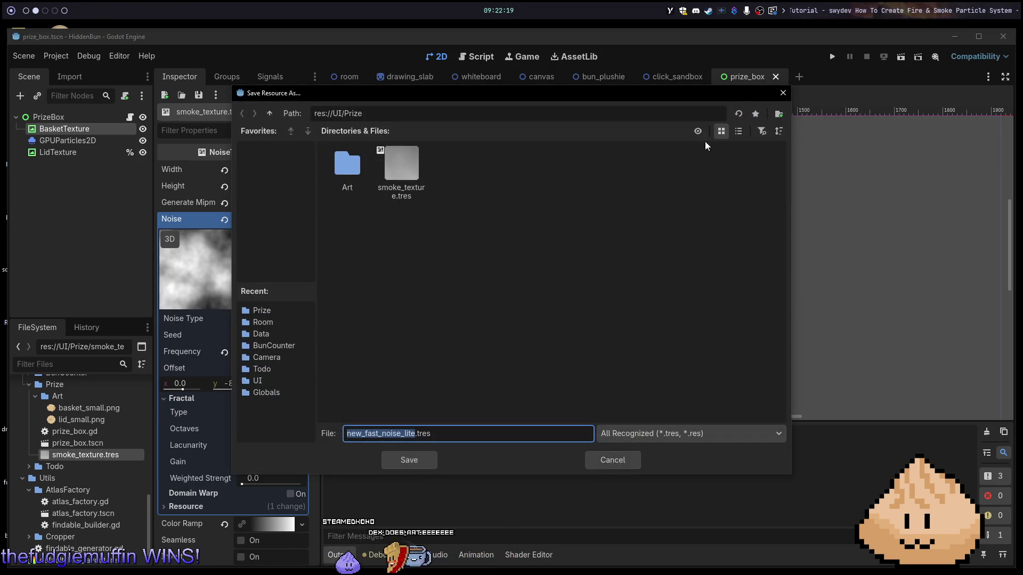
left_click(785, 93)
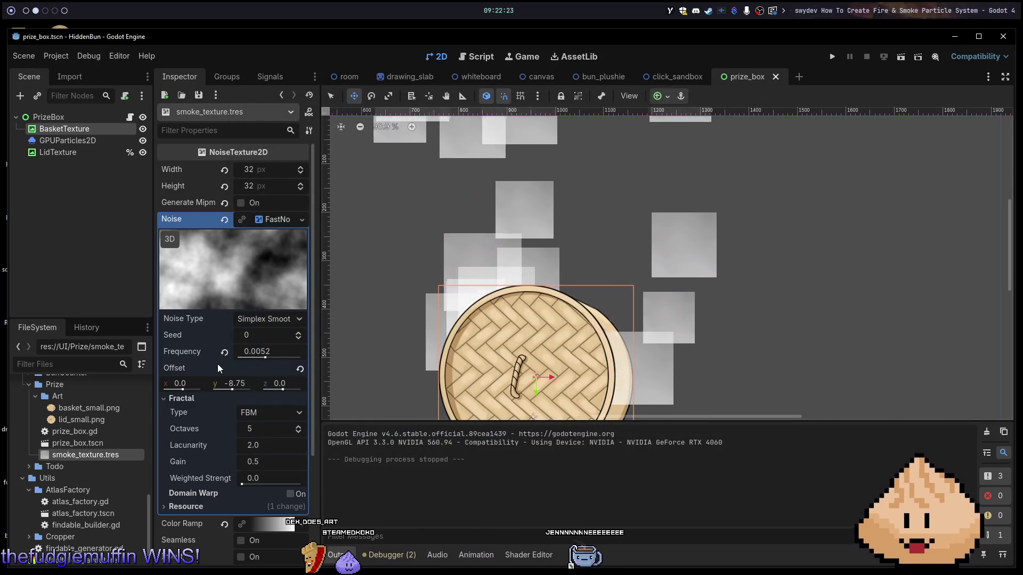
- Collapse the Art folder and select the GPUParticles2D smoke node
scroll(190, 403, "down", 4)
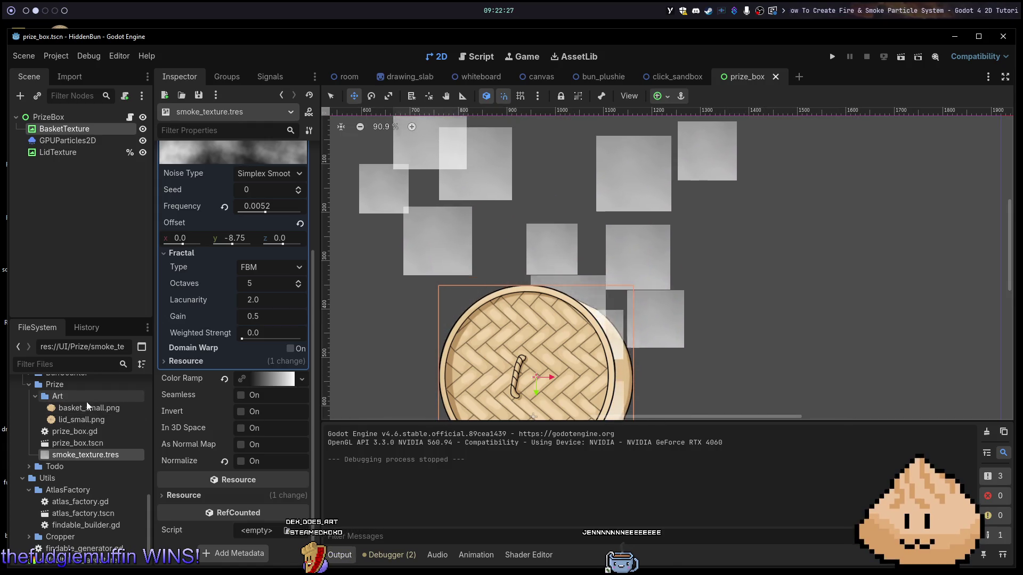
left_click(34, 398)
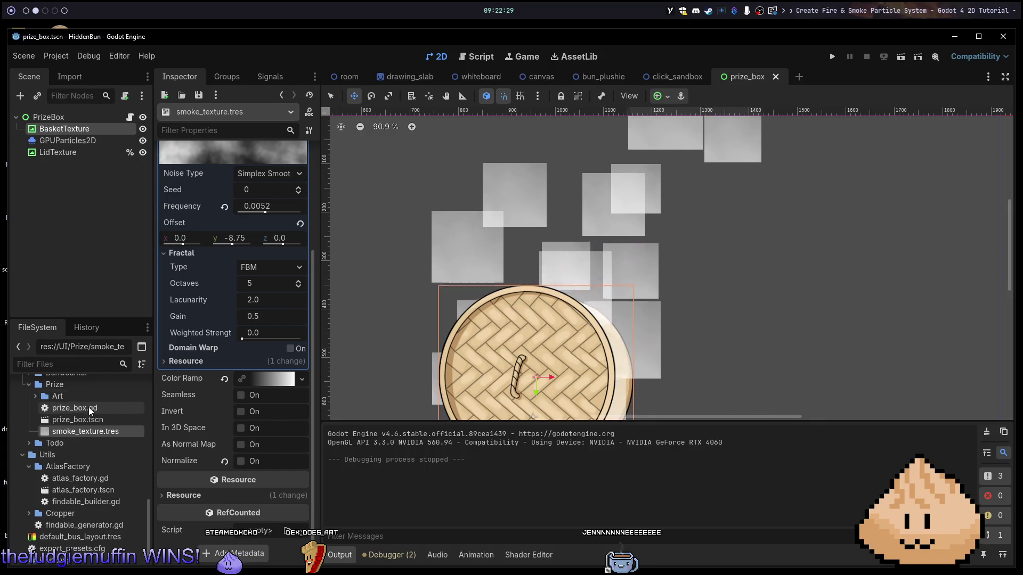
scroll(221, 312, "up", 4)
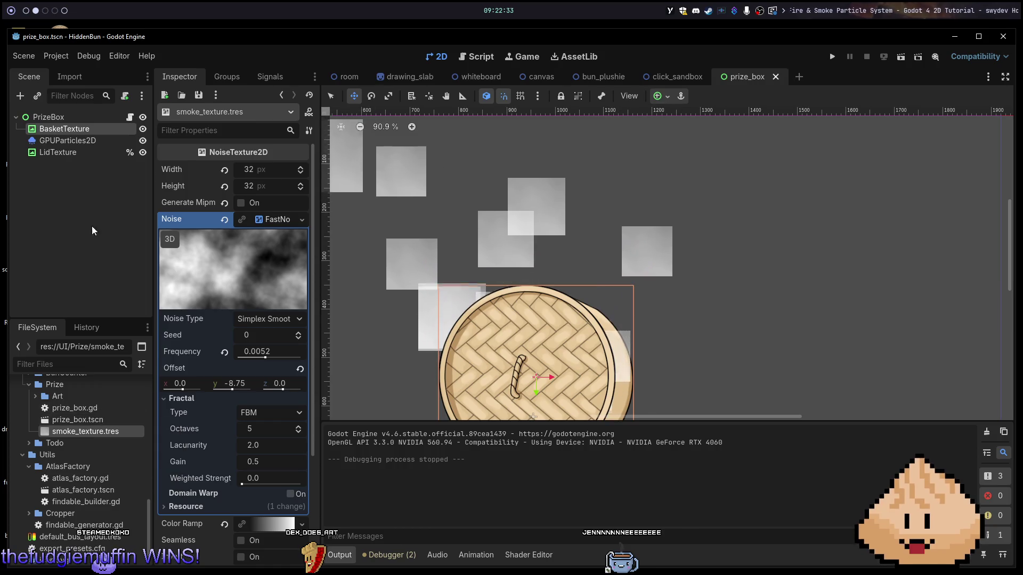
left_click(91, 150)
left_click(88, 140)
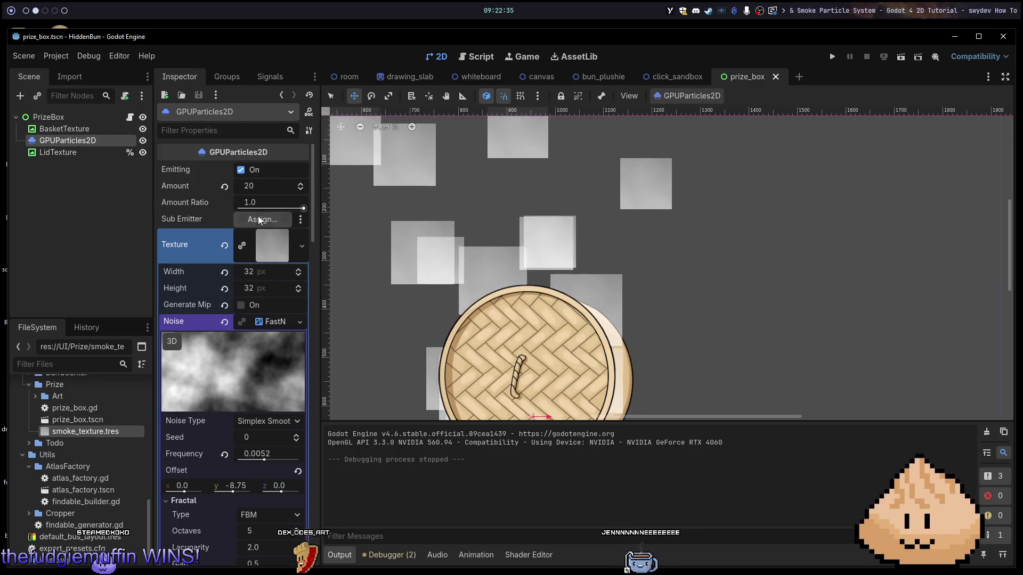
- Clear the particle texture back to none, then resume the YouTube smoke tutorial in Chrome
left_click(224, 246)
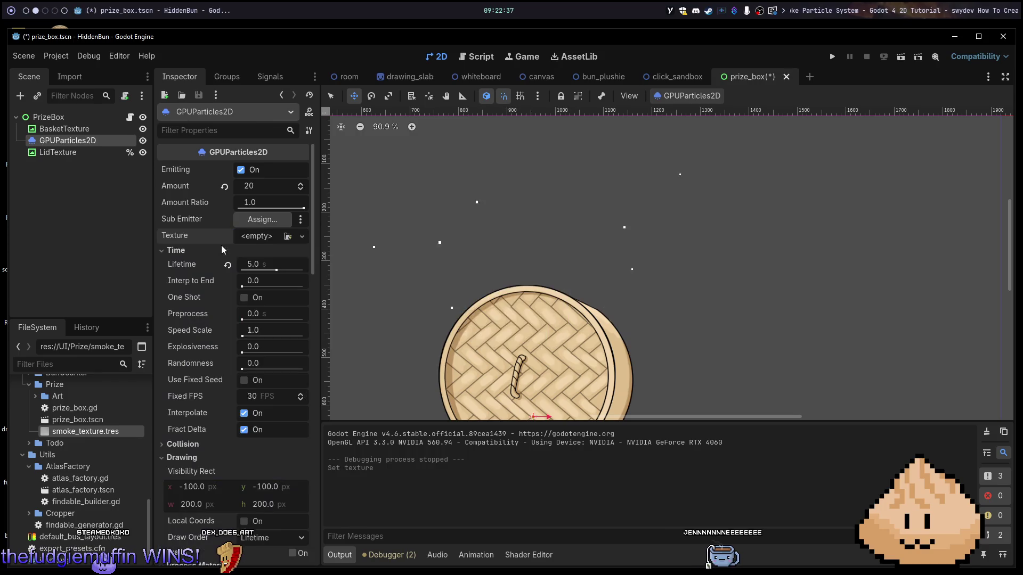
left_click(302, 240)
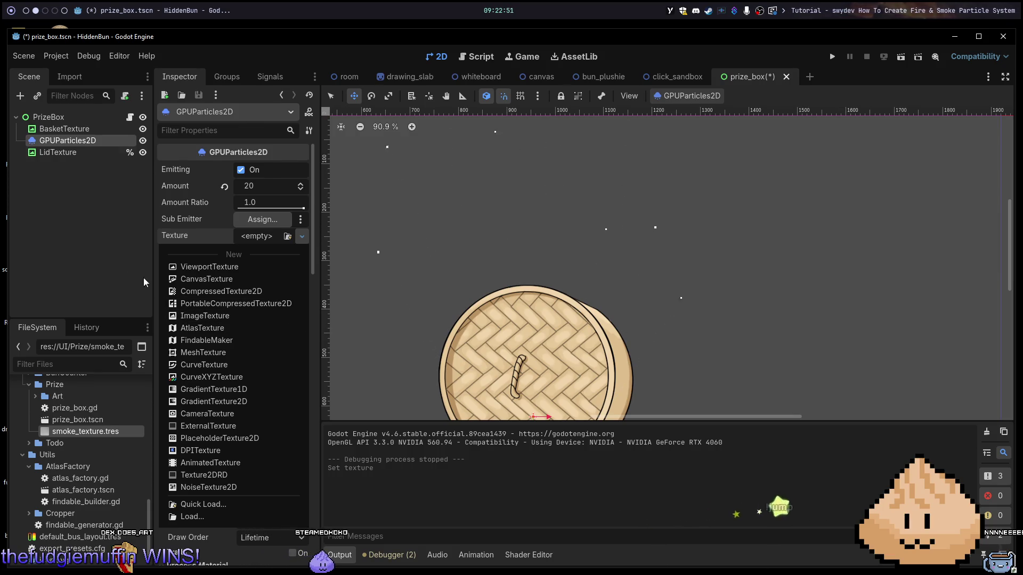
left_click(105, 254)
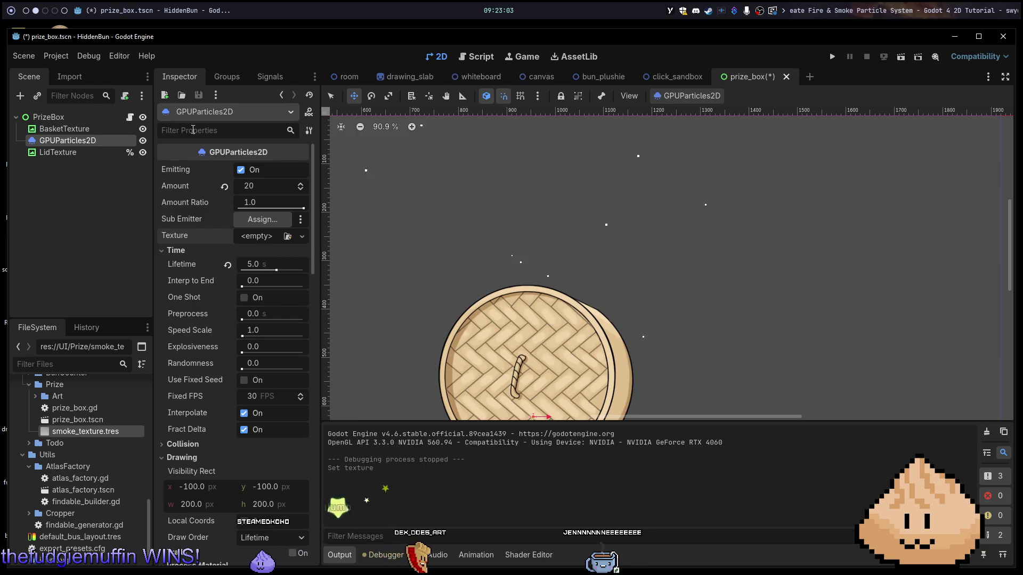
key("alt+Tab")
left_click(540, 292)
- Skip through the tutorial, jumping back to about 6:08 and forward to around 8:32
left_click(621, 484)
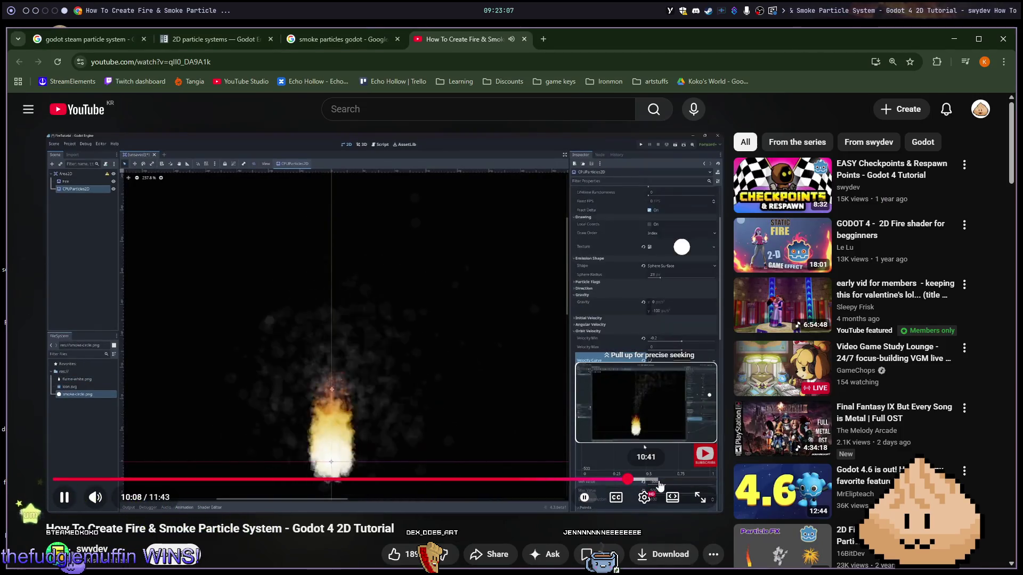
left_click(659, 484)
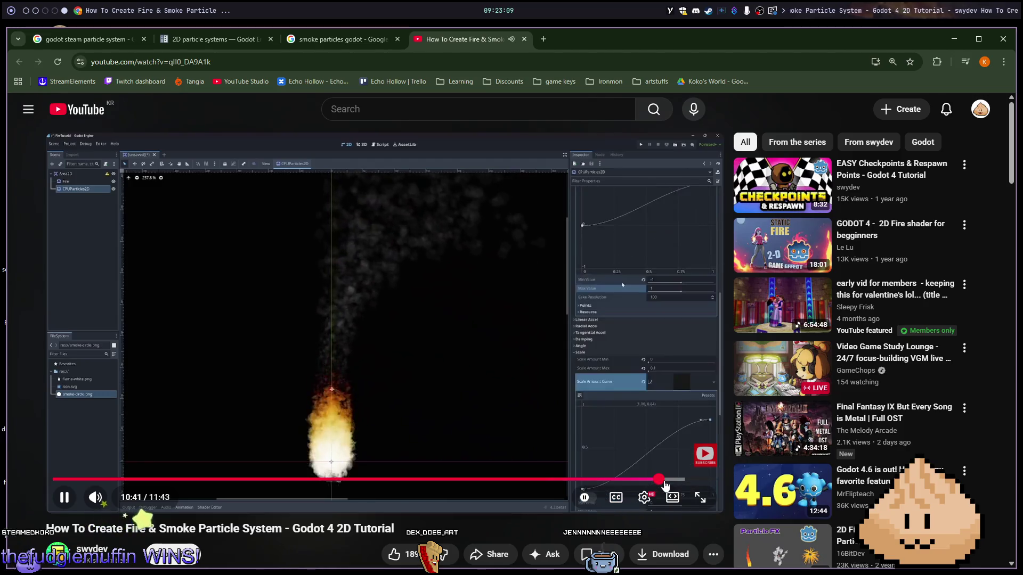
left_click(467, 480)
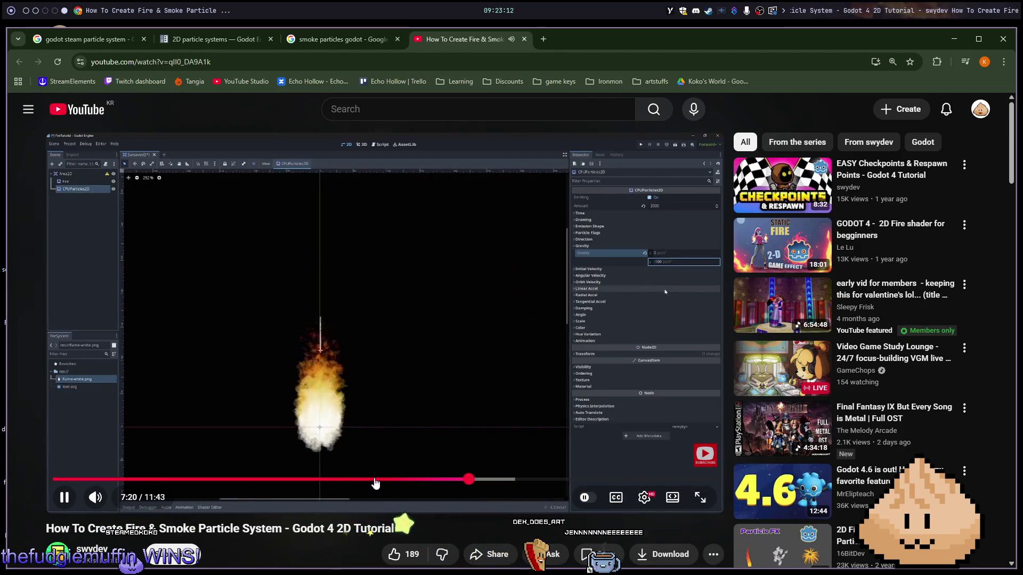
left_click(378, 481)
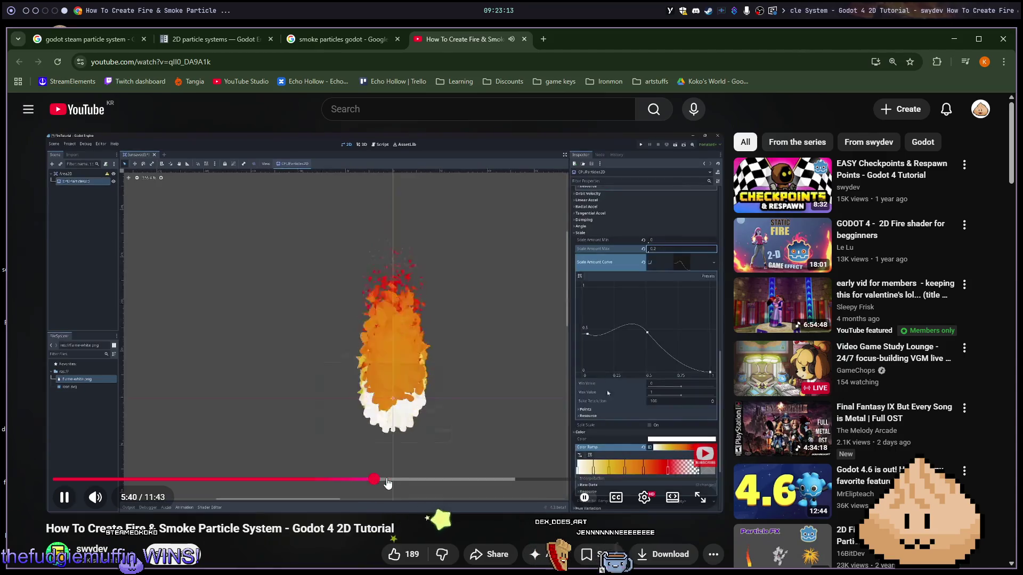
left_click(401, 481)
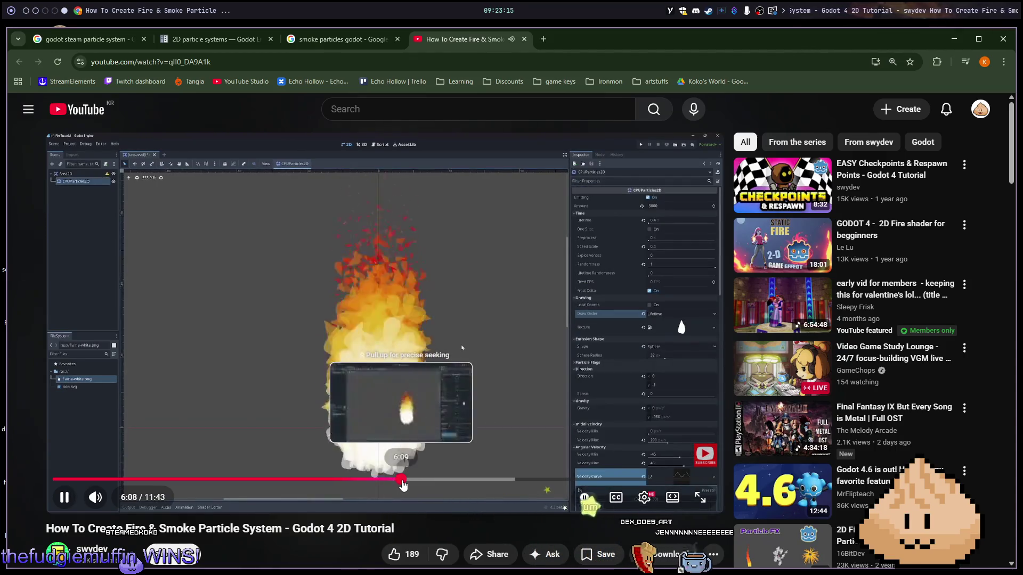
key("Right")
key("Right")
key("Right")
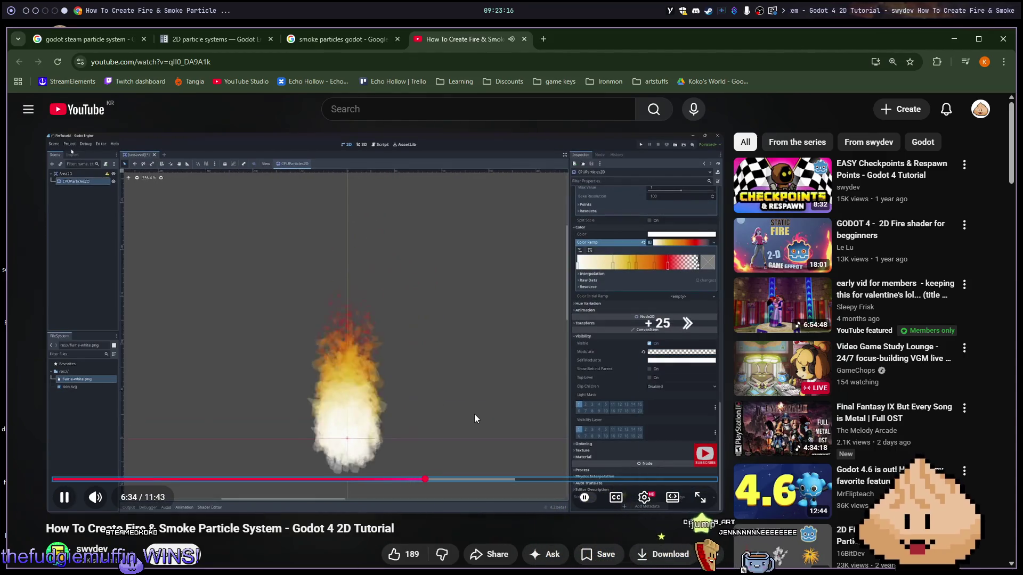
key("Right")
key("Right")
key("Right")
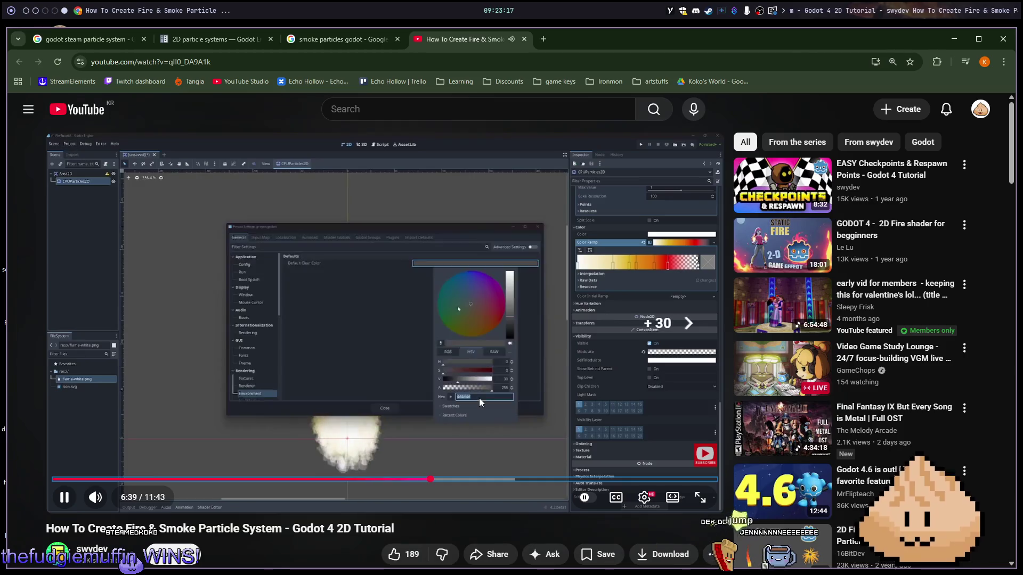
key("Right")
key("Right")
key("Right")
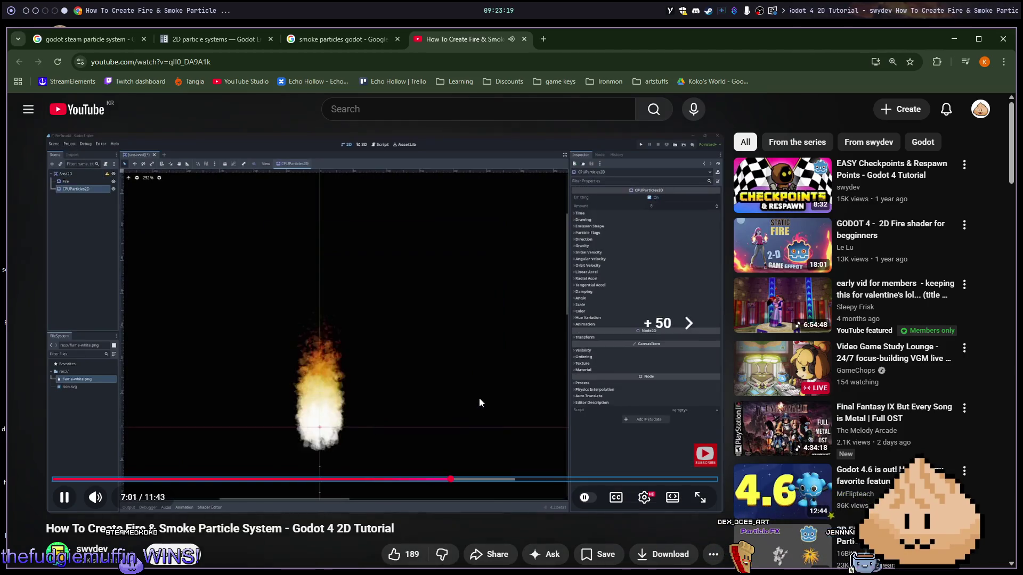
key("Right")
key("Right")
key("Right")
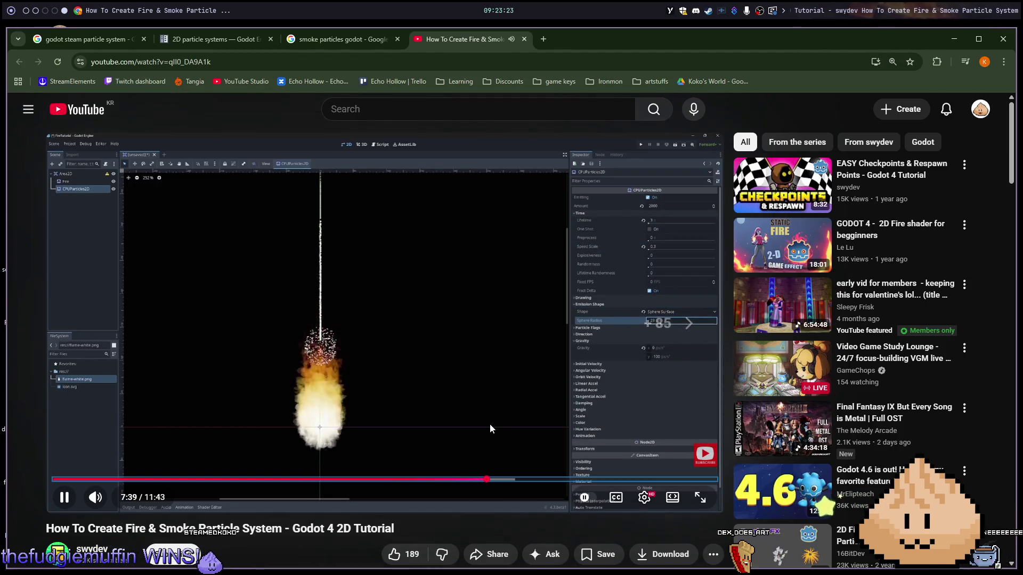
key("Right")
key("Right")
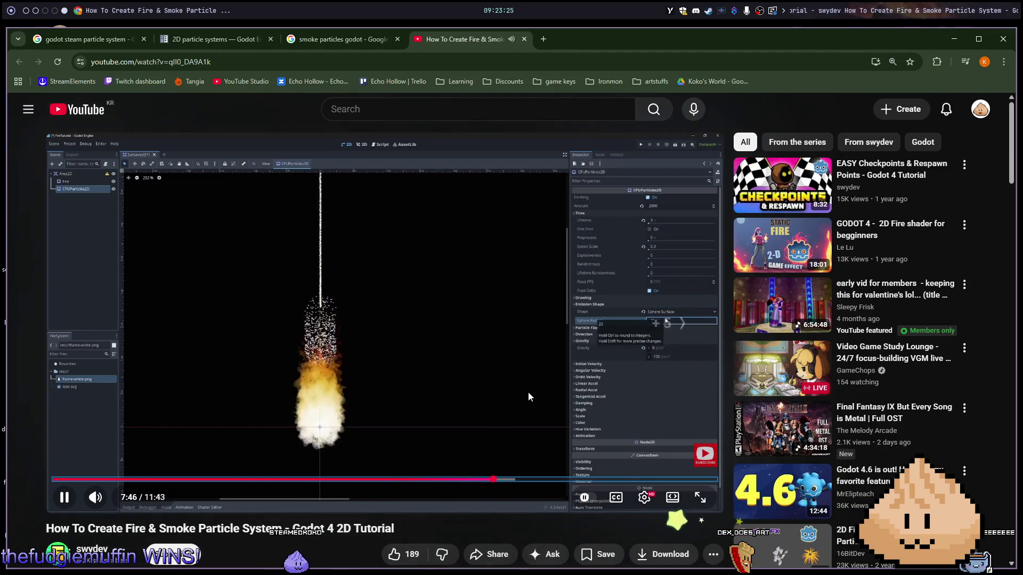
key("Right")
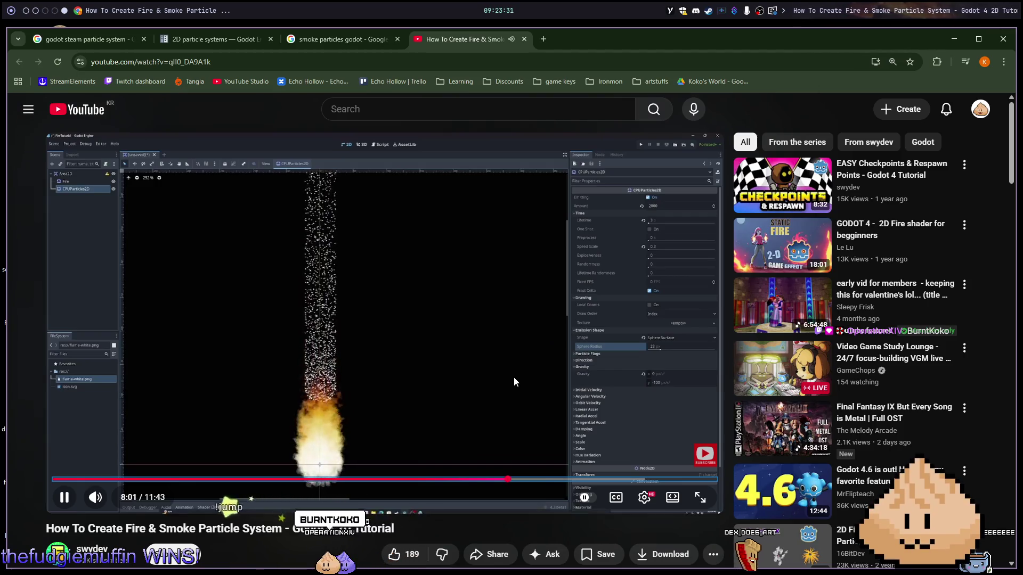
key("Right")
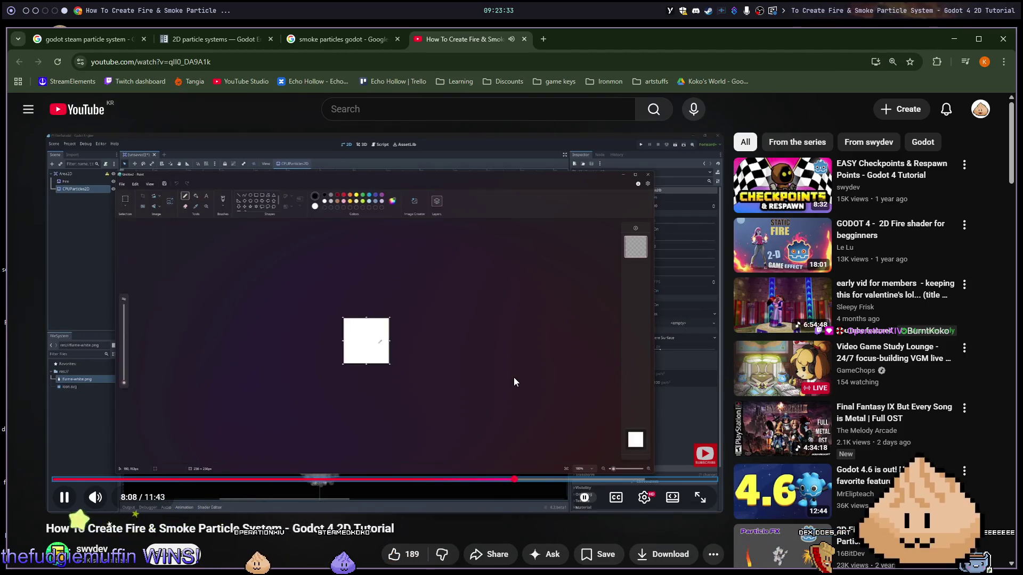
key("Right")
key("Right")
key("Right")
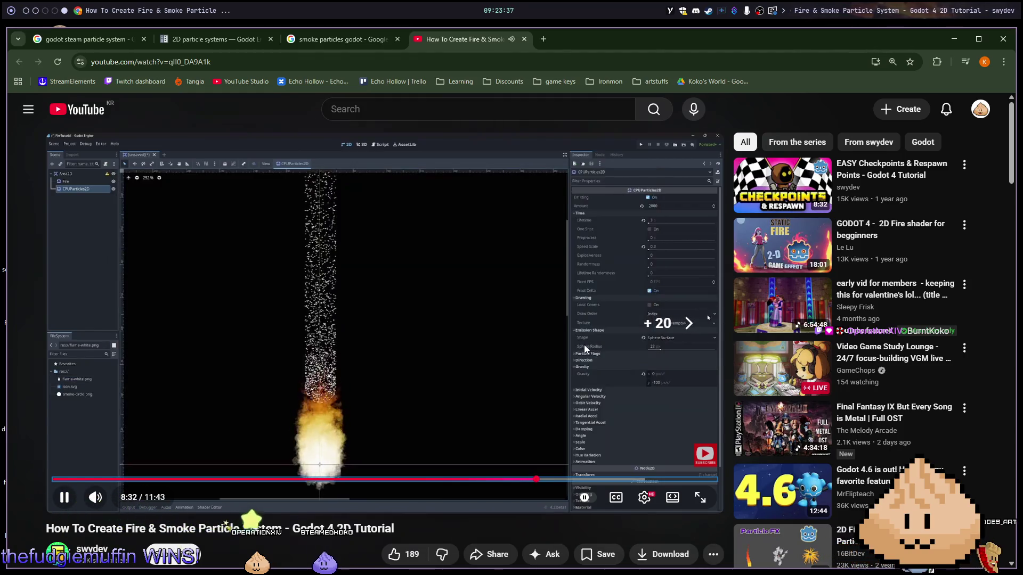
key("Left")
- Watch fullscreen and pause where the white circle texture is assigned, then exit fullscreen
double_click(435, 365)
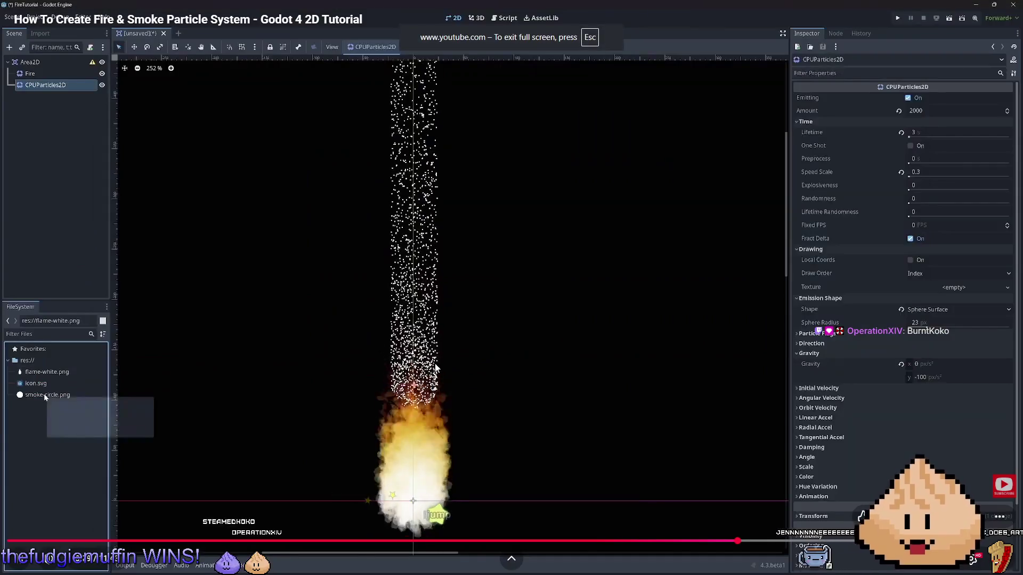
key("Left")
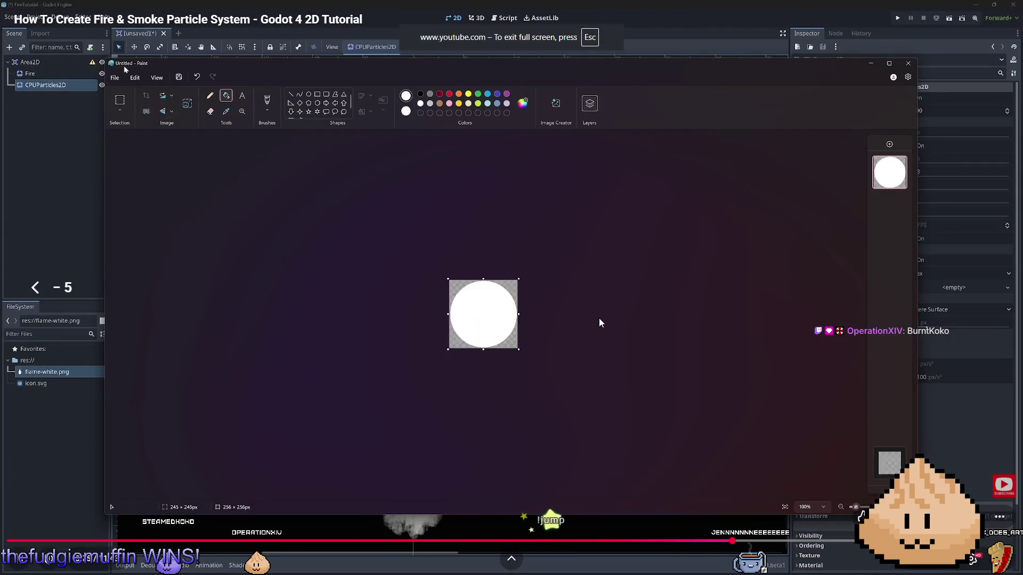
key("space")
key("space")
key("Right")
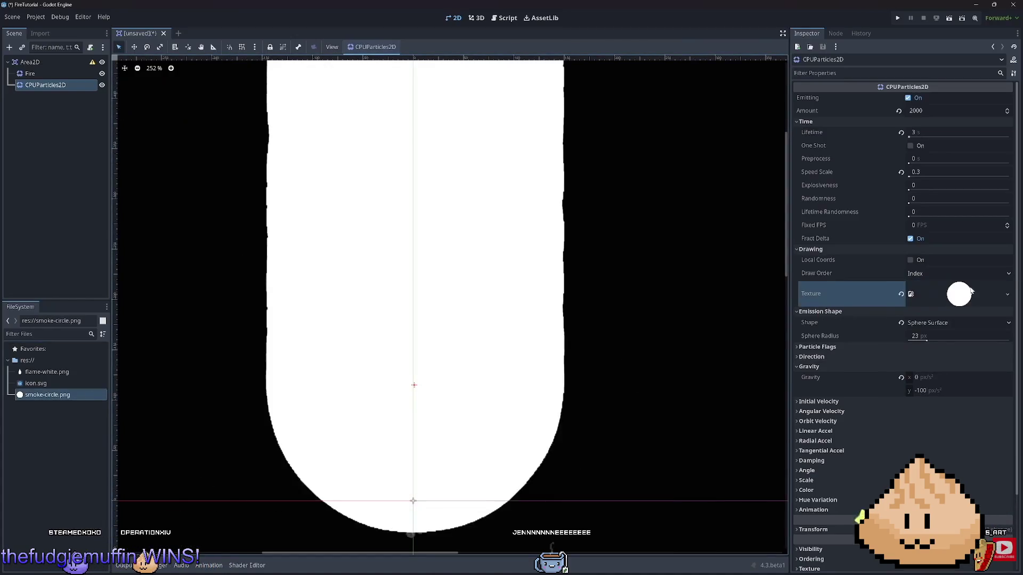
left_click(554, 318)
key("Escape")
- Switch workspaces from the browser past Neovim to the Godot editor
key("super+1")
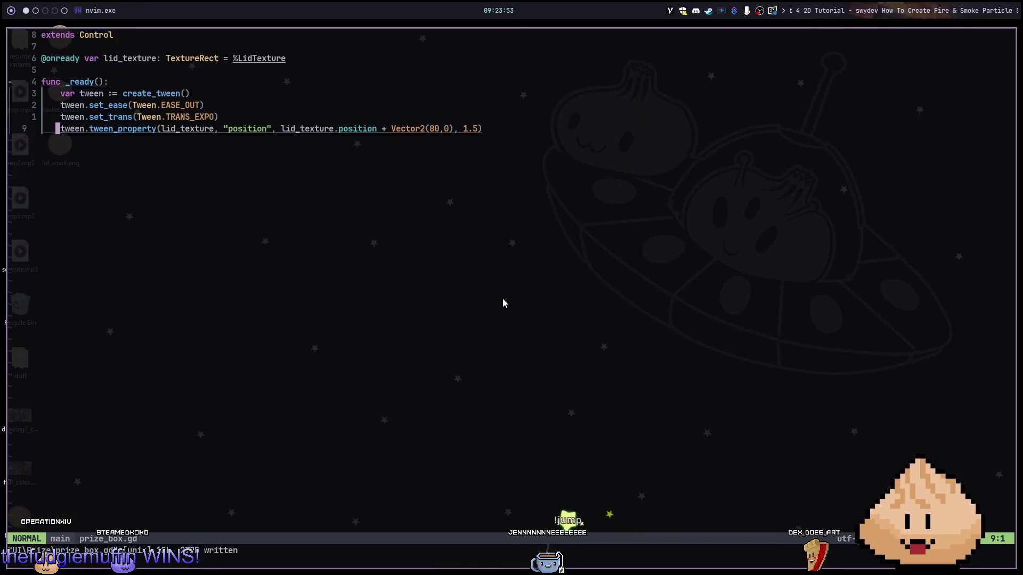
key("super+2")
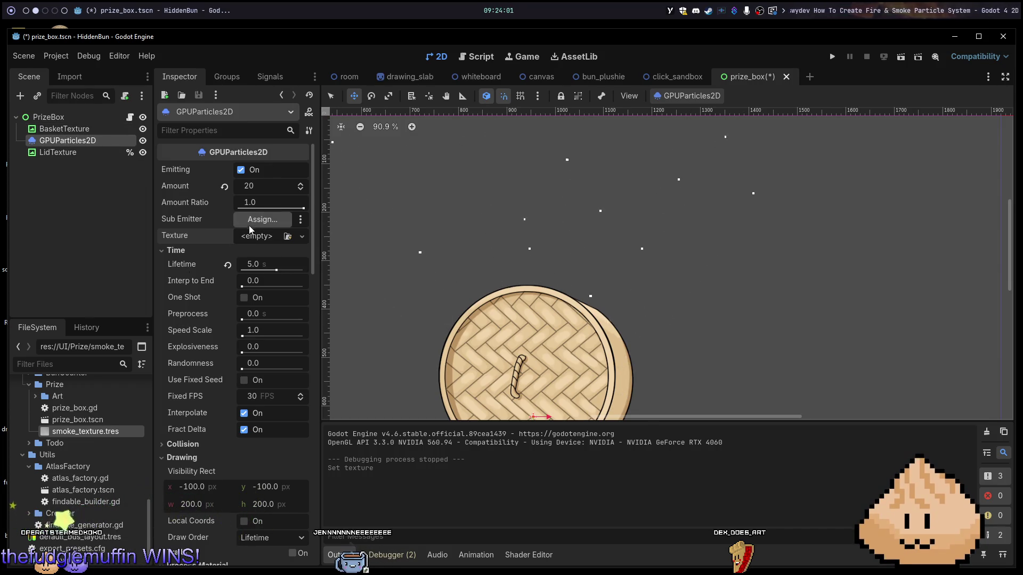
- Assign a new GradientTexture2D as the GPUParticles2D texture
left_click(264, 239)
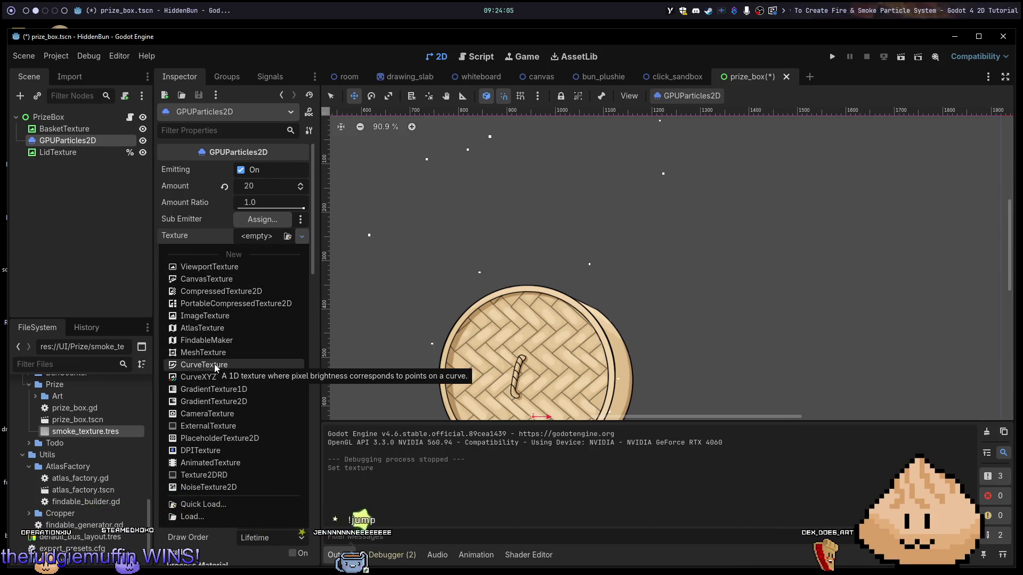
left_click(117, 250)
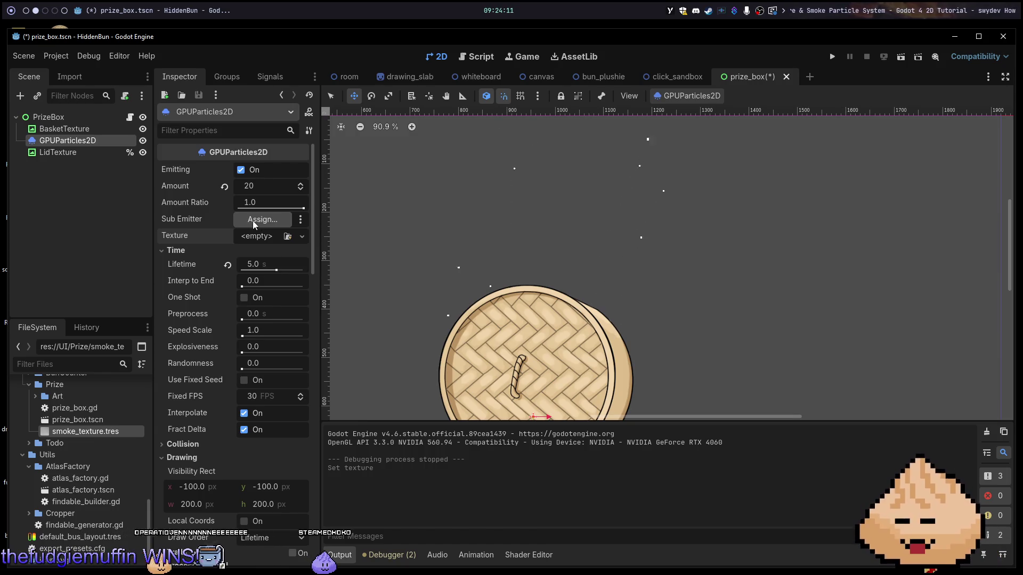
left_click(267, 239)
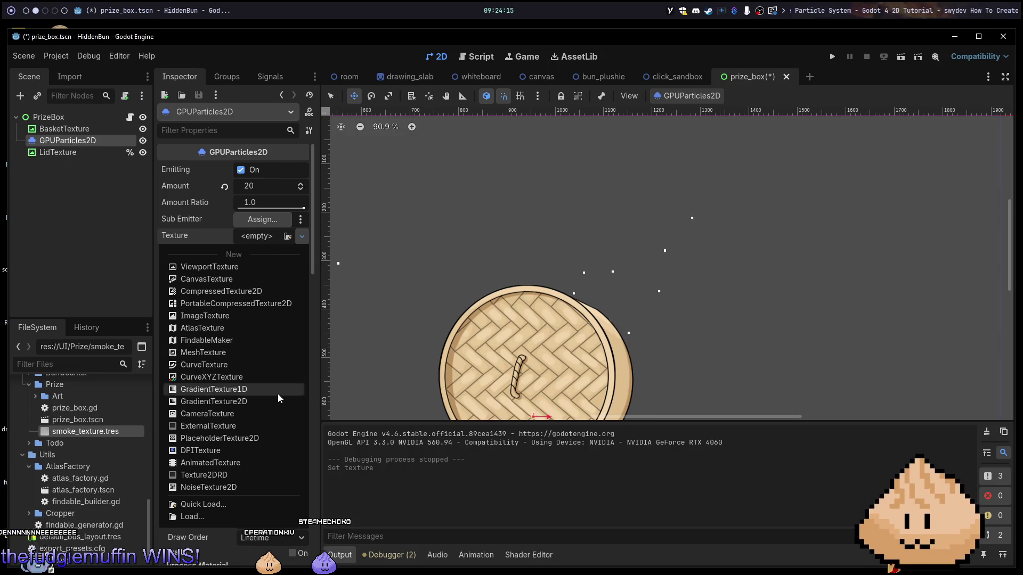
left_click(249, 405)
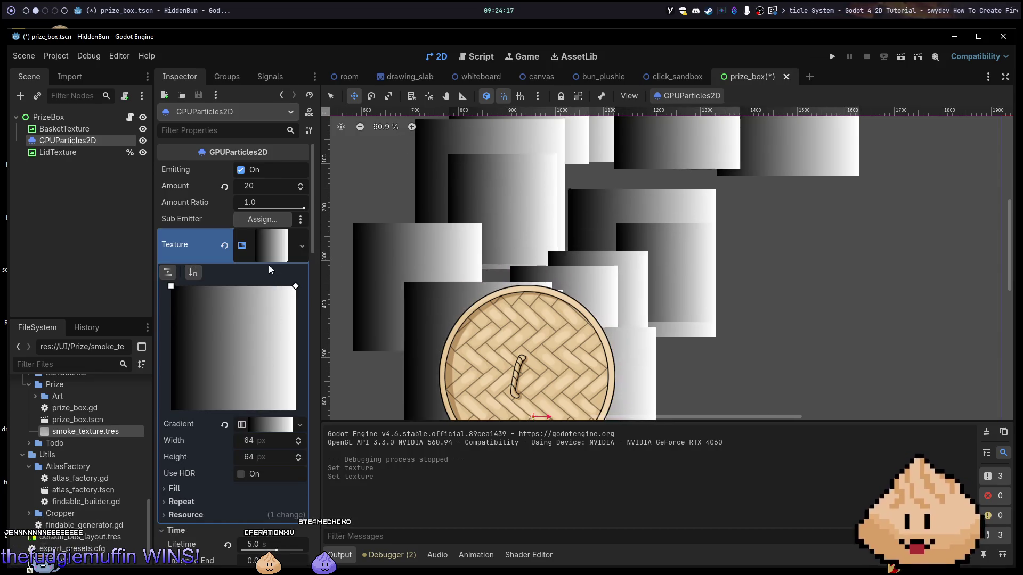
- Make the gradient's black stop white (ffffff) with alpha 0, then expand Repeat and Fill
scroll(282, 341, "down", 4)
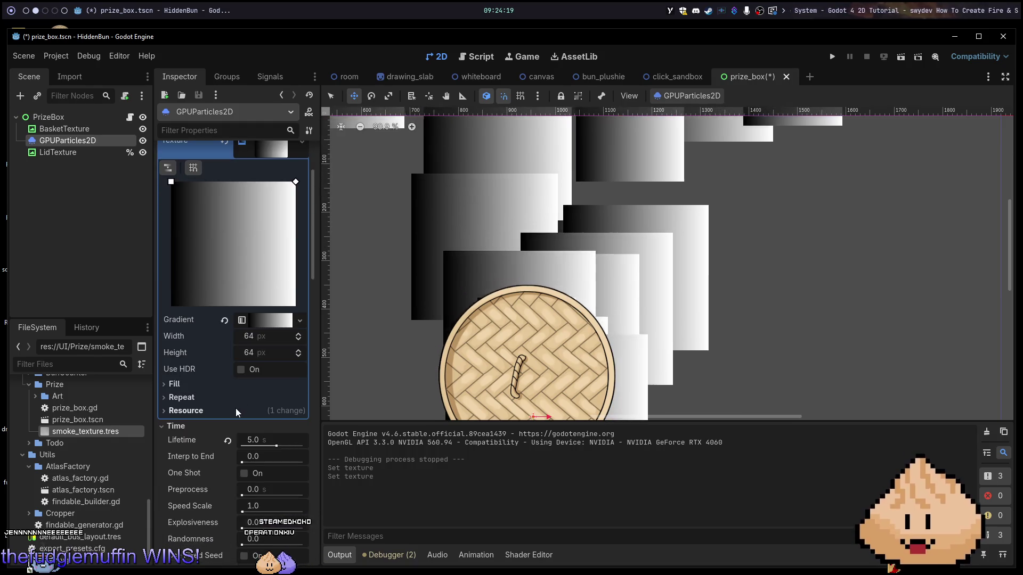
scroll(215, 402, "down", 12)
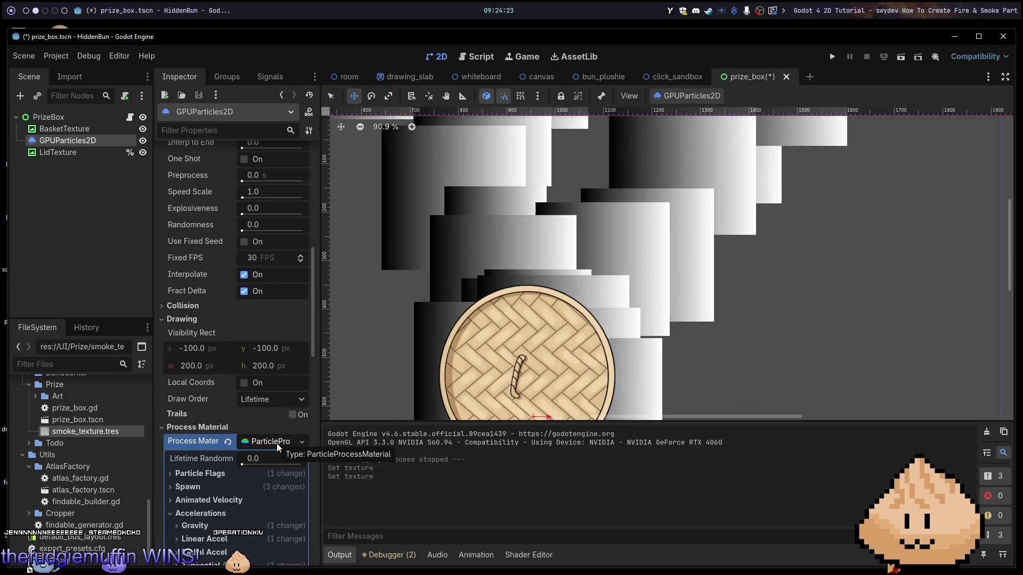
scroll(260, 420, "up", 4)
scroll(256, 397, "up", 6)
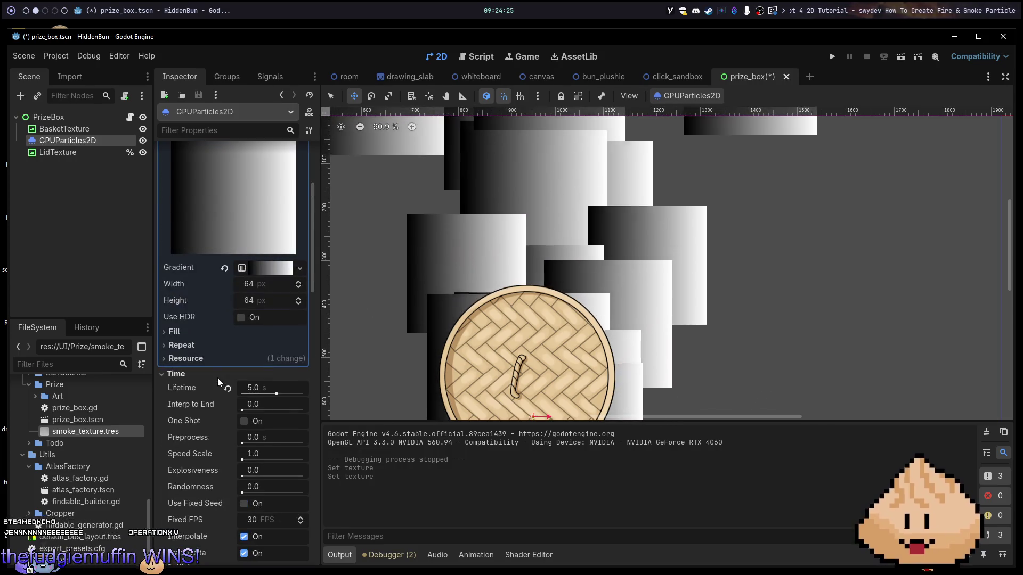
left_click(273, 267)
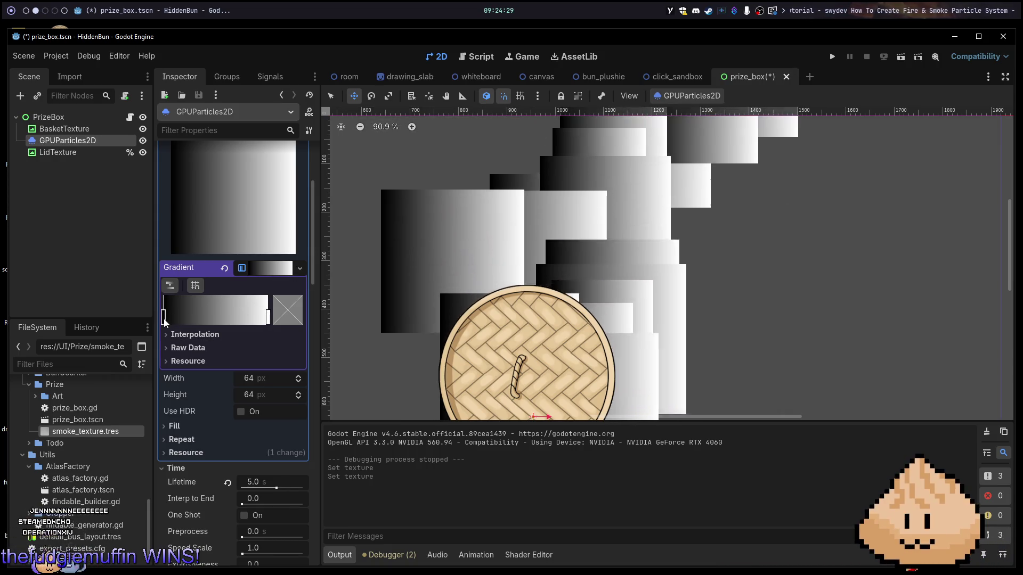
left_click(290, 318)
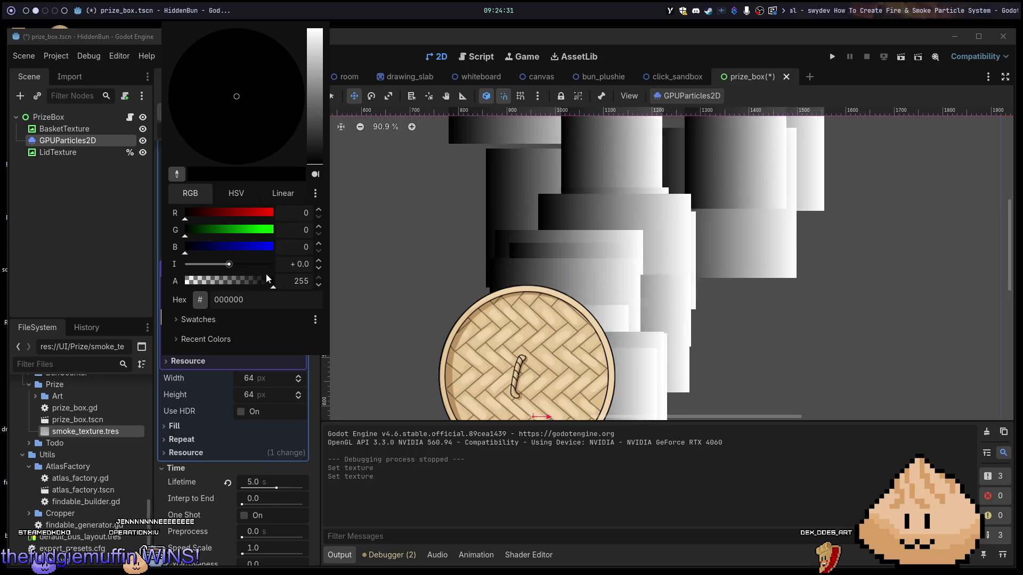
left_click_drag(313, 117, 313, 29)
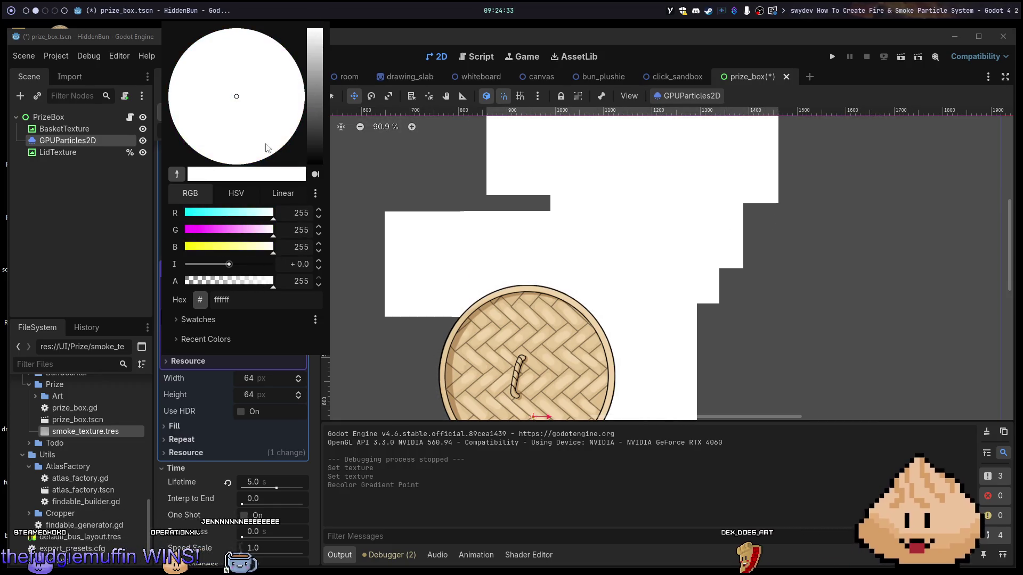
left_click_drag(242, 283, 123, 275)
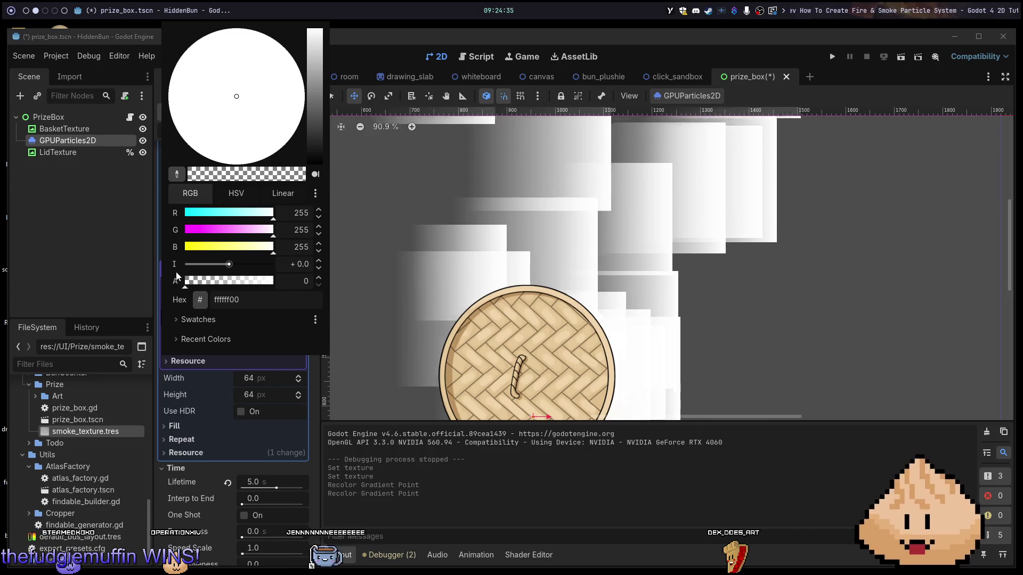
left_click(301, 430)
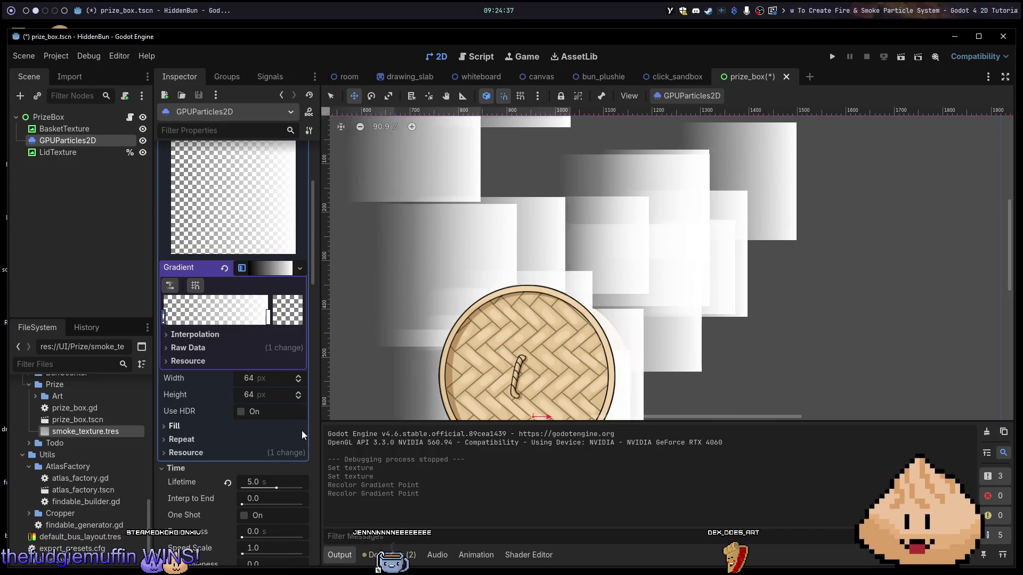
left_click(194, 442)
left_click(181, 428)
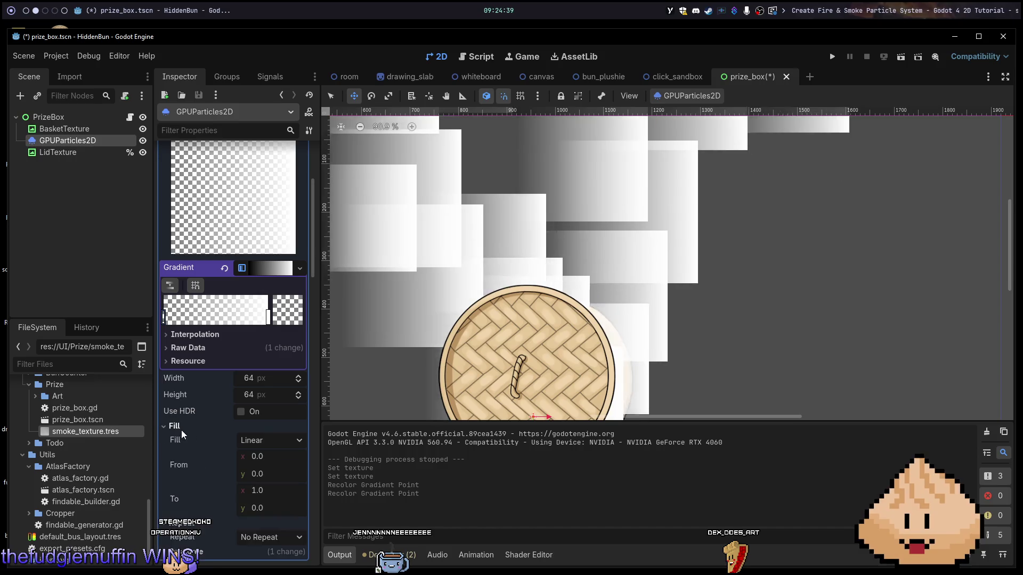
- Set the gradient fill to Radial, from 0.5, 0.5 to 1.0, 1.0
scroll(216, 440, "down", 2)
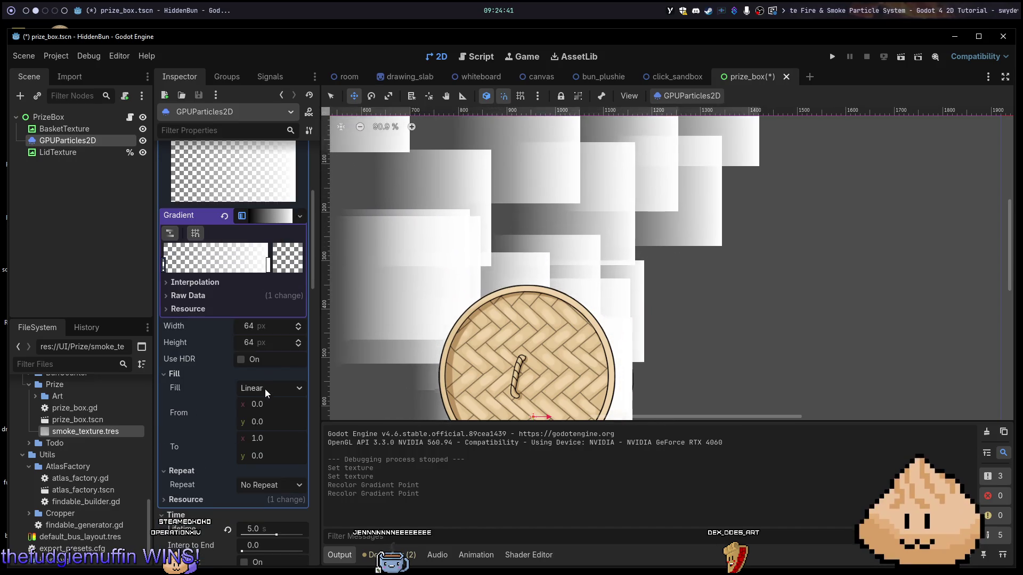
left_click(267, 391)
left_click(273, 421)
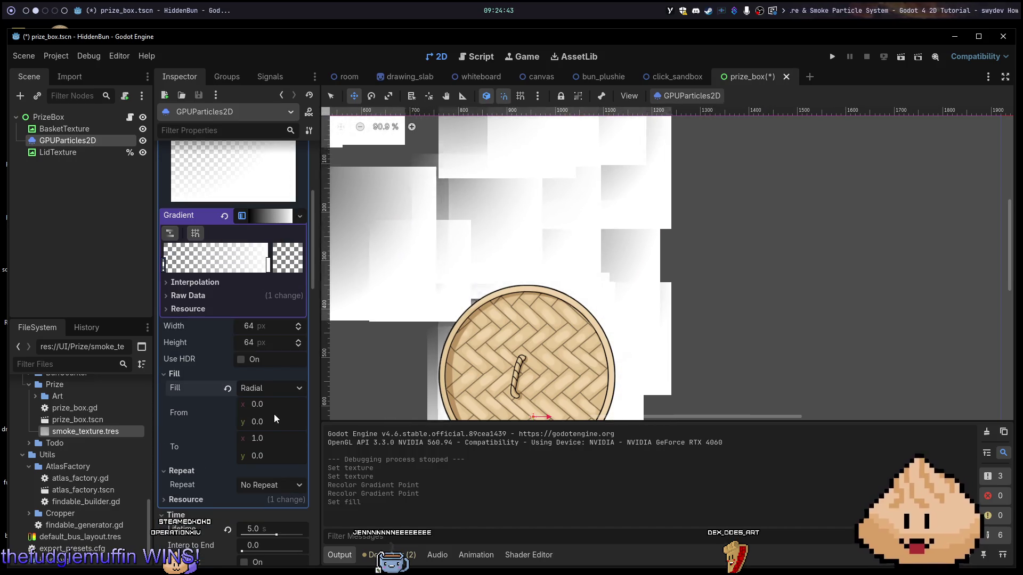
left_click(272, 407)
type("0.5")
key("Tab")
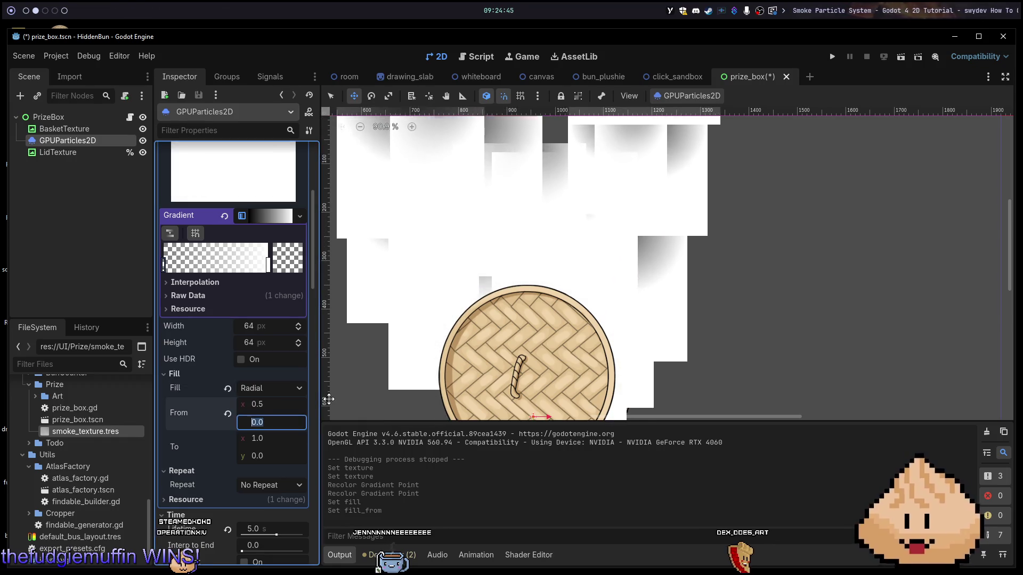
key("Tab")
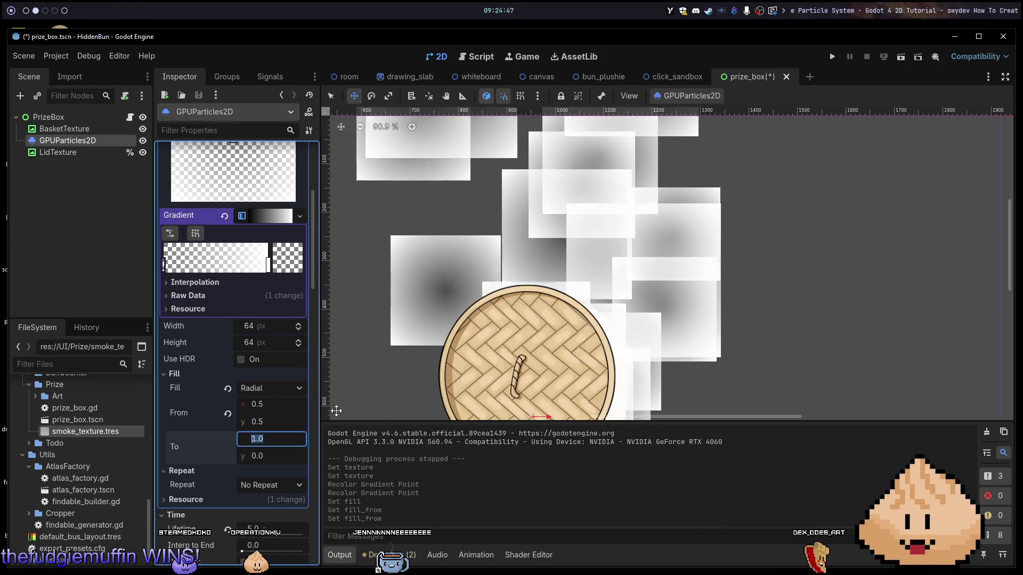
key("Tab")
type("1")
key("Return")
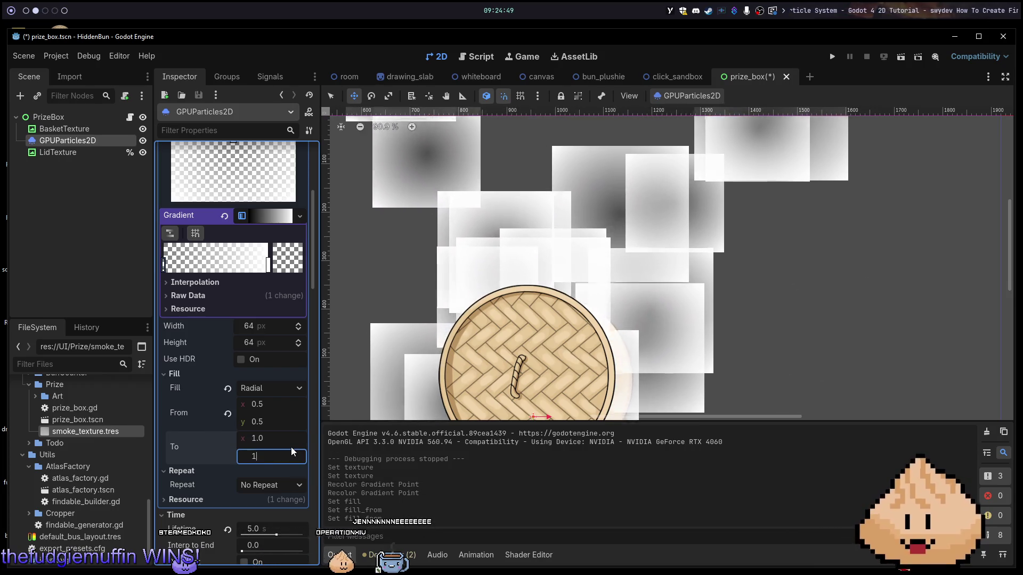
- Drag a gradient stop so the texture becomes a round dot
scroll(245, 227, "up", 3)
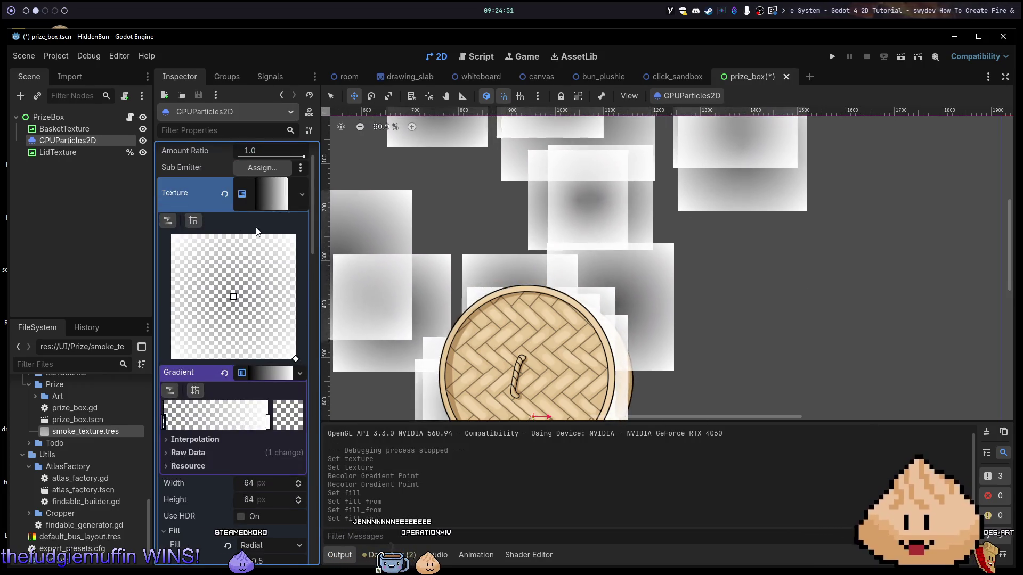
scroll(270, 513, "down", 2)
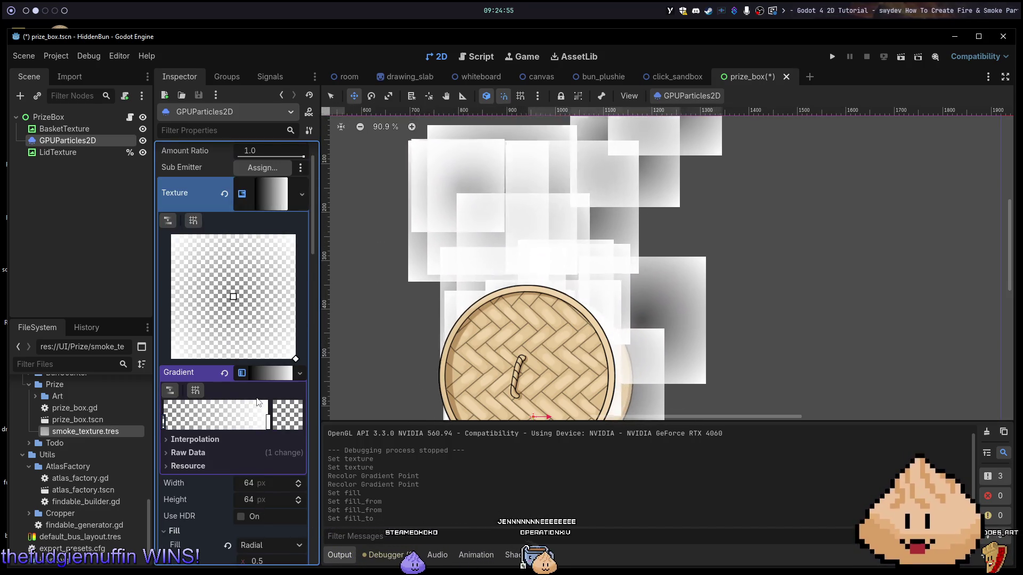
scroll(257, 401, "up", 2)
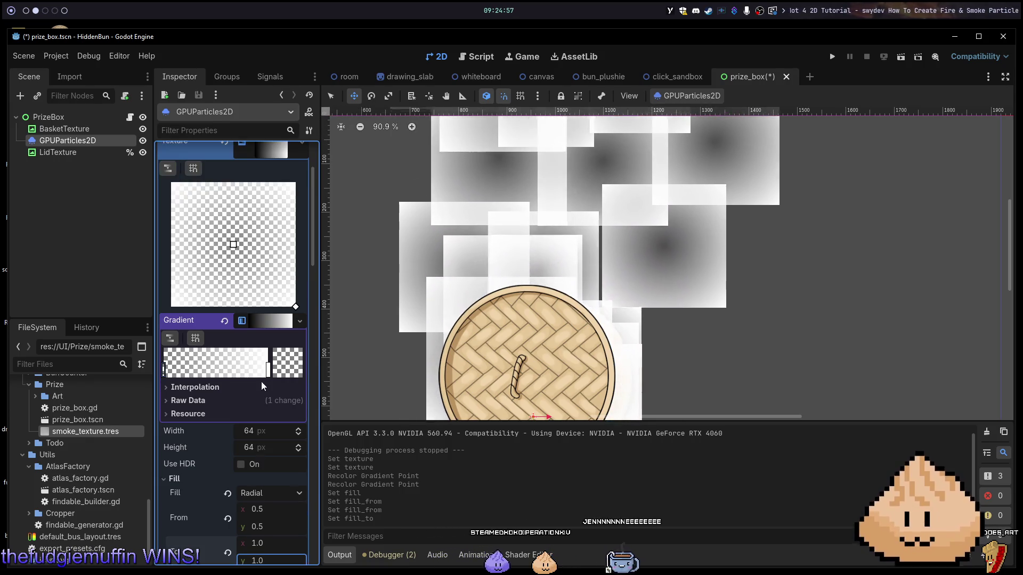
left_click_drag(269, 369, 96, 369)
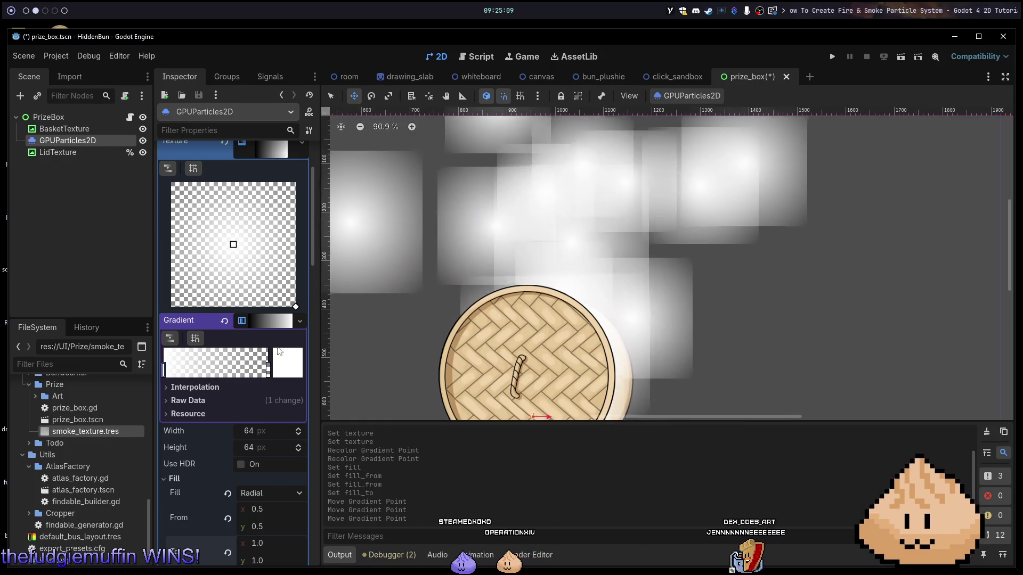
- Shift the gradient stop further left to soften the puffs, viewing them by the basket
mouse_move(265, 367)
left_mouse_down()
mouse_move(223, 370)
mouse_move(253, 374)
mouse_move(232, 374)
left_mouse_up()
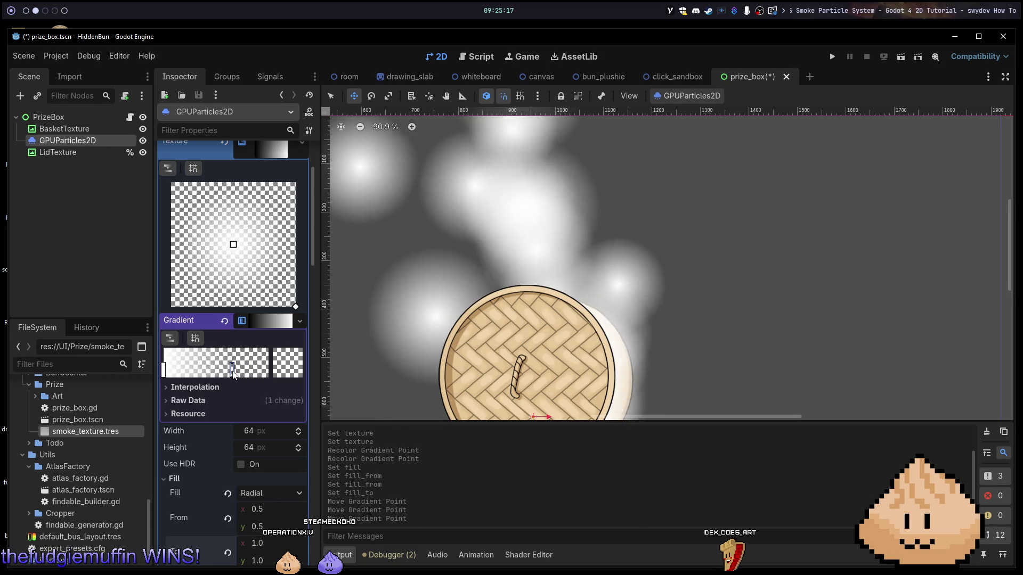
scroll(610, 191, "down", 5)
scroll(557, 241, "up", 2)
left_click_drag(498, 265, 516, 251)
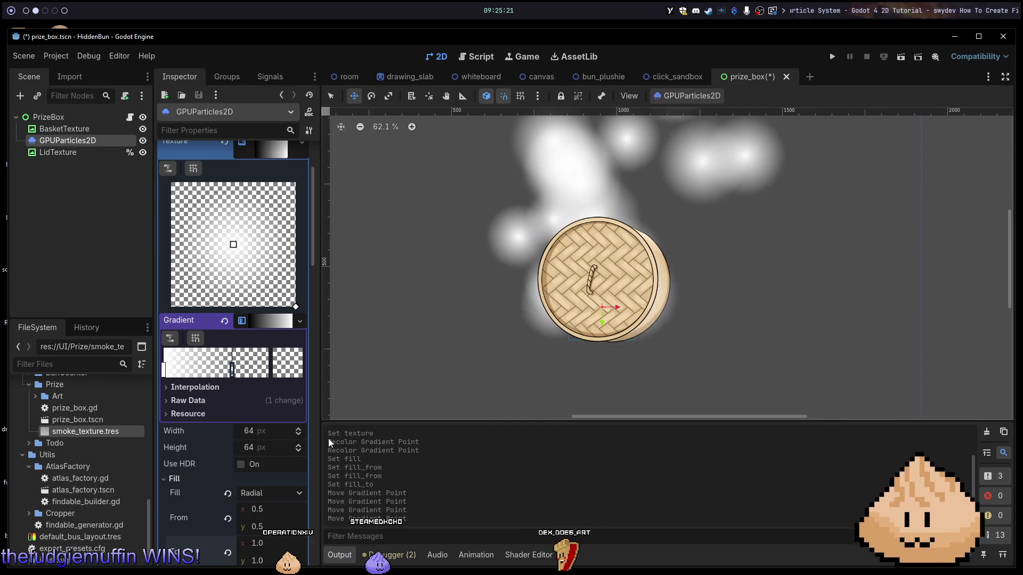
- Try a 32 × 32 px smoke texture, then revert width and height to 64 px
left_click(276, 429)
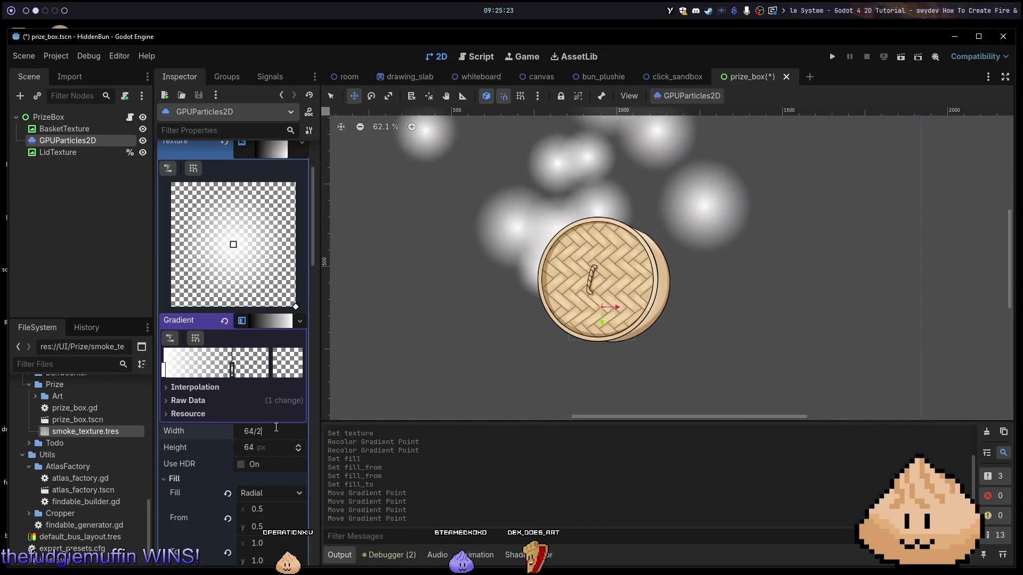
key("Tab")
key("Return")
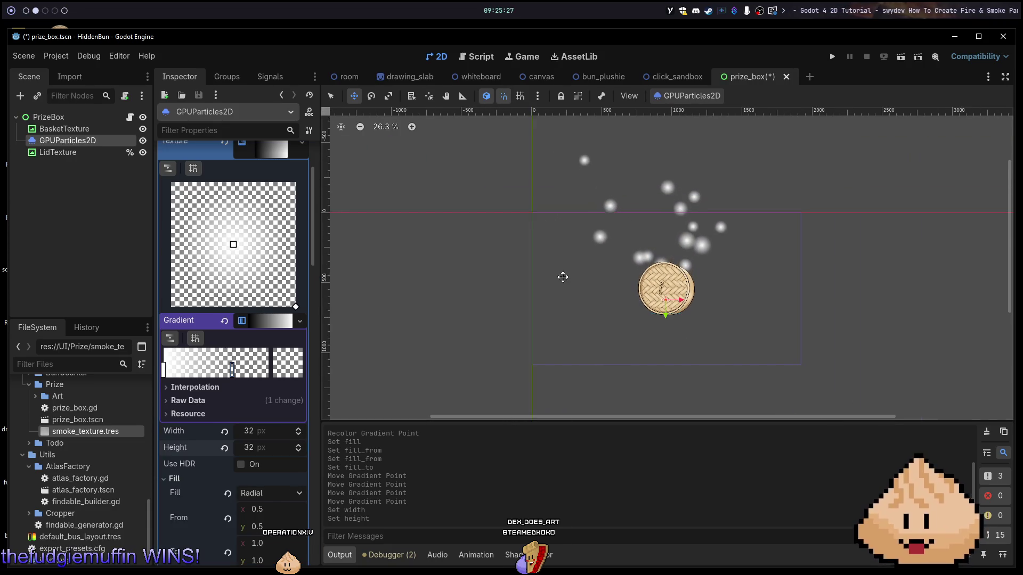
scroll(563, 276, "up", 5)
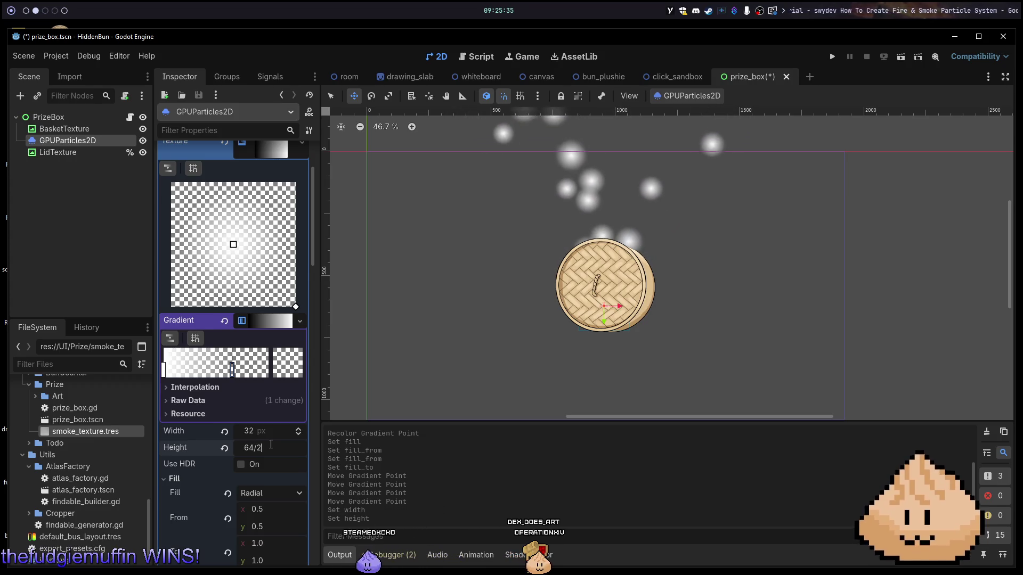
left_click(224, 446)
left_click(223, 432)
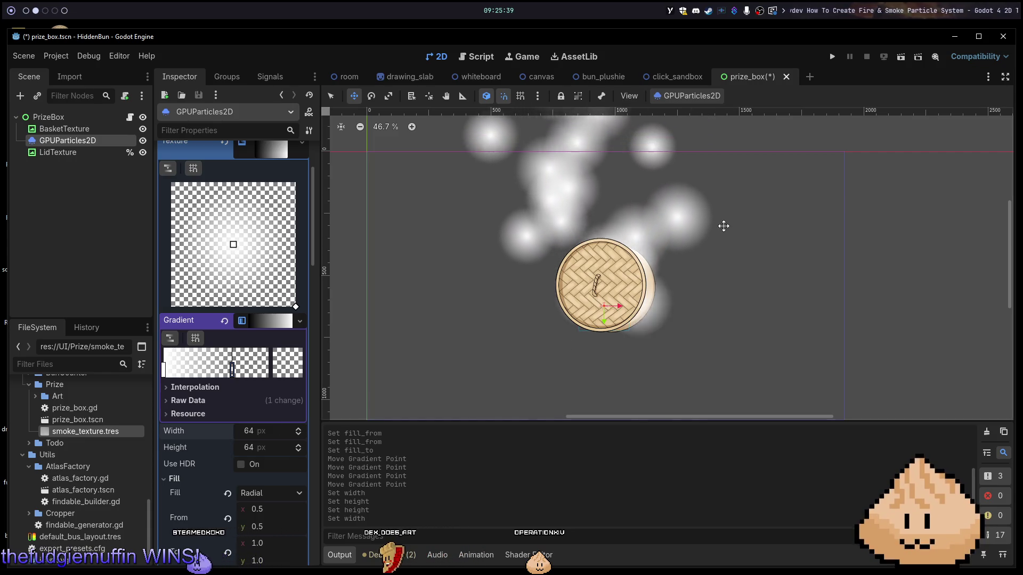
- Save the prize_box scene
scroll(717, 233, "down", 3)
scroll(717, 234, "up", 2)
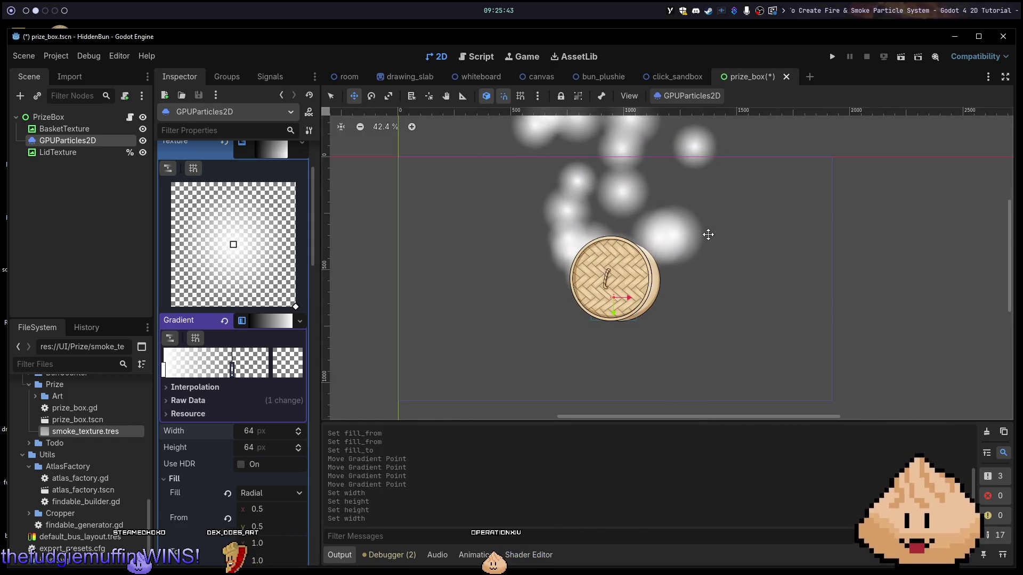
key("ctrl+s")
scroll(659, 271, "down", 1)
scroll(659, 274, "down", 7)
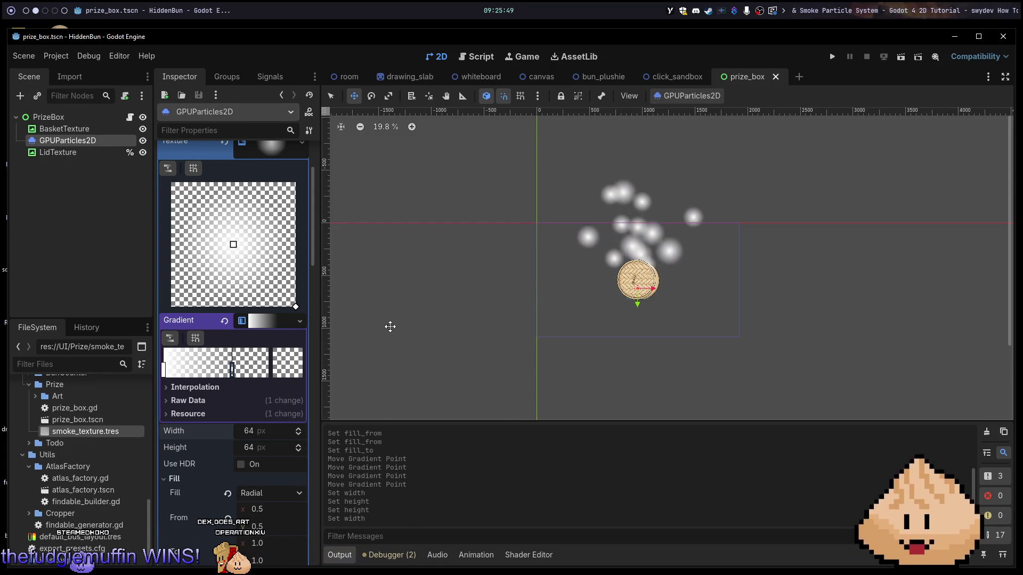
- Switch to the YouTube tutorial workspace and resume the video
key("alt+3")
key("alt+2")
key("alt+3")
key("alt+2")
key("alt+4")
key("alt+5")
left_click(629, 265)
- Advance the tutorial to the scale curve part at 9:16, pause, and return to Godot
key("Right")
key("Right")
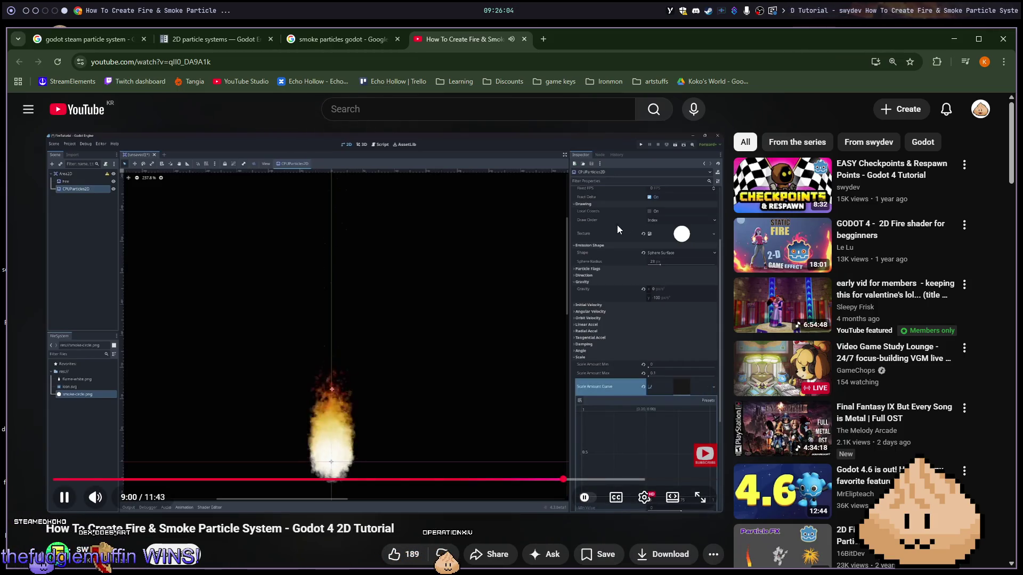
key("Right")
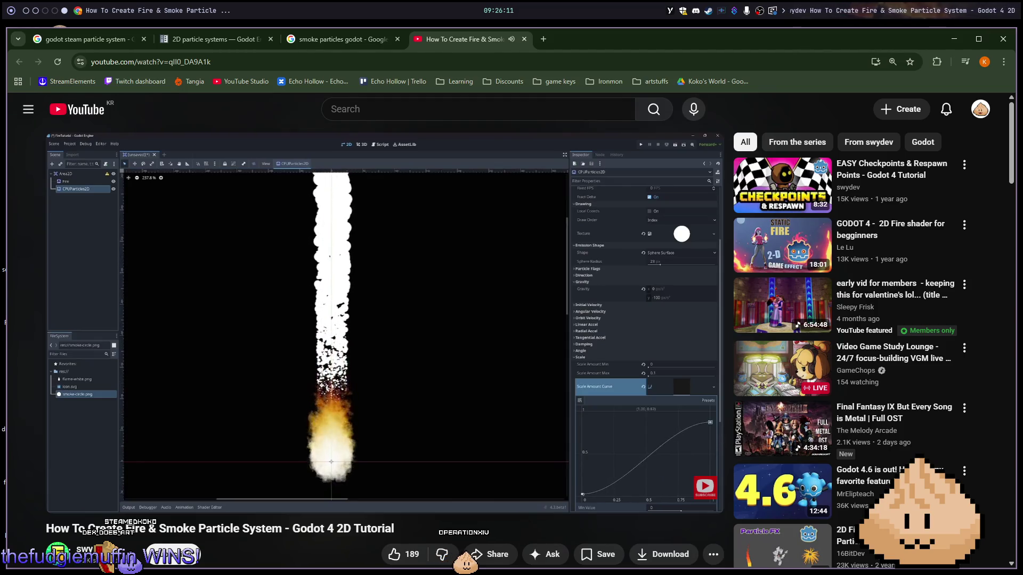
left_click(591, 230)
left_click(591, 229)
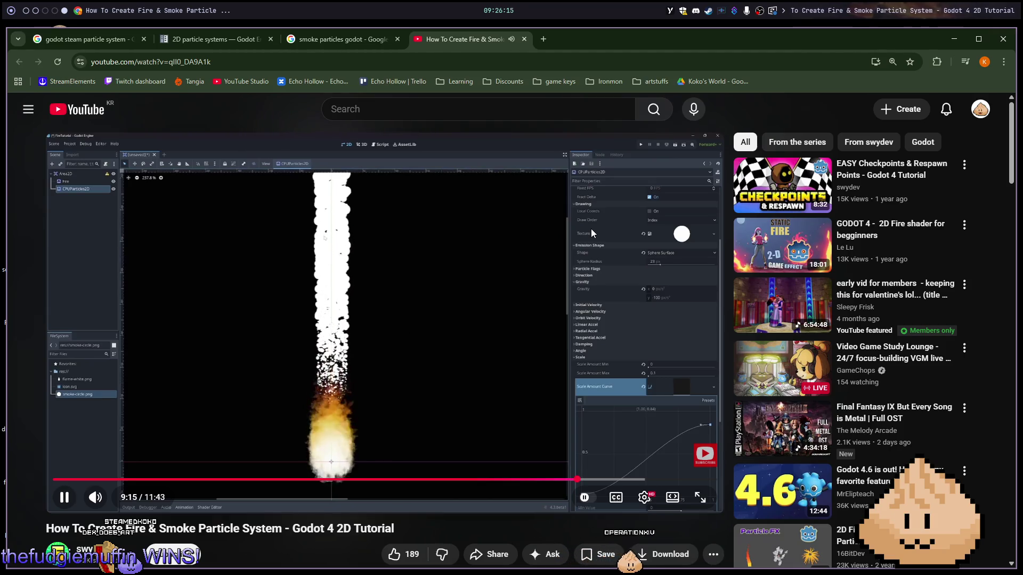
left_click(591, 229)
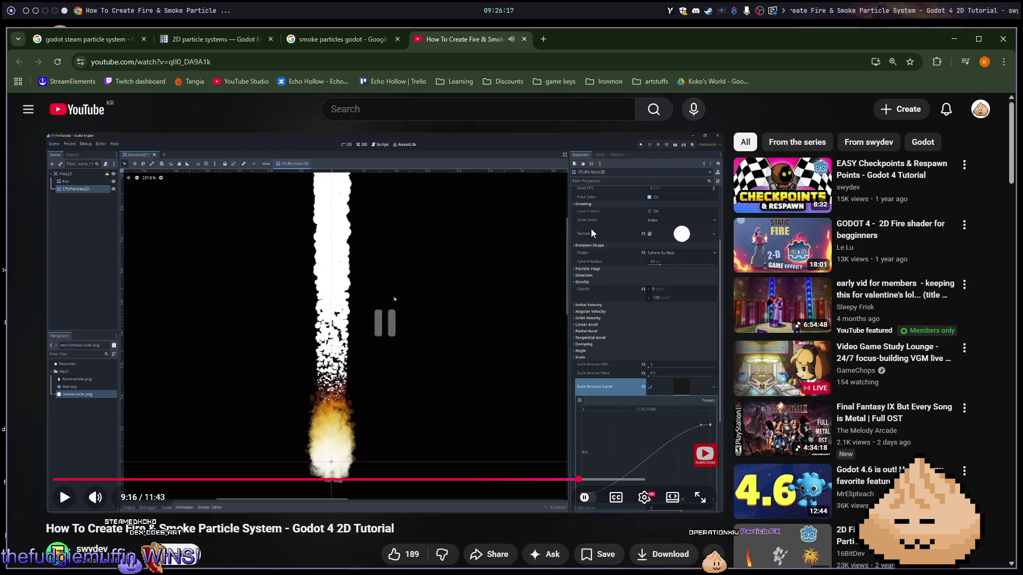
key("super+3")
key("super+2")
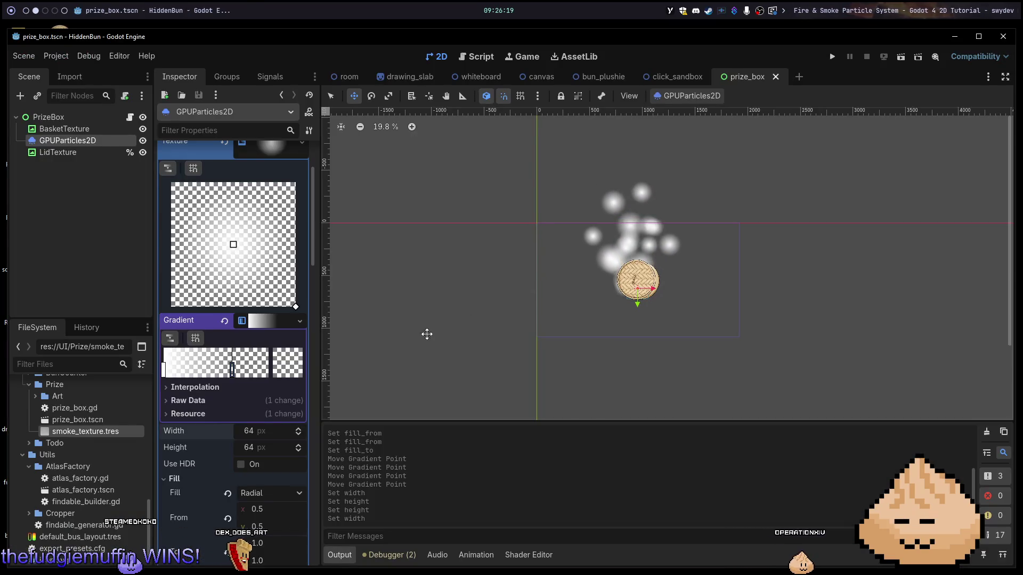
- Shrink the smoke texture to 16 × 16 px by entering 64/4 for width and height
left_click(267, 433)
type("/4")
key("Tab")
type("/4")
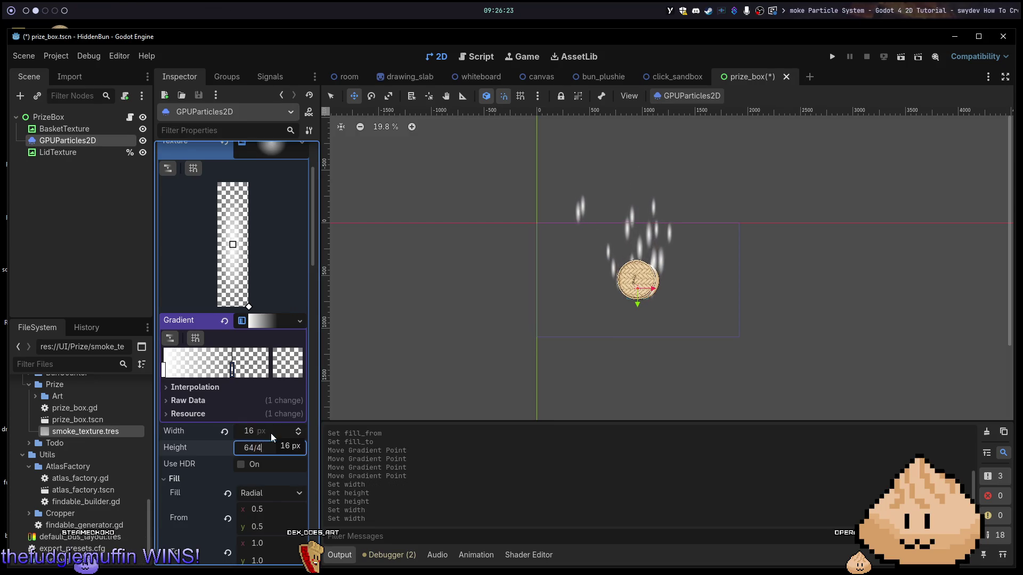
key("Return")
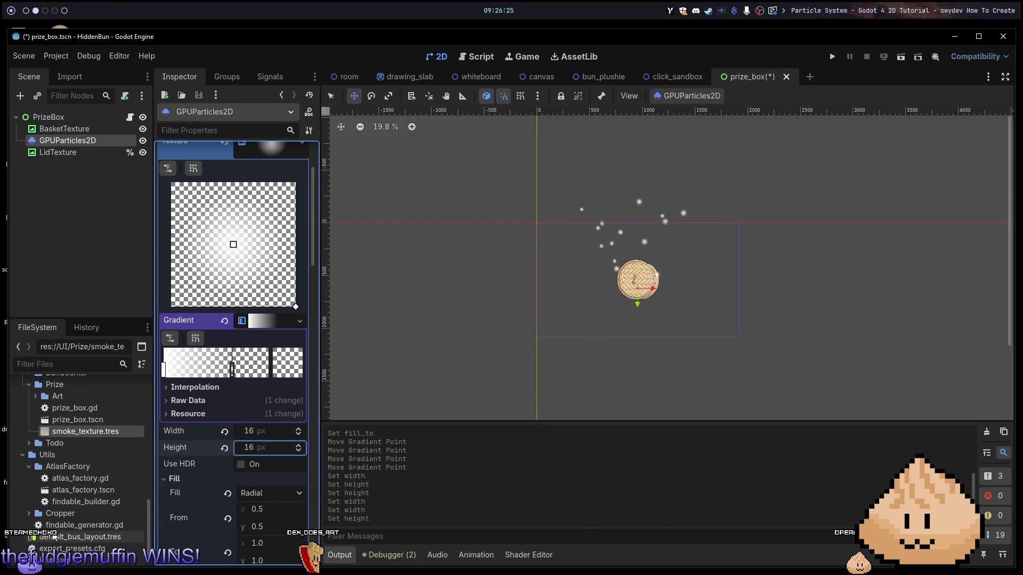
- Move GPUParticles2D below LidTexture in the scene tree
scroll(181, 476, "down", 5)
left_click_drag(59, 145, 52, 160)
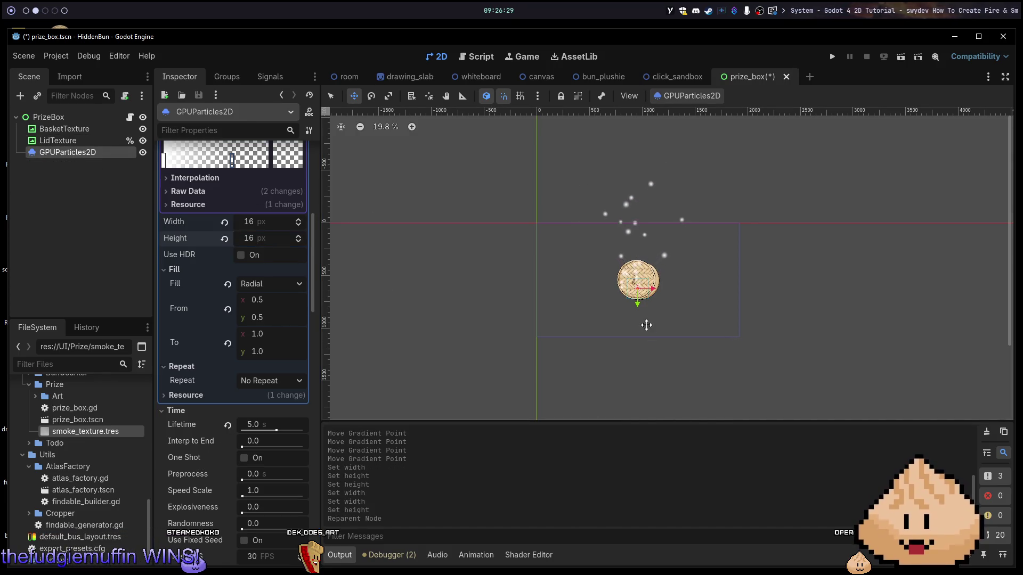
scroll(644, 304, "up", 8)
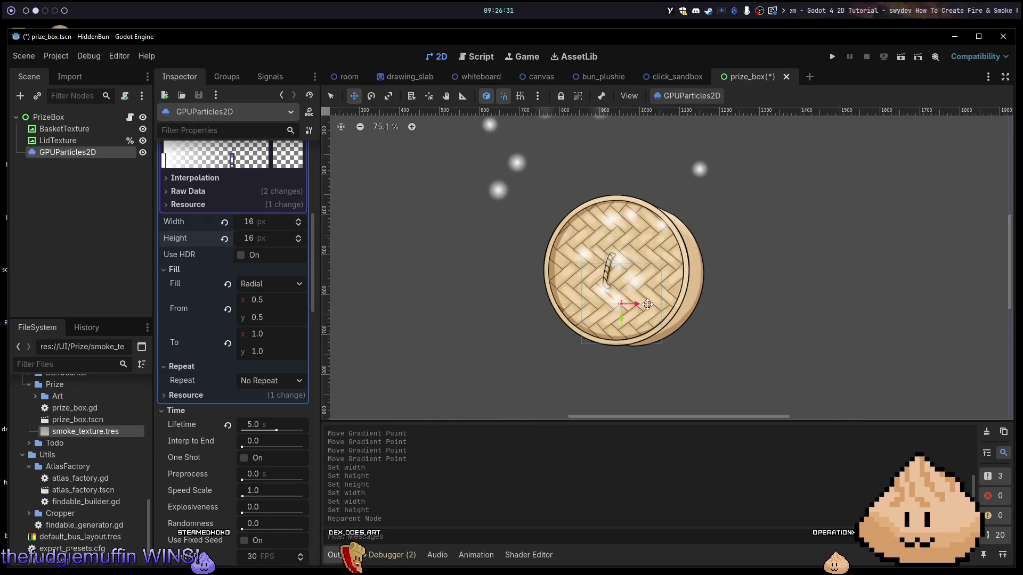
scroll(668, 270, "down", 1)
scroll(253, 366, "down", 11)
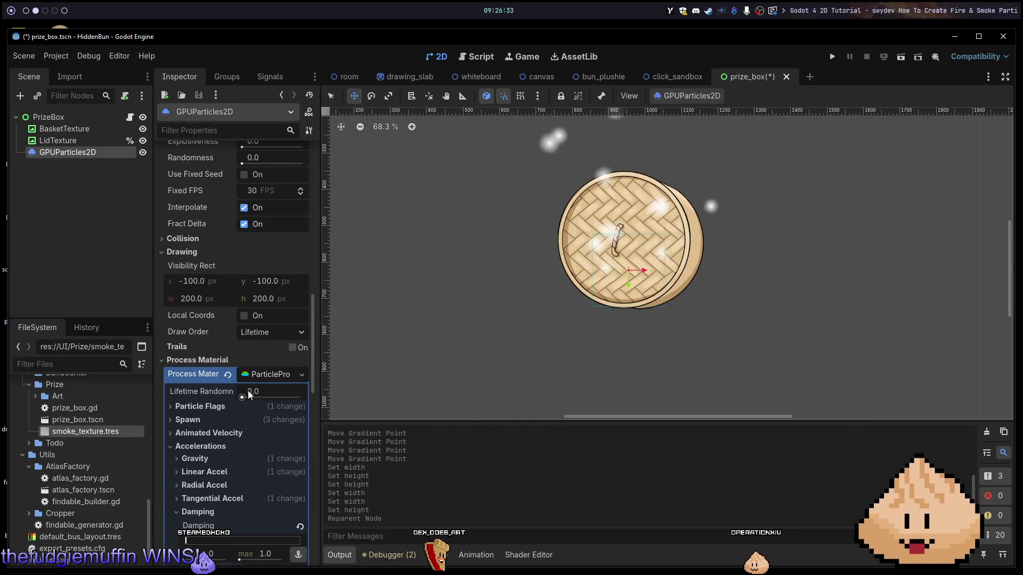
- Reset particle damping from 1.0 to 0.0 and expand the Scale Over Velocity settings
left_click(211, 344)
left_click(211, 343)
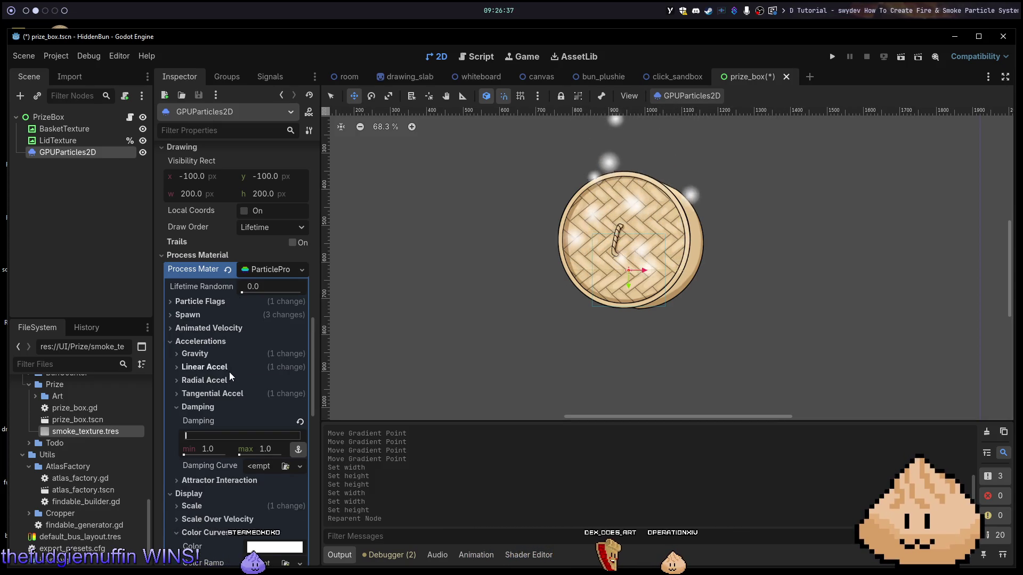
left_click(225, 405)
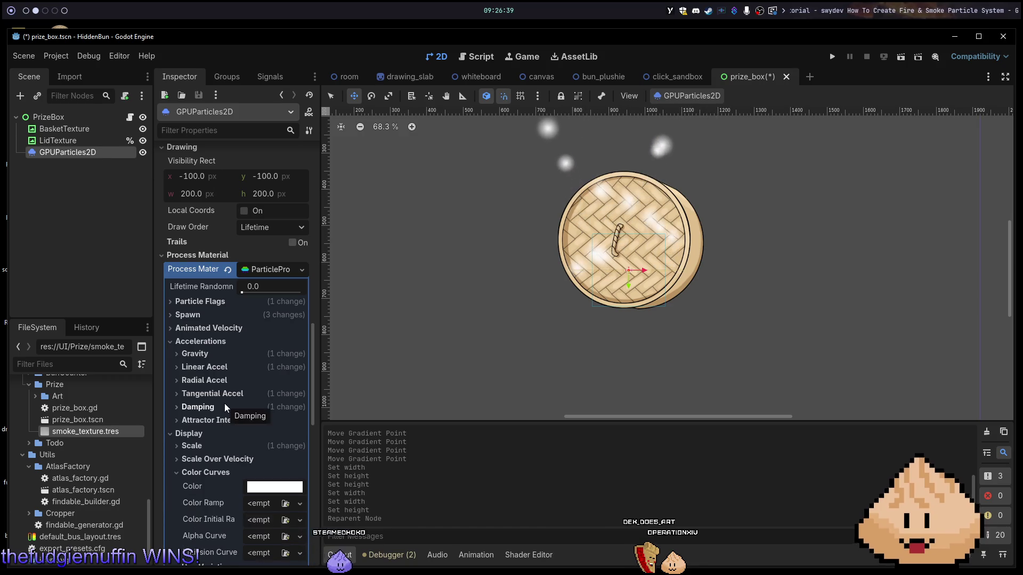
left_click(223, 405)
left_click(302, 422)
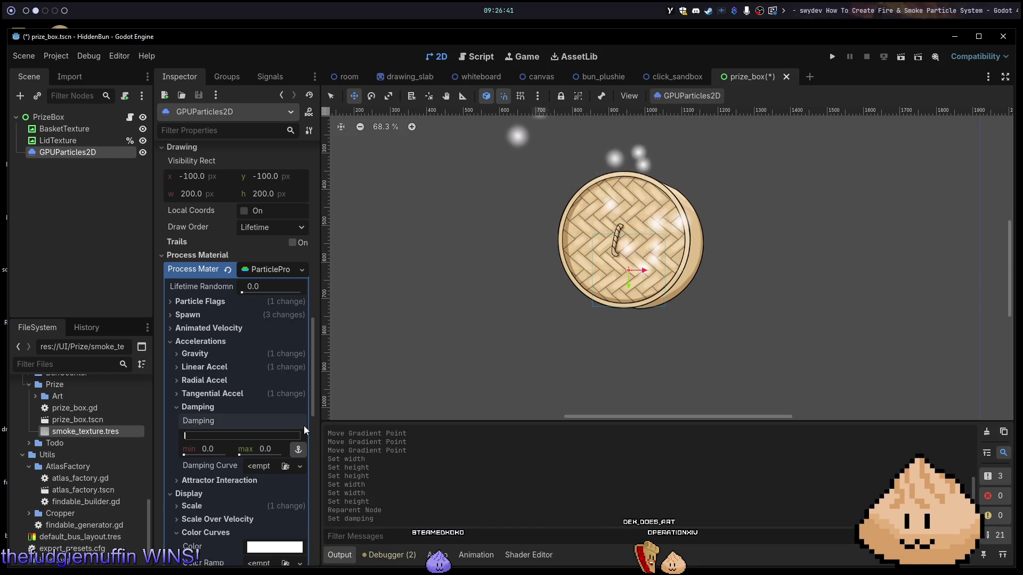
left_click(189, 408)
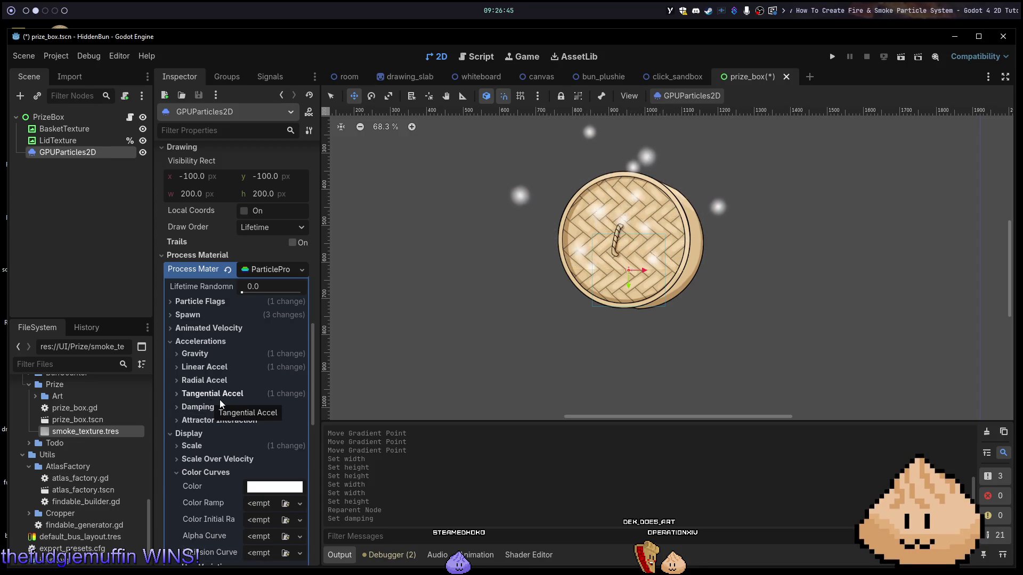
left_click(220, 454)
scroll(220, 452, "down", 3)
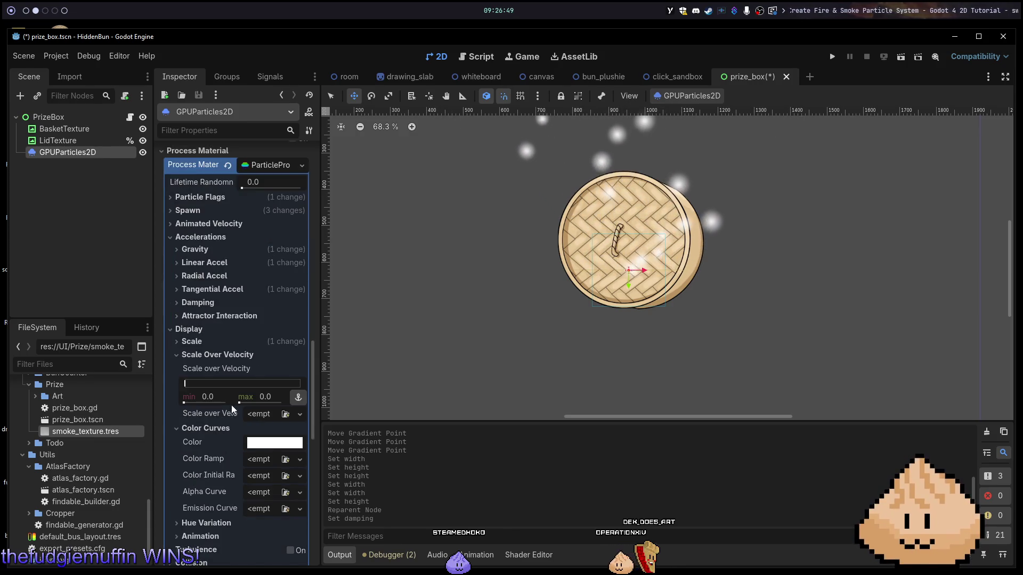
- Add a new CurveTexture to Scale over Velocity and open its curve editor
left_click(299, 413)
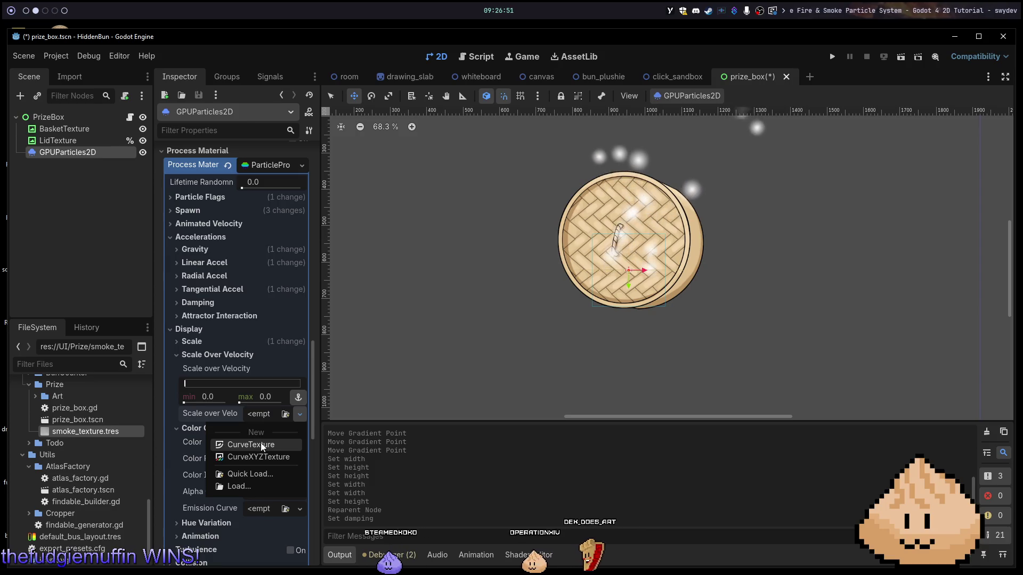
left_click(262, 445)
left_click(277, 414)
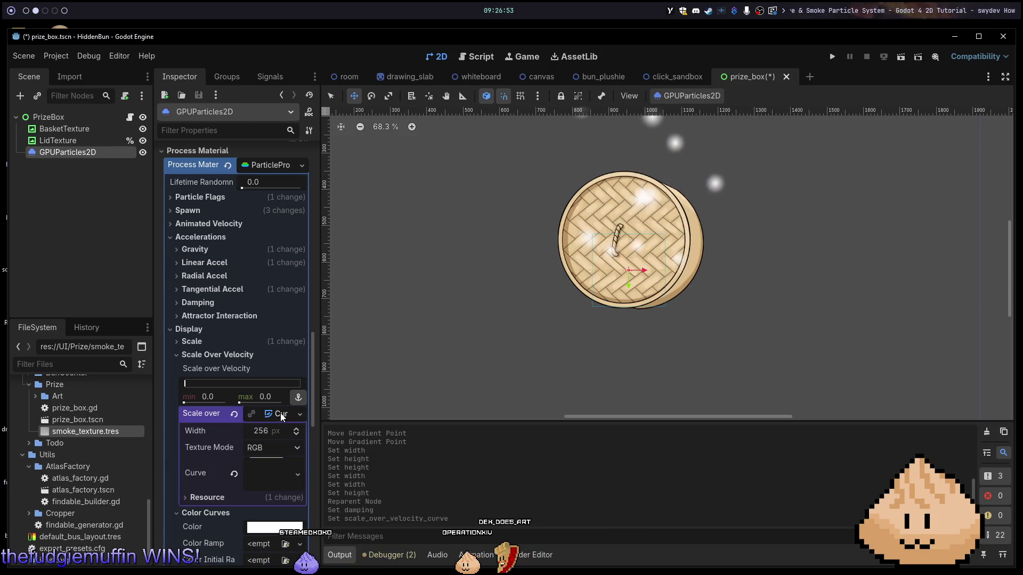
scroll(539, 261, "down", 4)
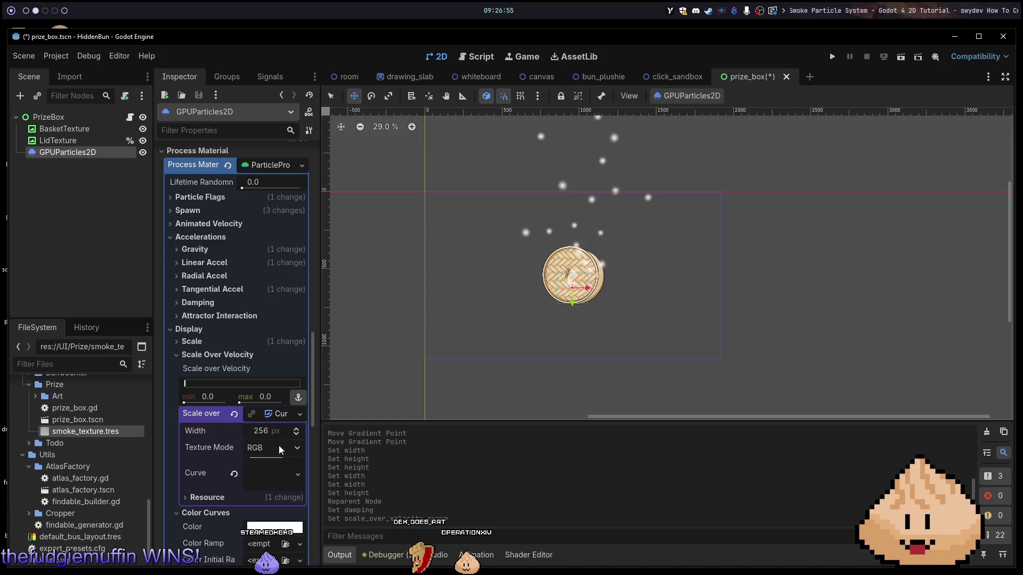
left_click(256, 467)
scroll(269, 466, "down", 2)
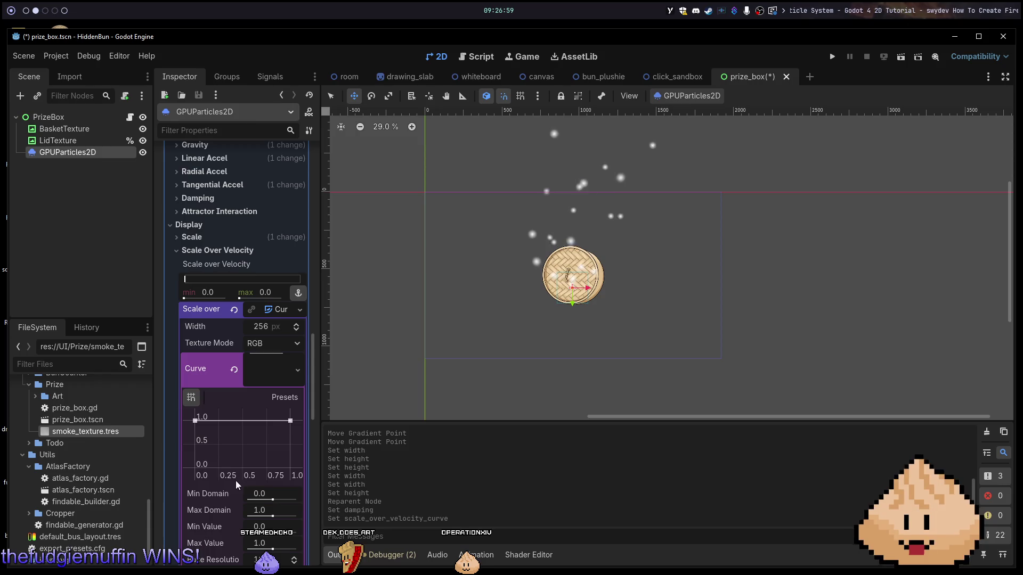
- Set the curve's Max Value to 5, trying Max Domain 5 before resetting it to 1
left_click(266, 509)
type("5")
key("Return")
scroll(240, 436, "up", 3)
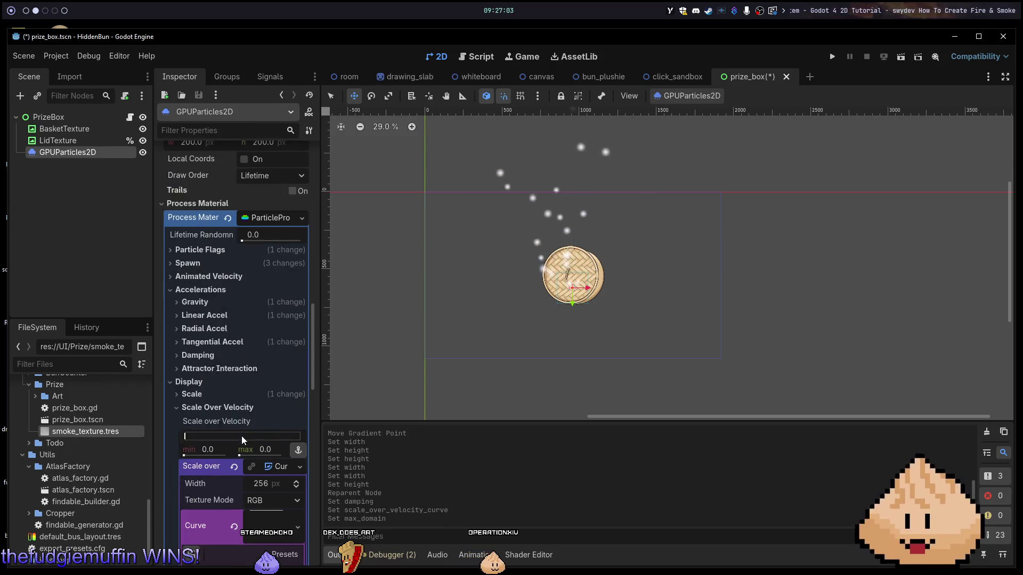
scroll(241, 437, "down", 4)
left_click(260, 490)
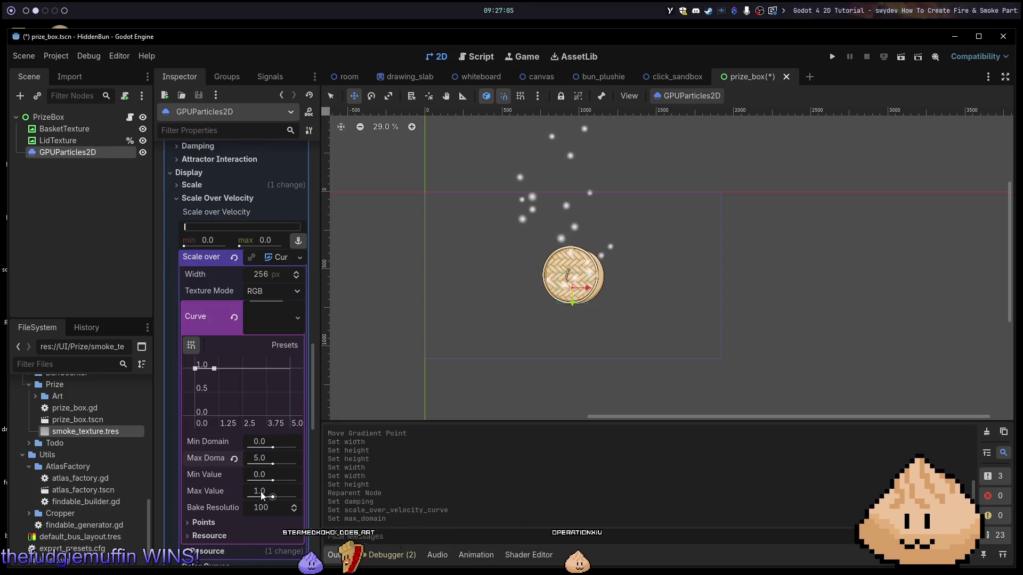
type("5")
key("Return")
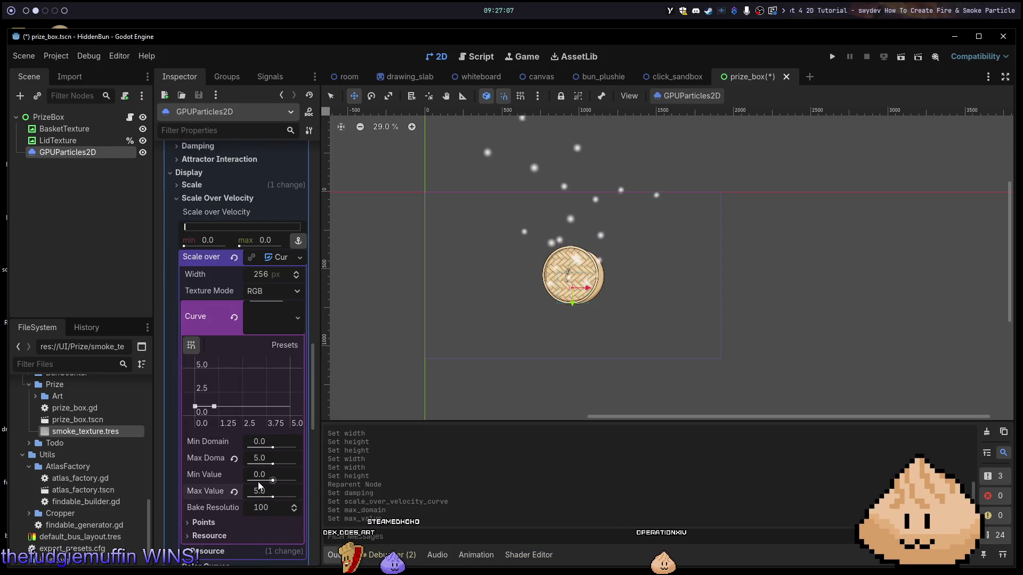
left_click(234, 459)
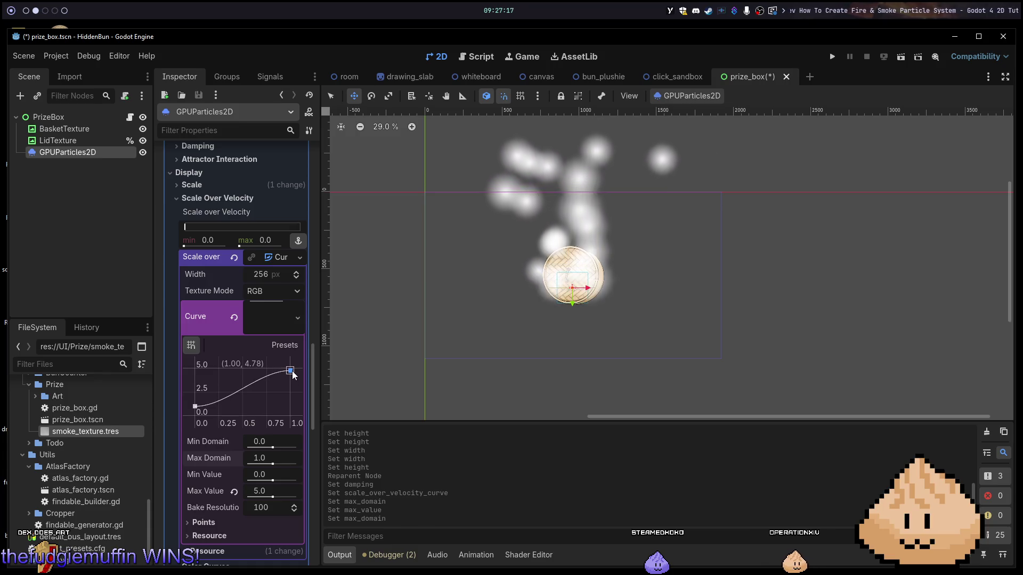
- Lower the curve's starting point toward zero to form a rising S-curve
scroll(576, 258, "right", 1)
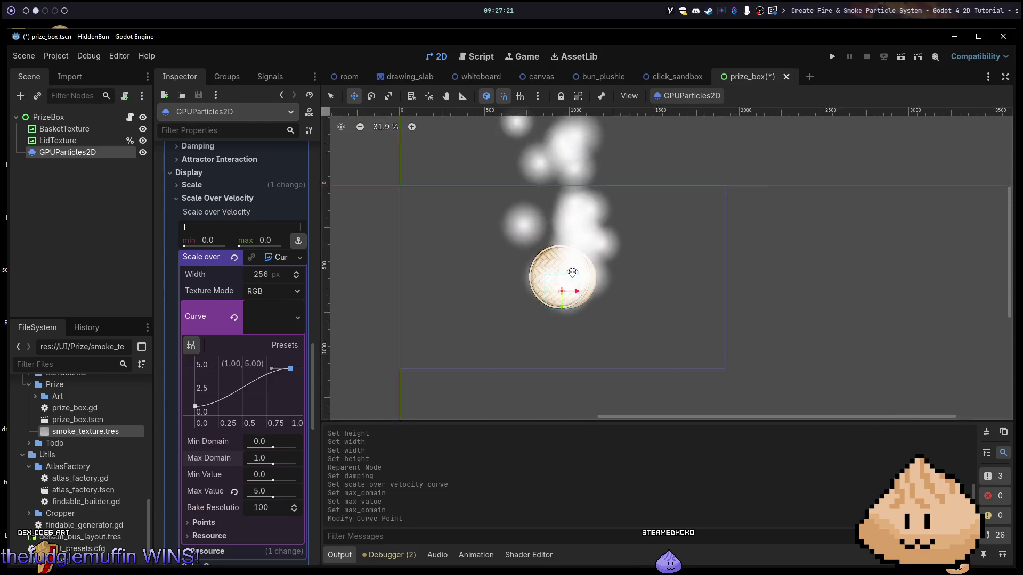
scroll(568, 272, "down", 2)
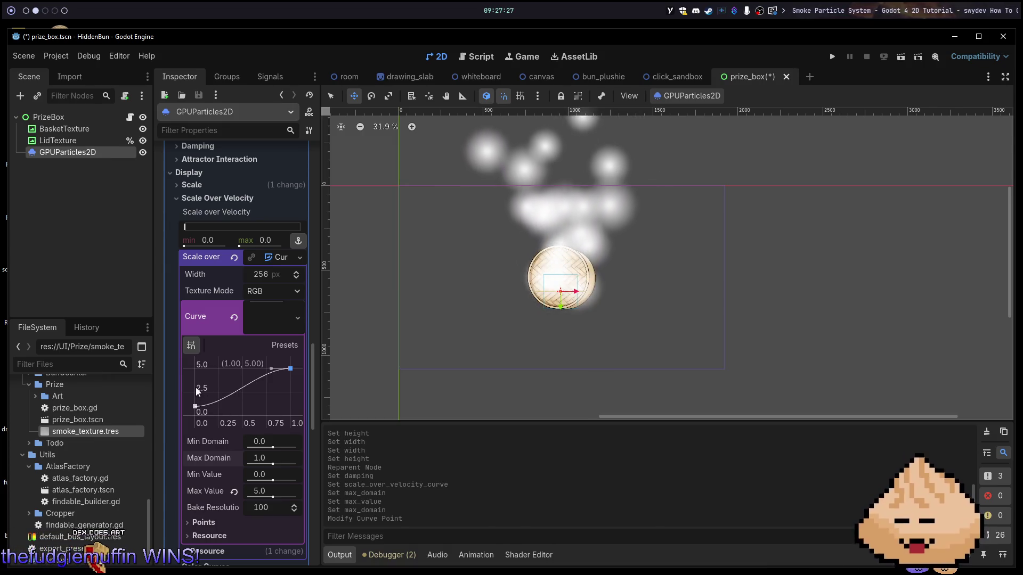
left_click(195, 407)
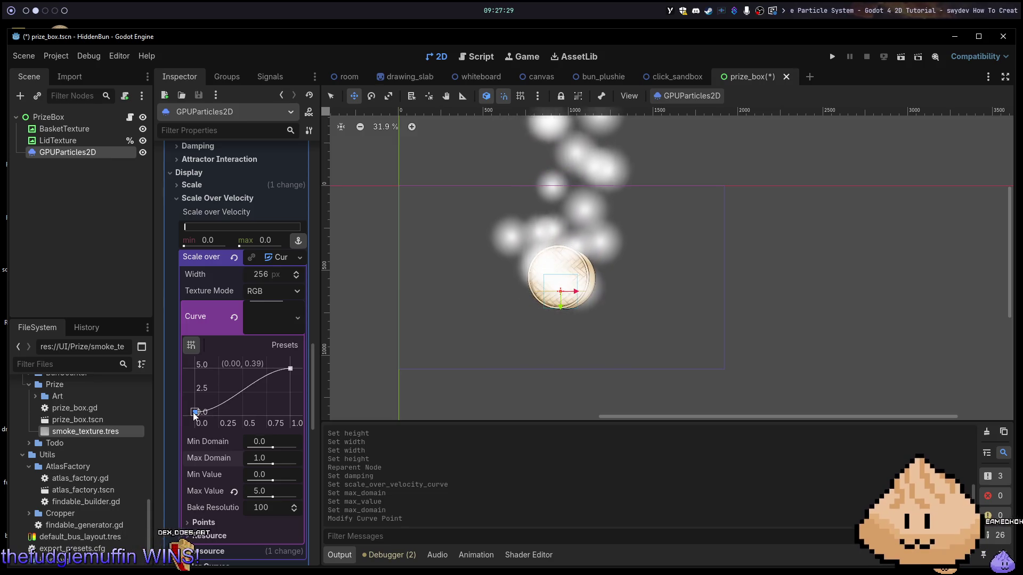
left_click_drag(193, 414, 192, 410)
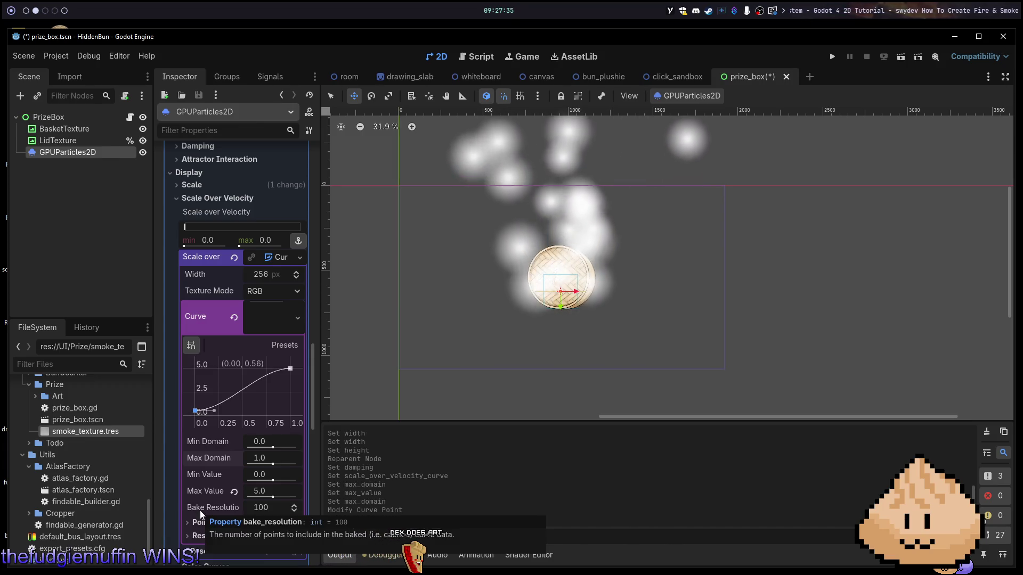
left_click(260, 492)
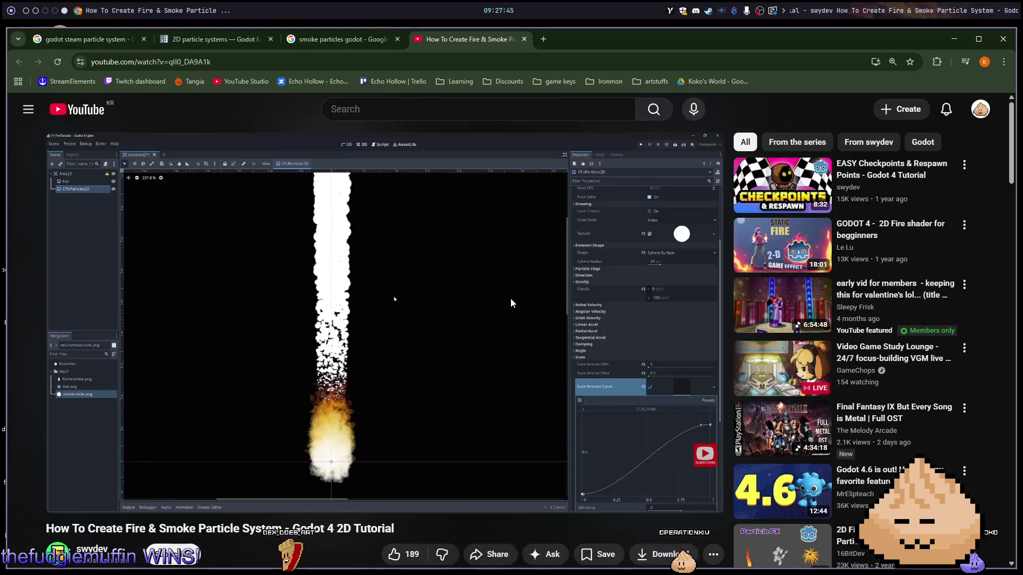
- Play the tutorial through its scale-curve section, pause it, and return to Godot
left_click(527, 272)
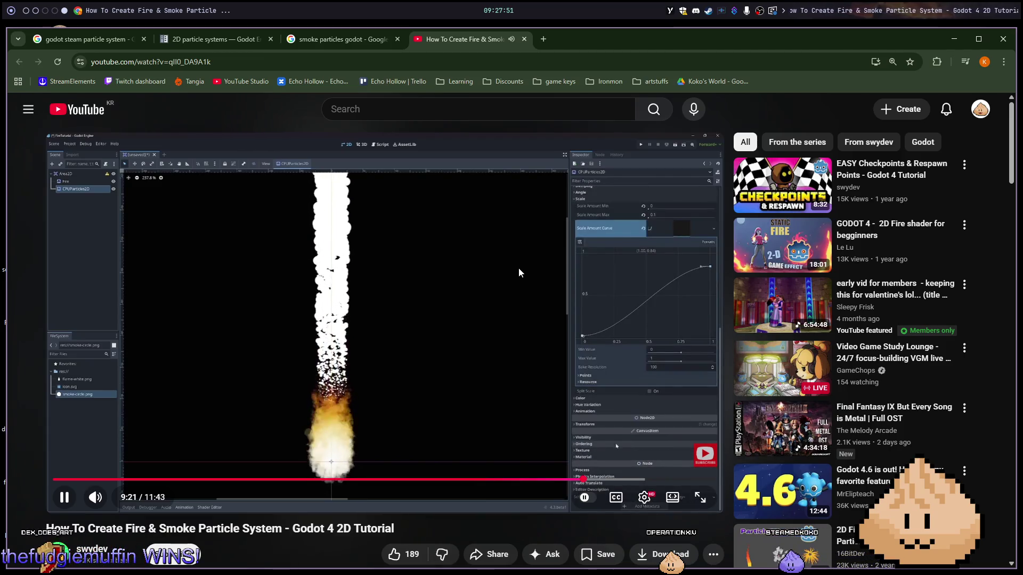
left_click(520, 272)
key("super+2")
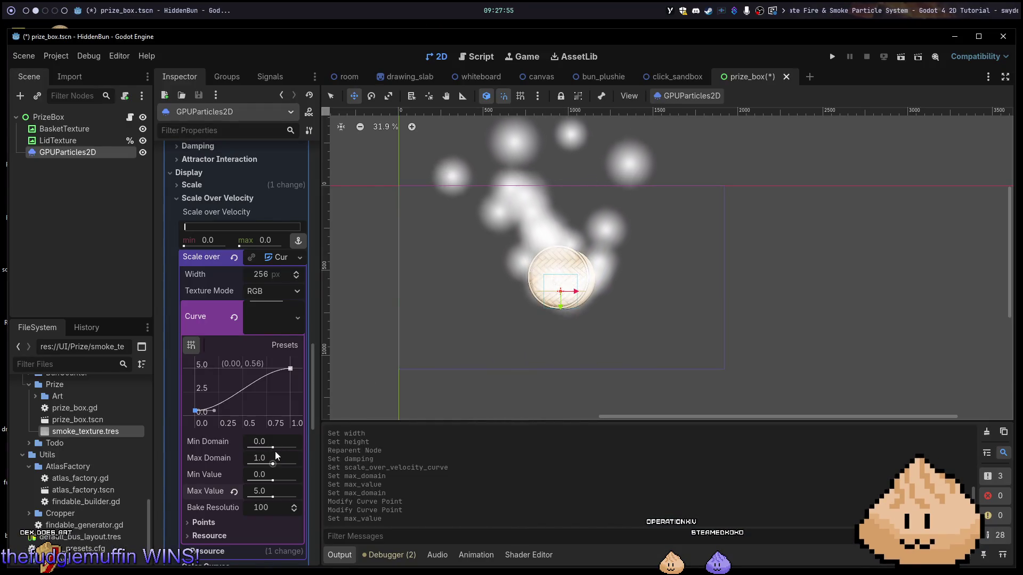
- Set the curve's Max Domain to 5 and pin its top point at (5.00, 5.00)
left_click(265, 455)
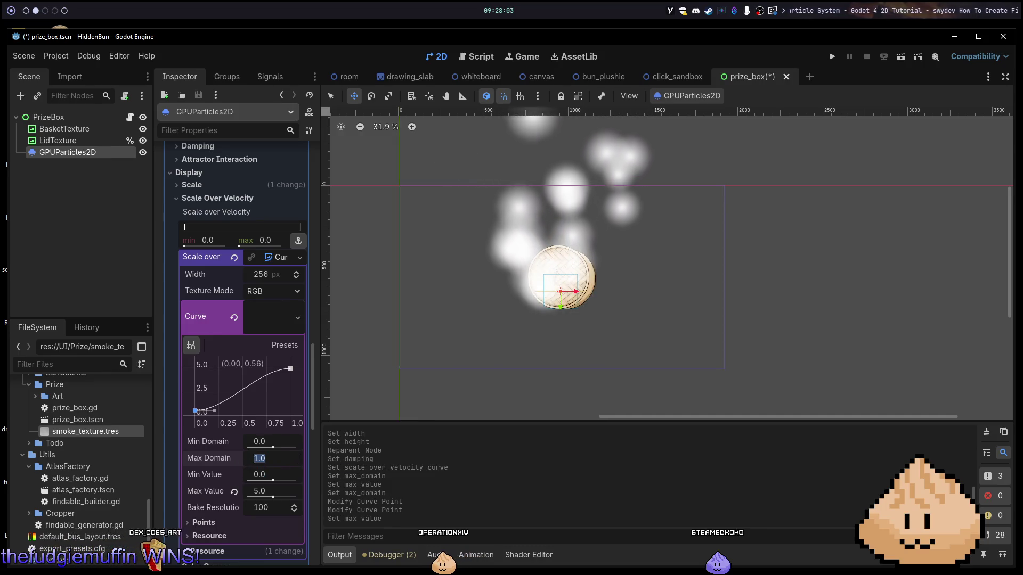
type("5")
key("Return")
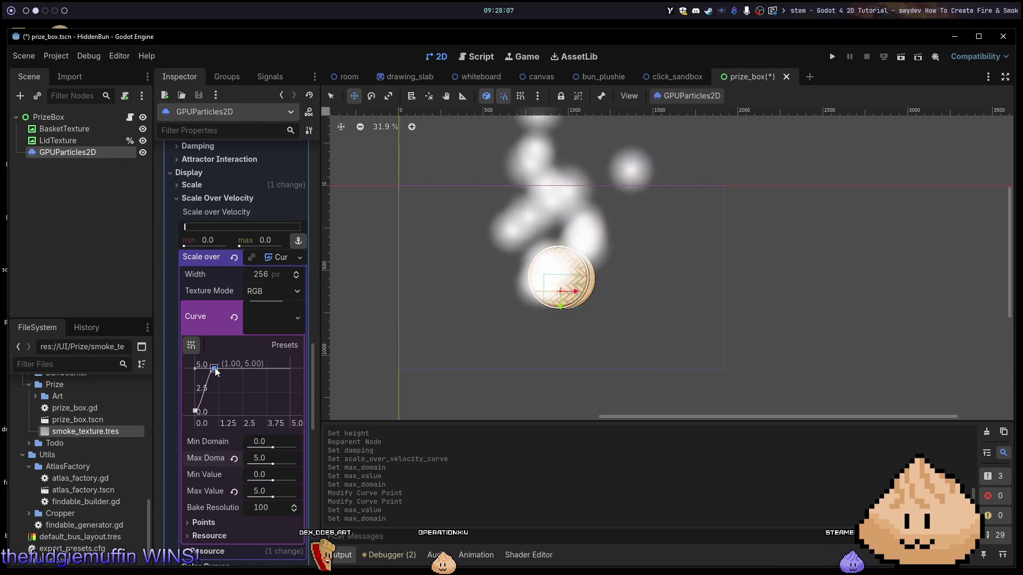
left_click_drag(215, 367, 264, 372)
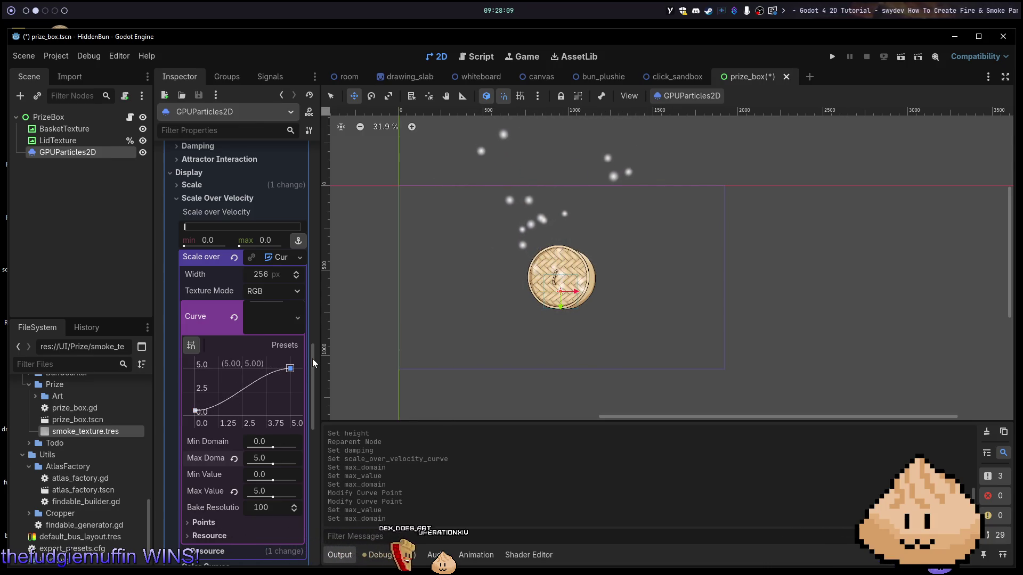
mouse_move(290, 368)
left_mouse_down()
mouse_move(249, 355)
mouse_move(277, 356)
left_mouse_up()
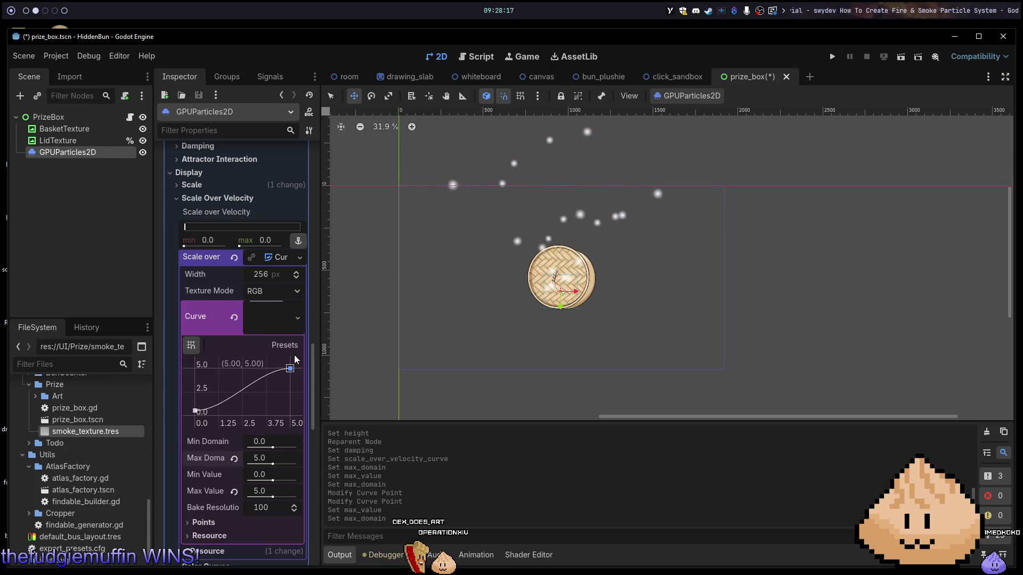
left_click_drag(292, 355, 292, 355)
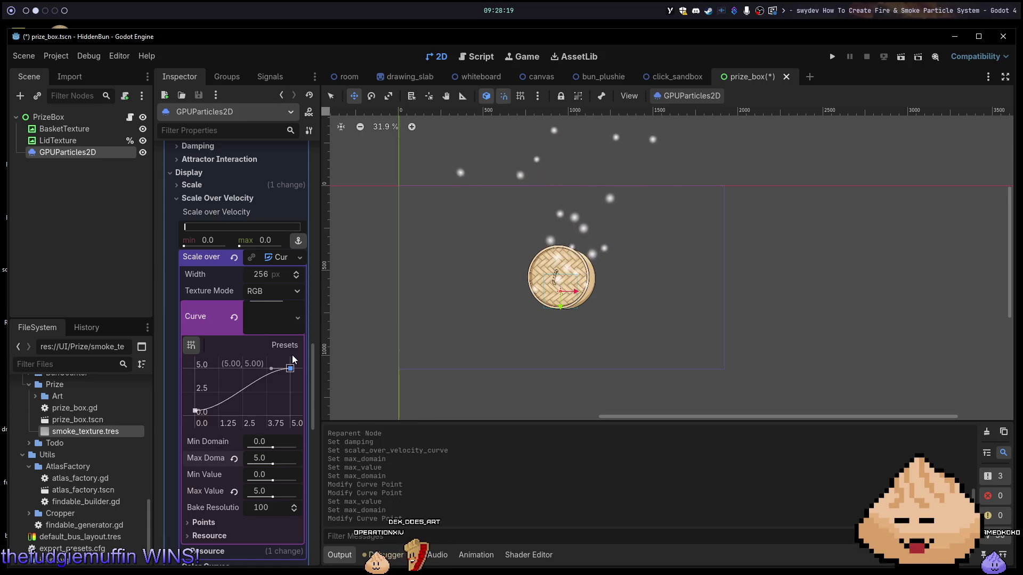
left_click(263, 461)
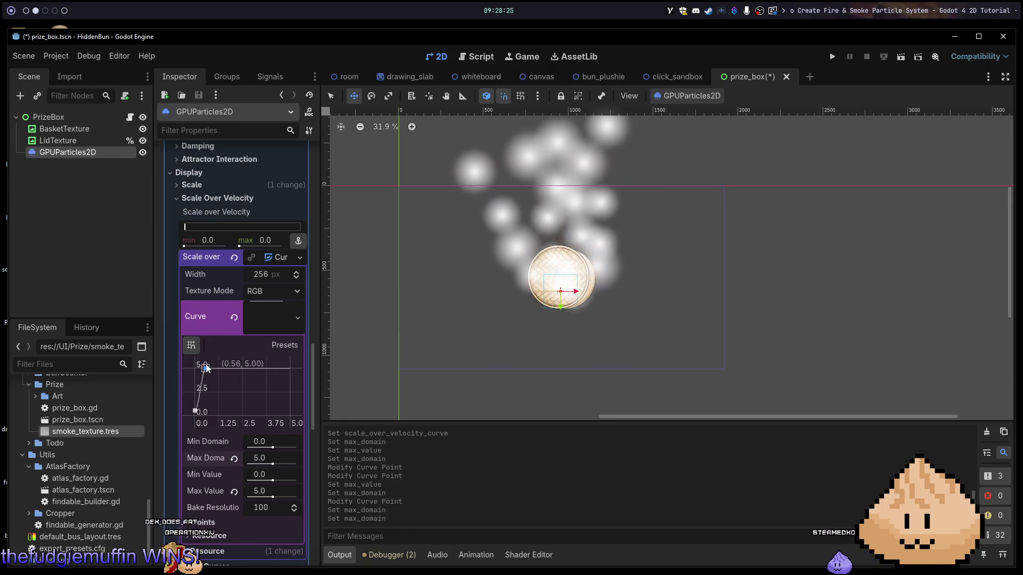
- Reset Max Domain to 1, collapse the curve editor, and clear the curve
left_click(234, 460)
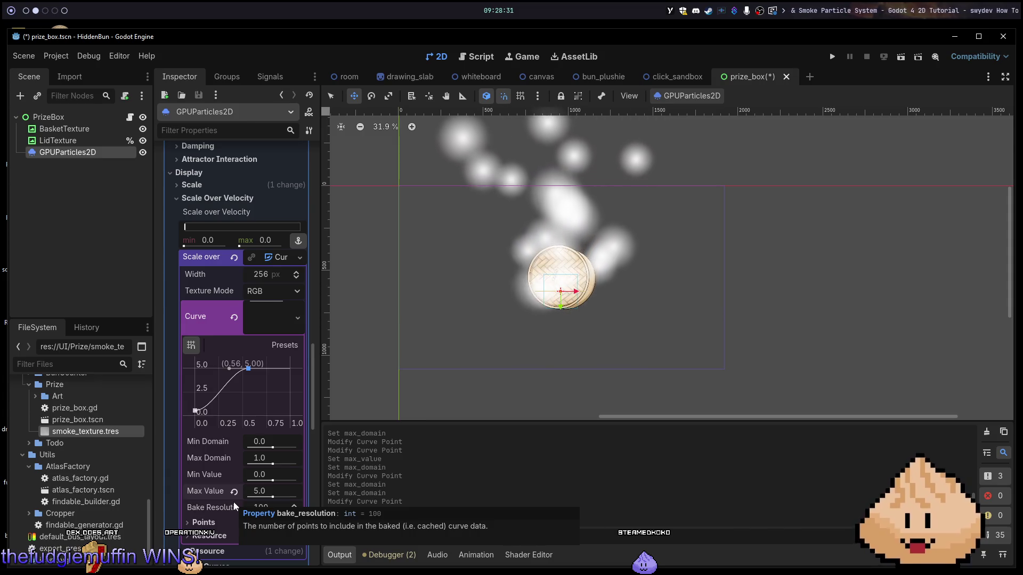
left_click(210, 523)
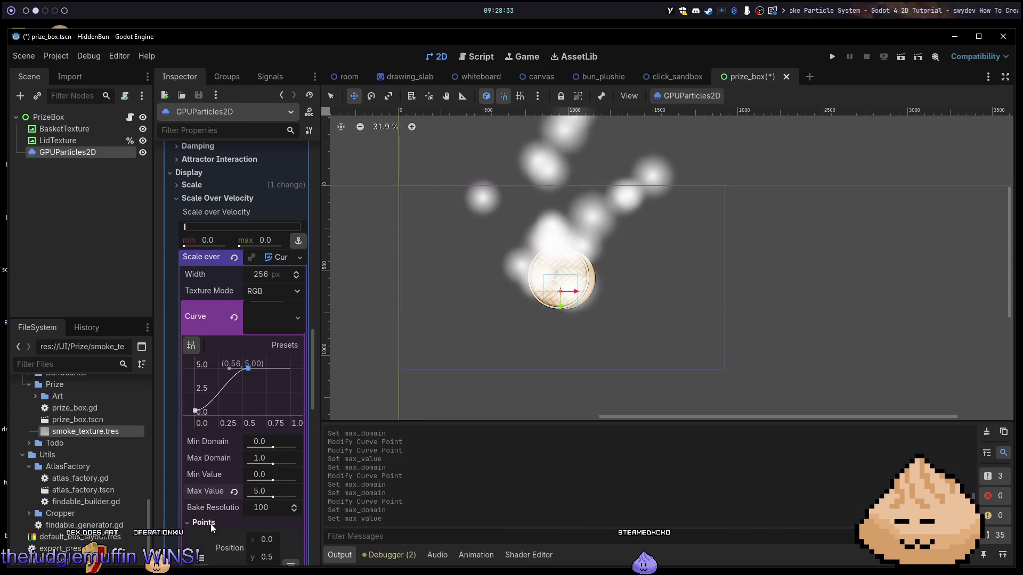
left_click(276, 315)
left_click(234, 317)
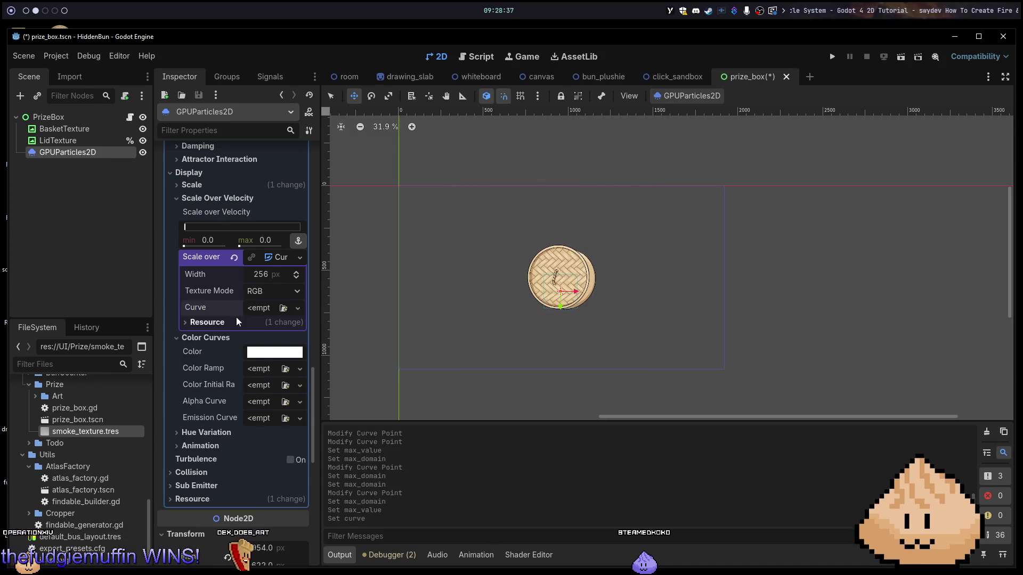
- Clear the Scale over Velocity texture and replace it with a new CurveTexture
scroll(250, 311, "up", 2)
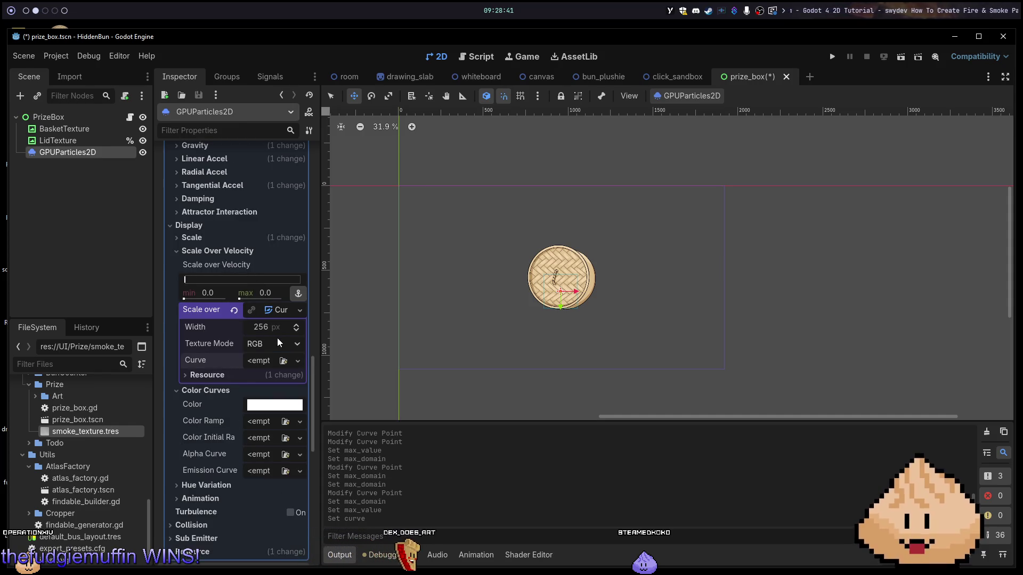
left_click(232, 252)
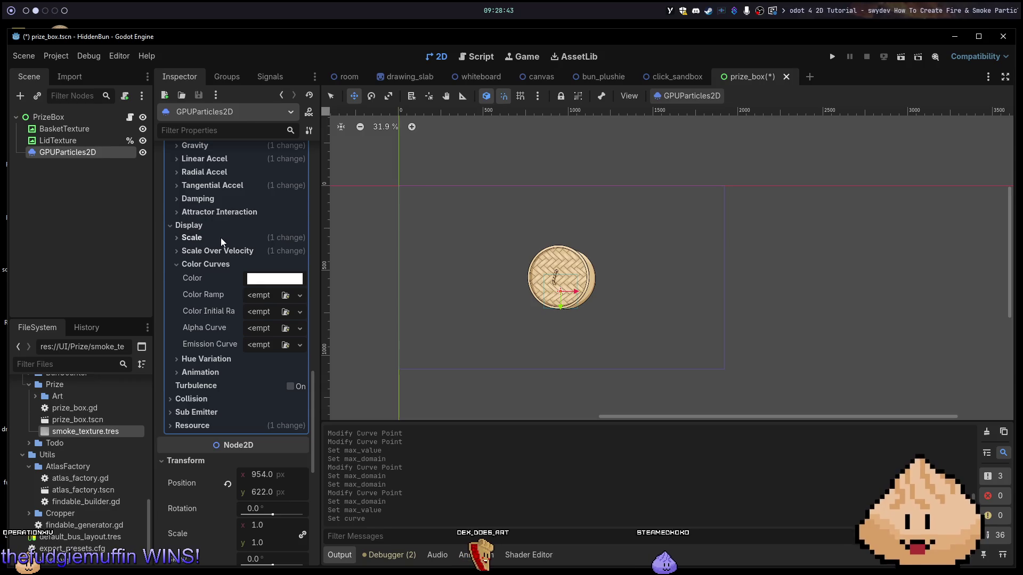
left_click(221, 250)
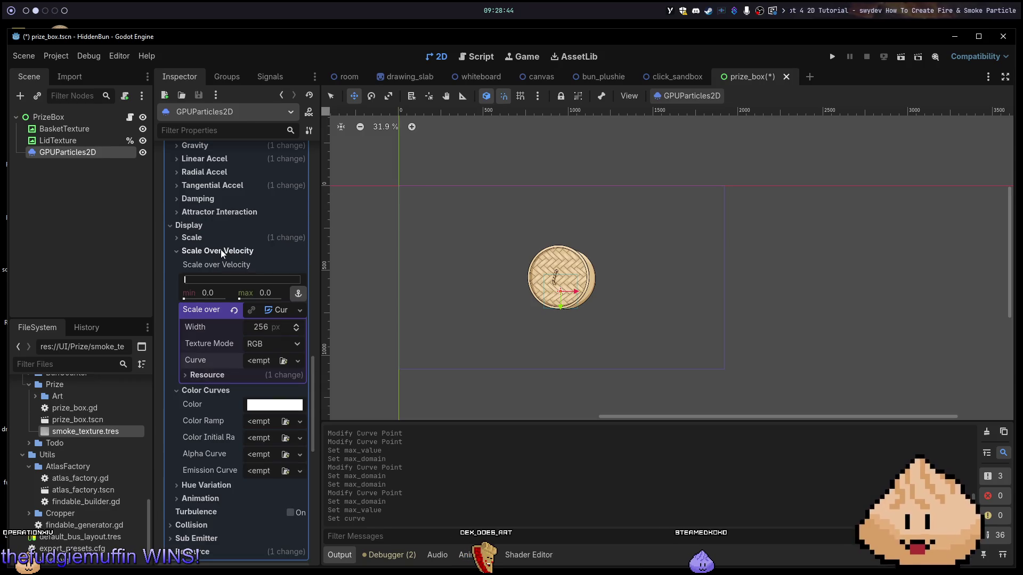
left_click(234, 311)
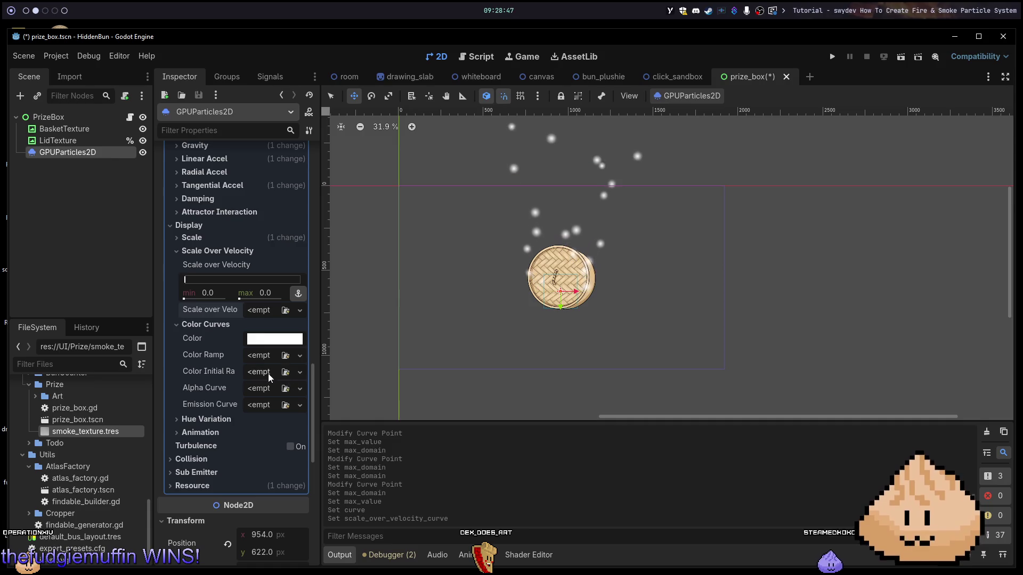
left_click(180, 325)
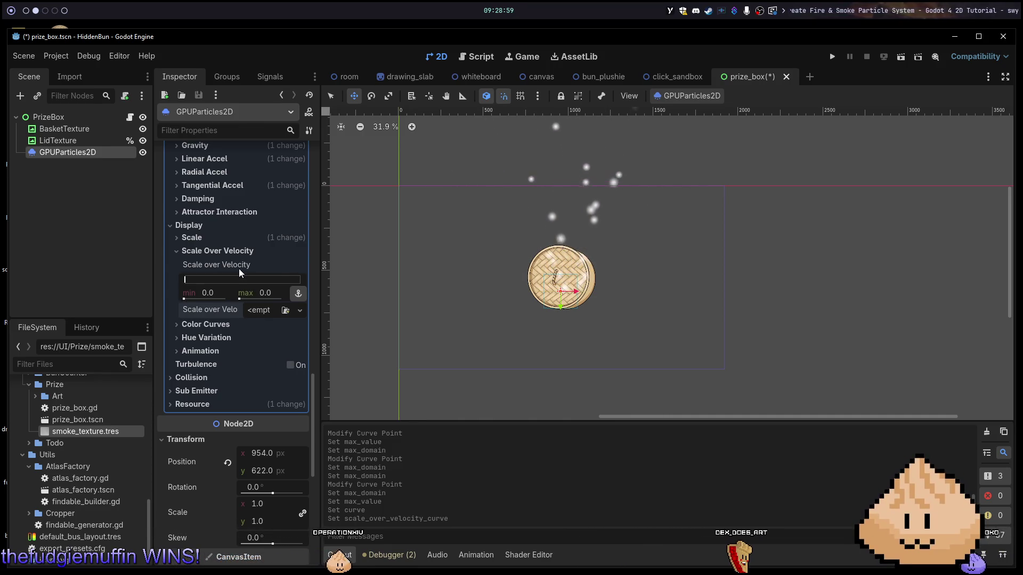
left_click(264, 309)
left_click(266, 340)
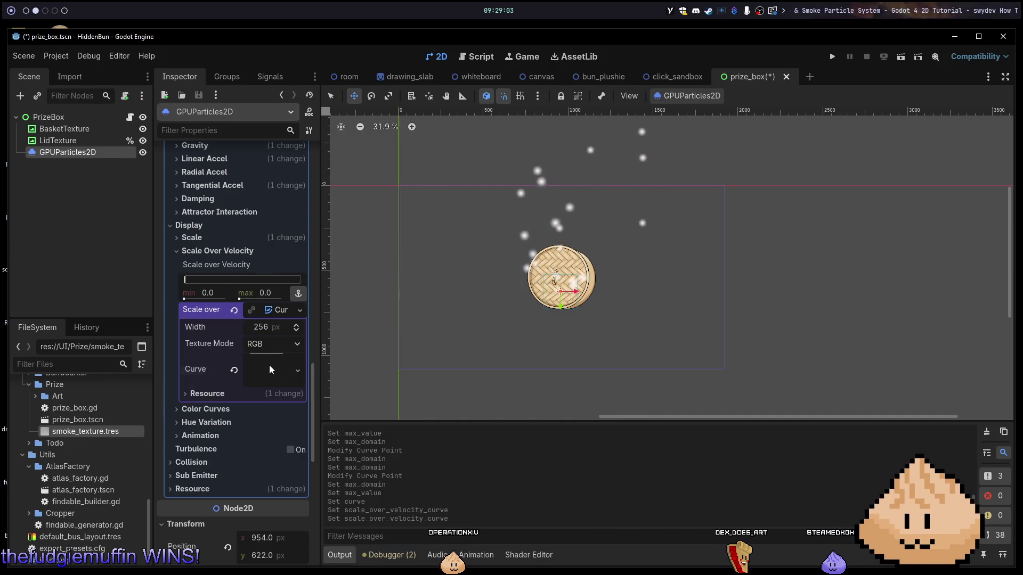
- Give the CurveTexture a new curve with Max Value 5 and reshape its points
left_click(269, 369)
left_click(257, 394)
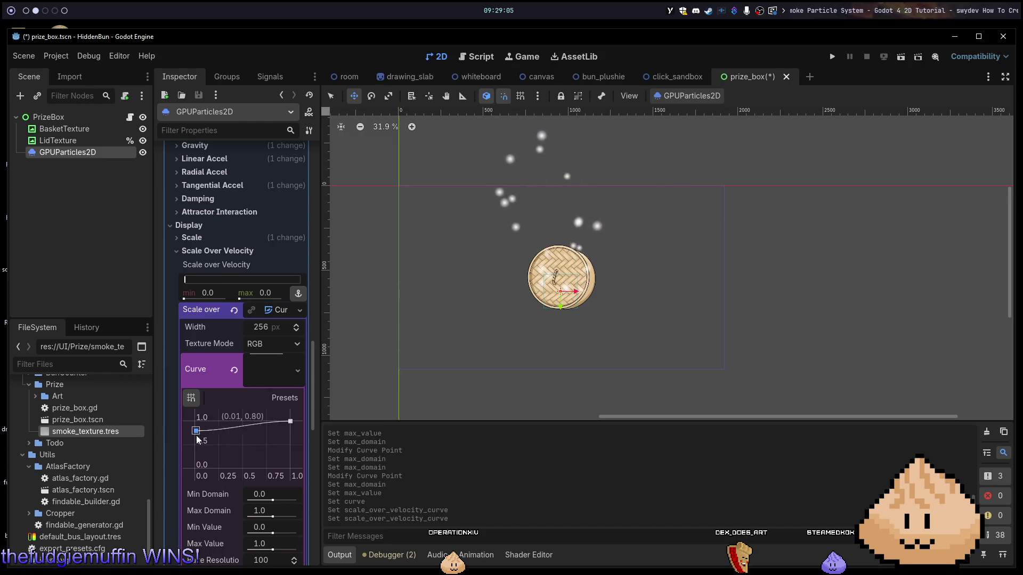
left_click(195, 468)
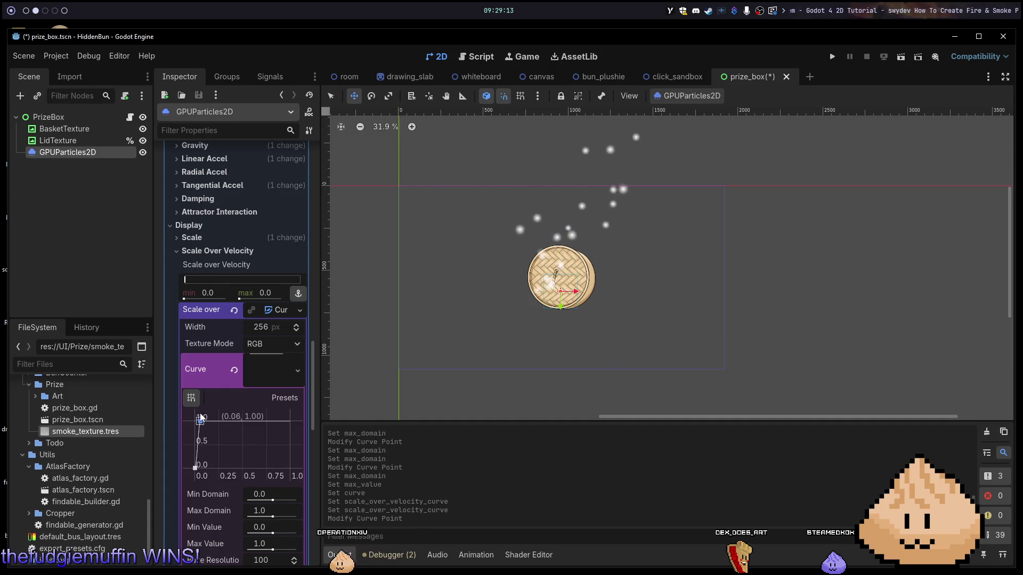
left_click_drag(195, 419, 290, 422)
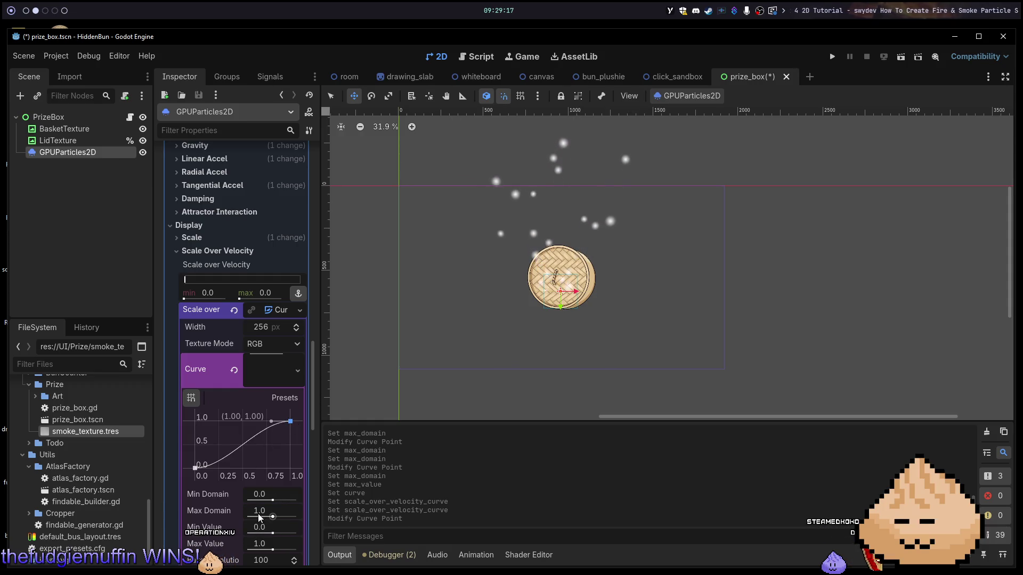
type("5")
key("Return")
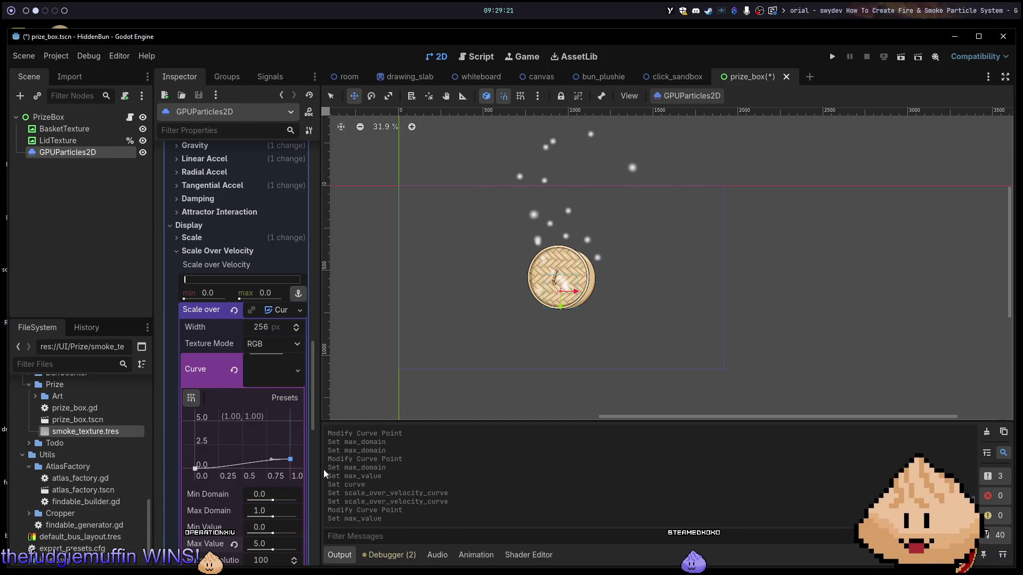
left_click_drag(286, 462, 254, 451)
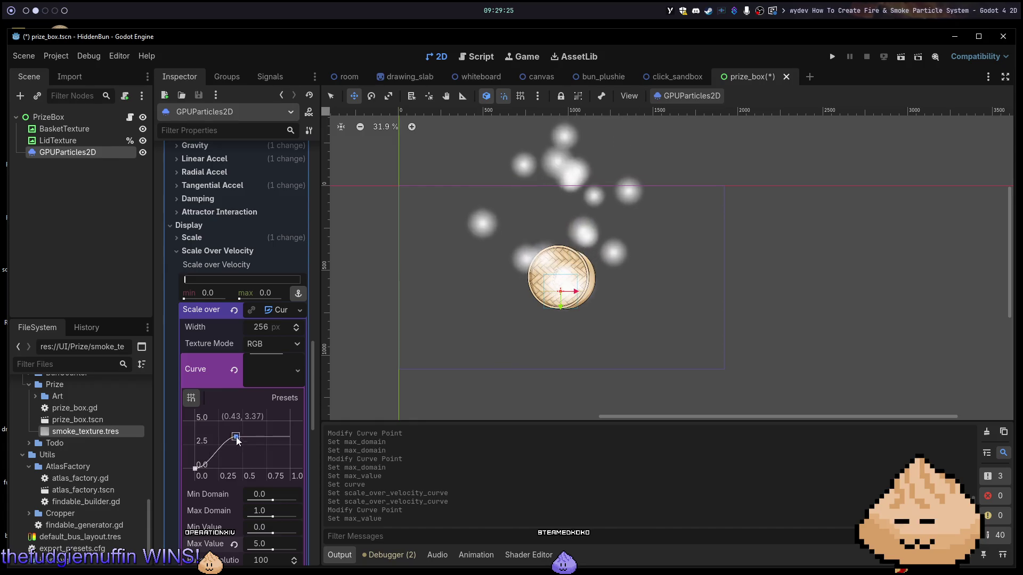
mouse_move(202, 412)
left_mouse_down()
mouse_move(187, 412)
mouse_move(238, 408)
left_mouse_up()
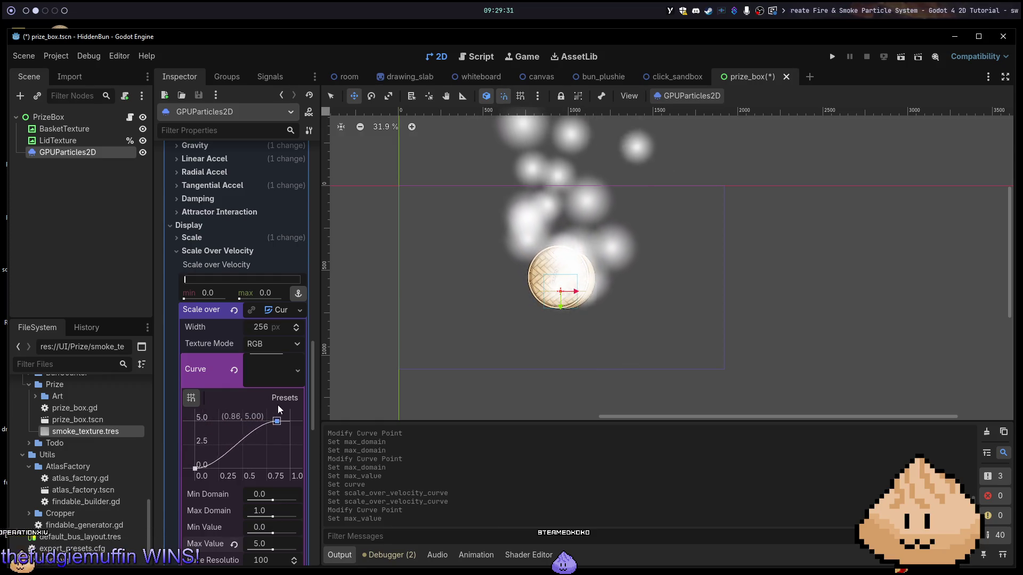
mouse_move(299, 405)
left_mouse_down()
mouse_move(308, 457)
mouse_move(303, 421)
mouse_move(271, 433)
mouse_move(286, 454)
mouse_move(267, 434)
mouse_move(289, 435)
mouse_move(272, 429)
left_mouse_up()
left_click(260, 362)
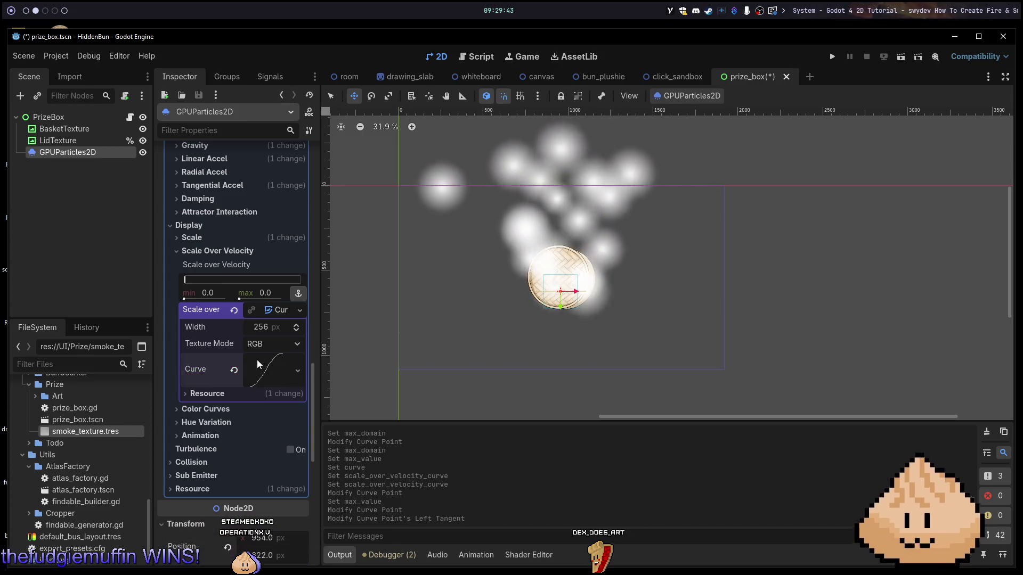
- Clear the edited curve and assign a fresh blank Curve to the CurveTexture
left_click(234, 370)
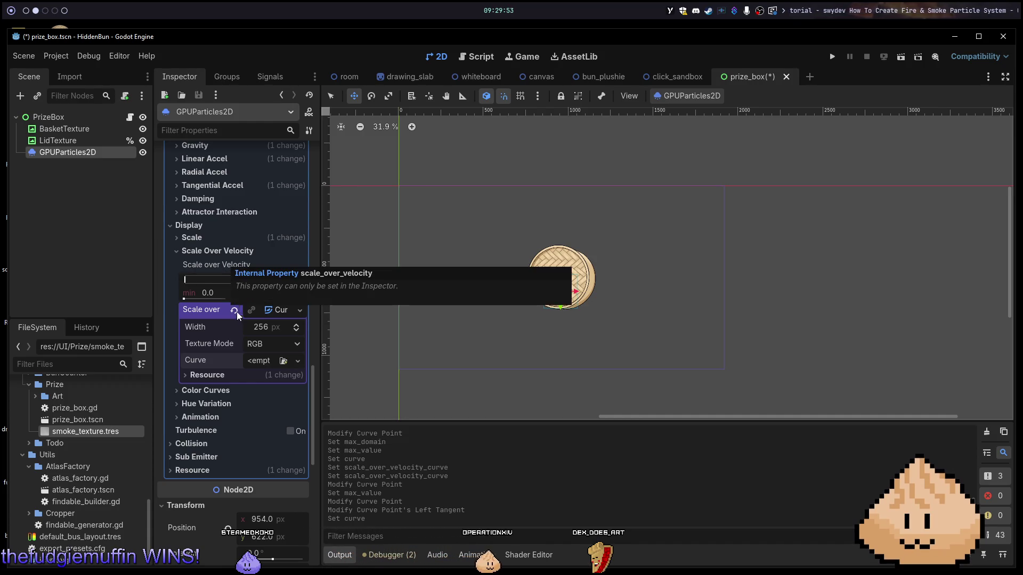
left_click(263, 362)
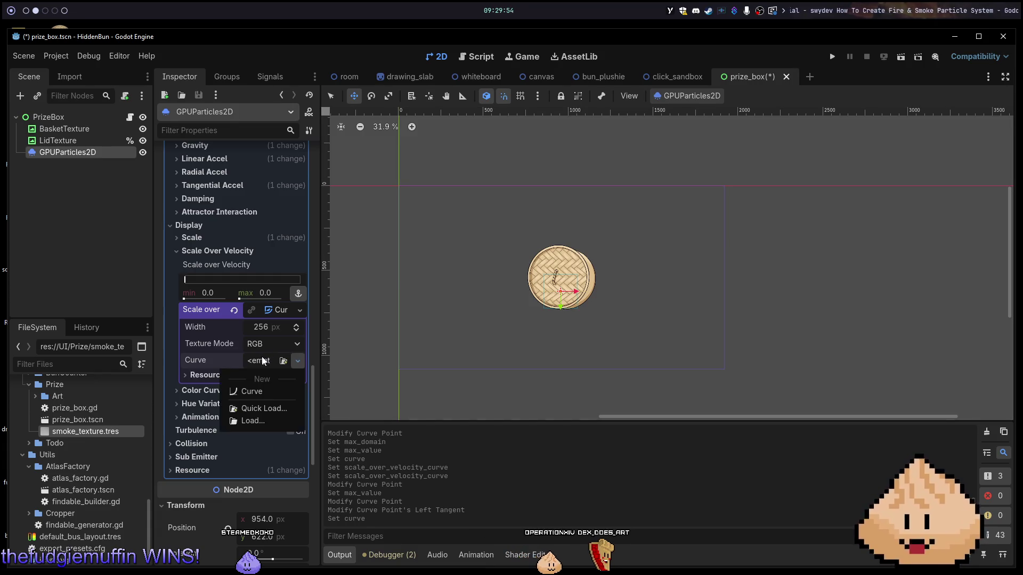
left_click(263, 393)
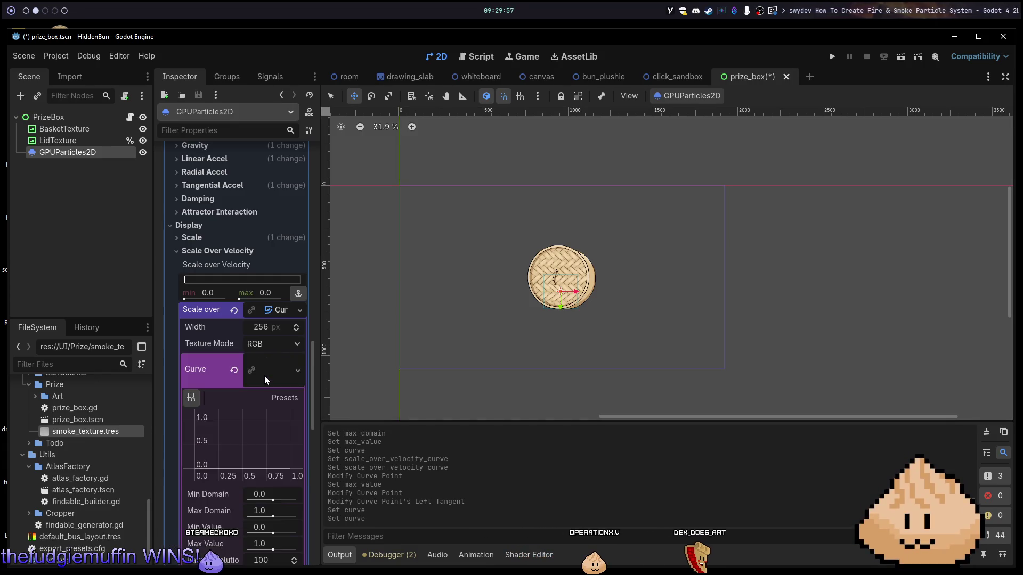
scroll(245, 455, "down", 4)
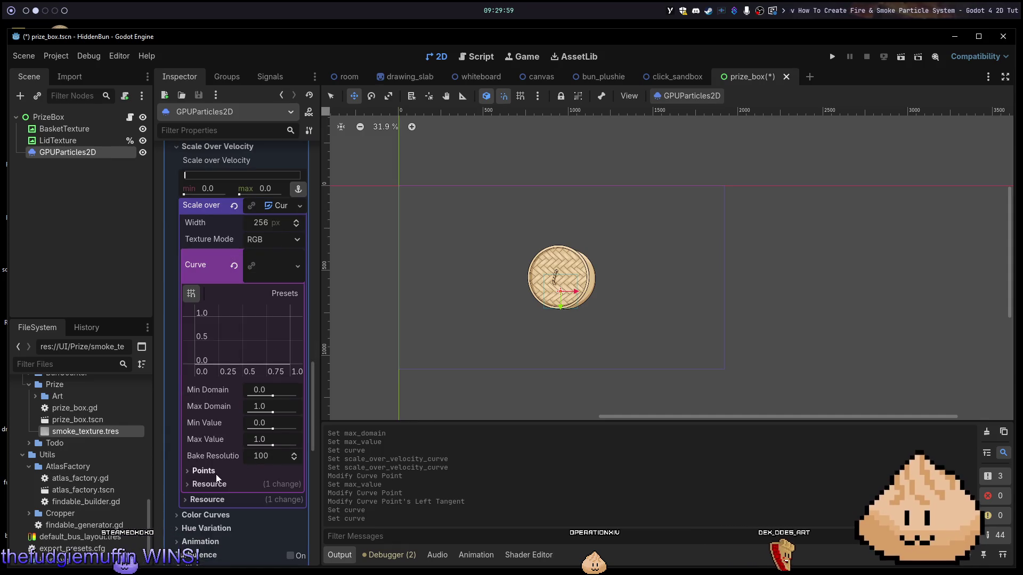
key("alt+Tab")
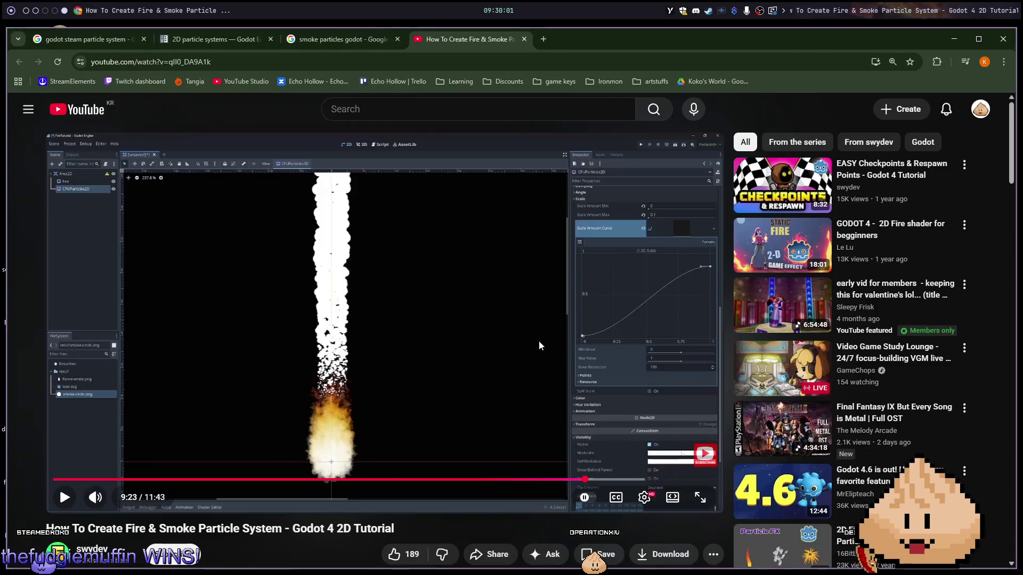
- Watch the tutorial fullscreen, rewinding five times to rewatch its scale settings
double_click(562, 311)
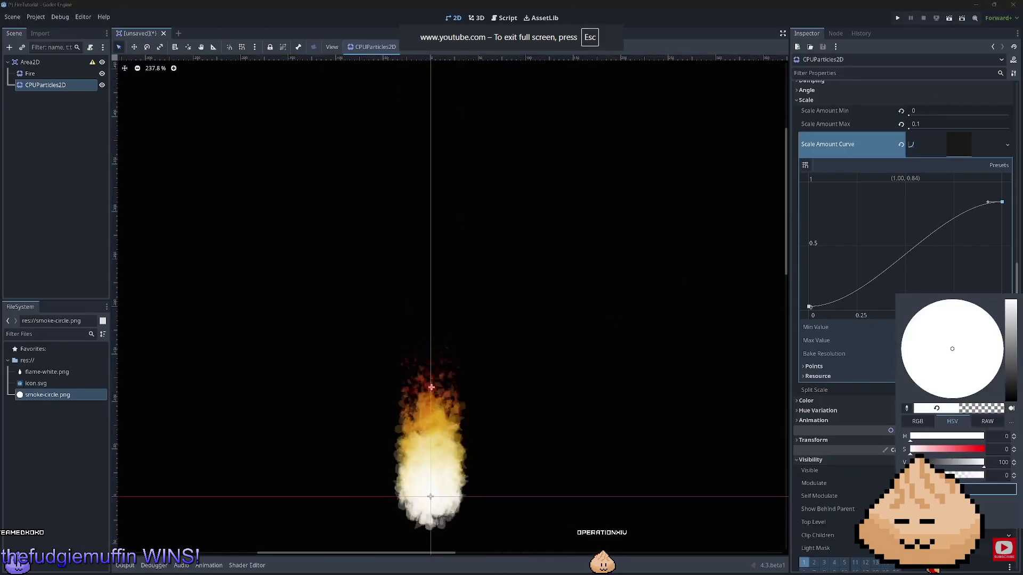
left_click(583, 153)
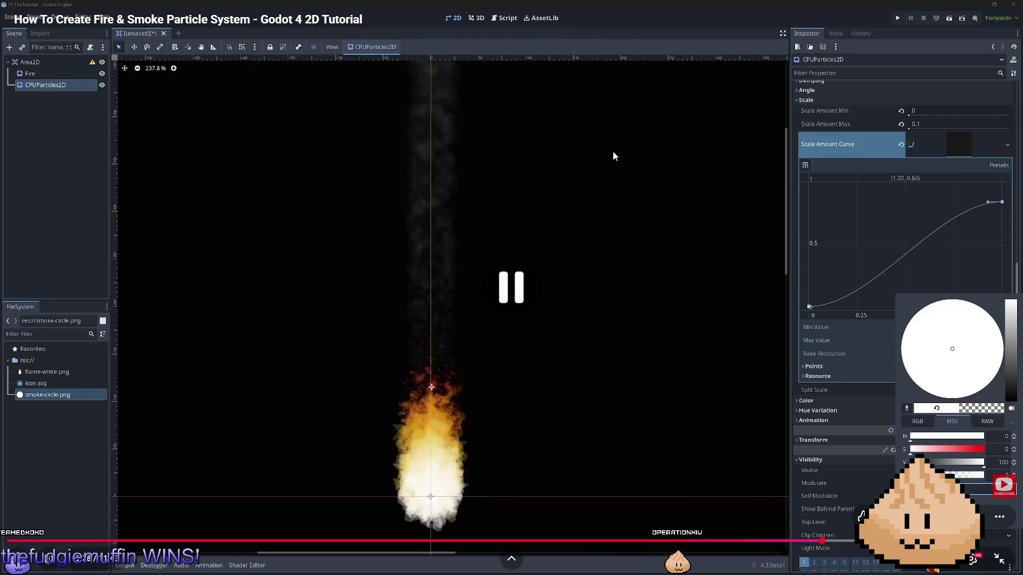
left_click(701, 146)
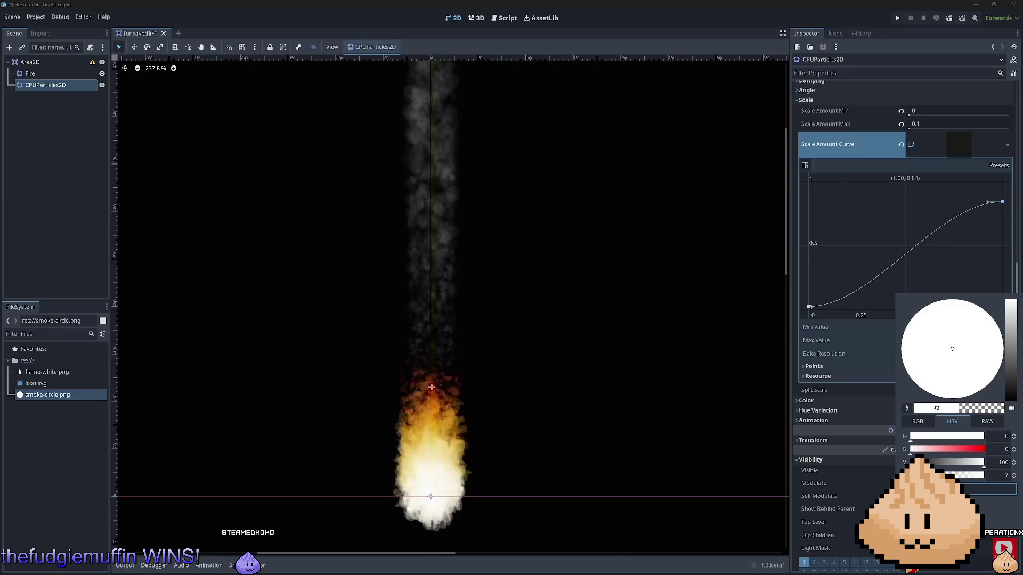
key("Left")
key("Left")
key("Left")
key("Left")
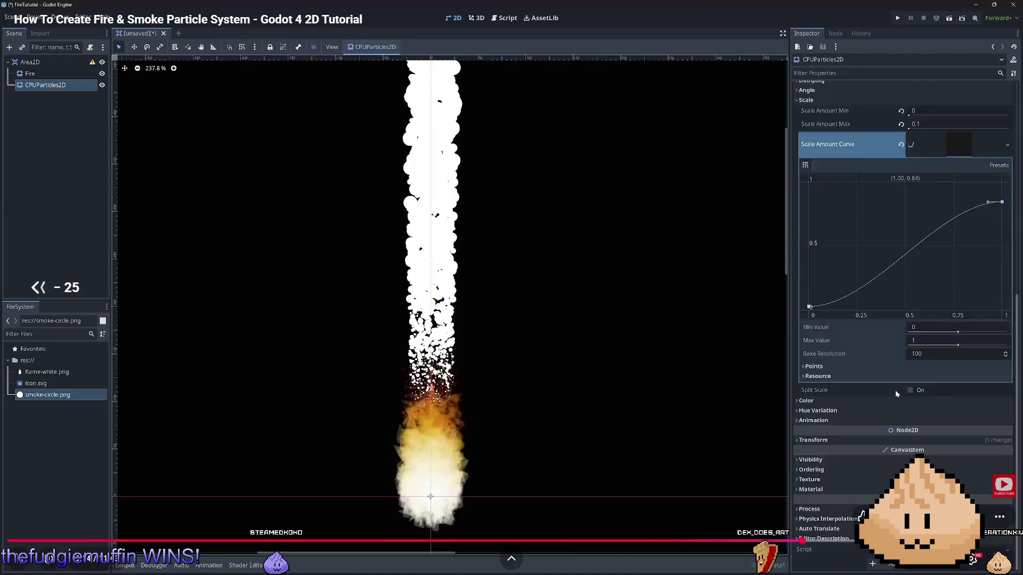
key("Left")
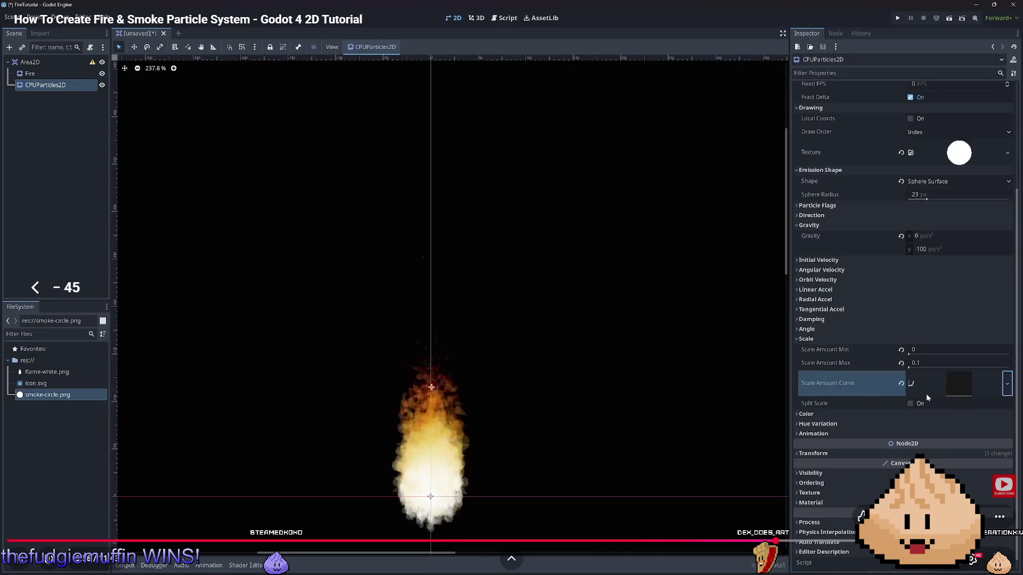
key("Left")
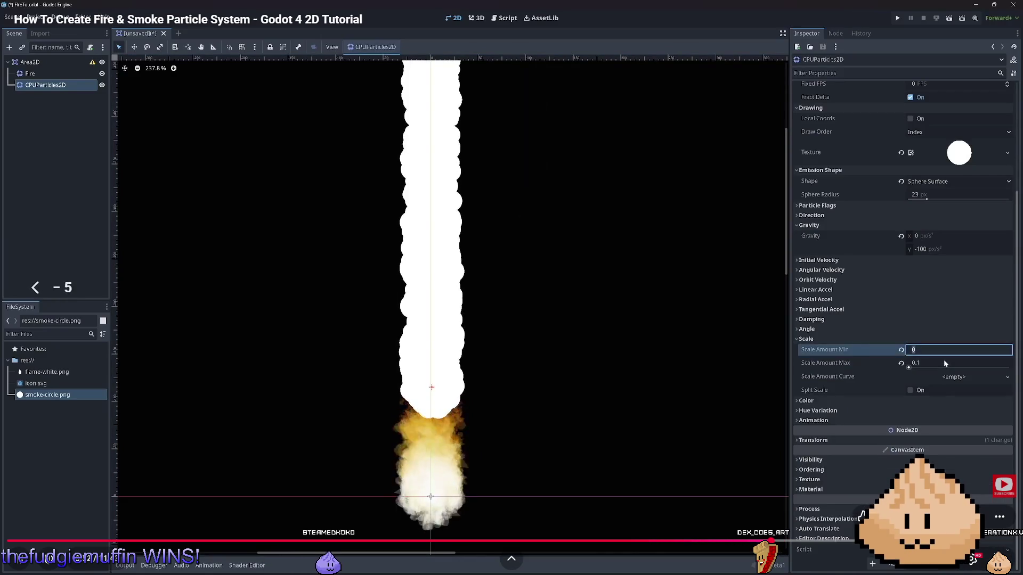
key("Left")
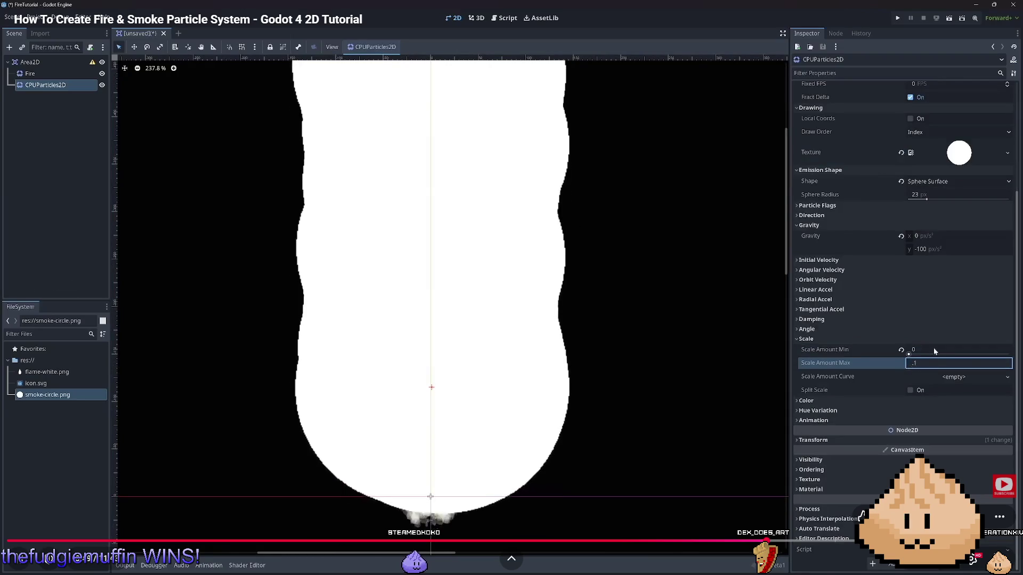
key("Left")
key("Left")
key("Left")
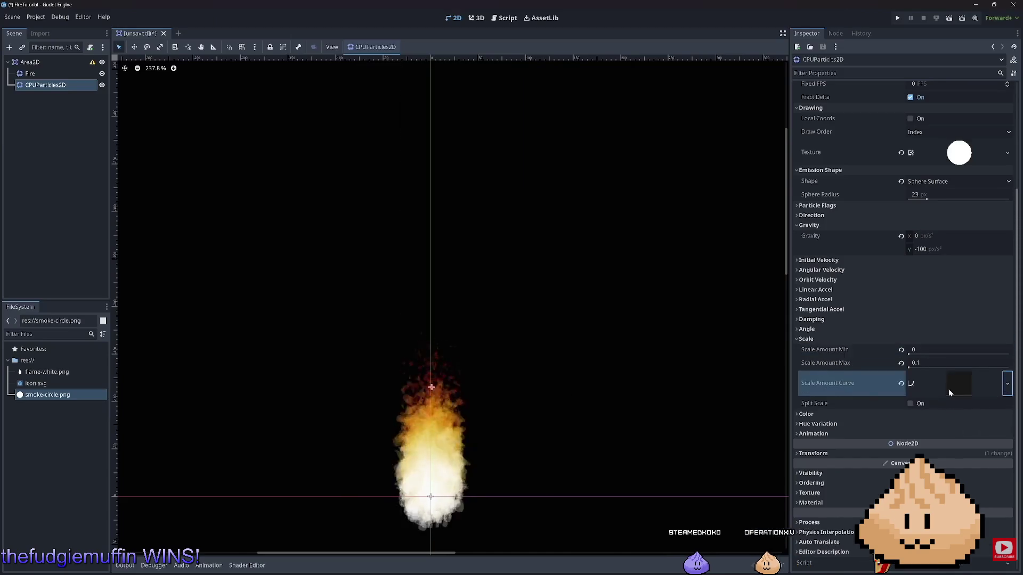
- Follow the tutorial on to its modulate colour step, exit fullscreen, and return to Godot
left_click(948, 392)
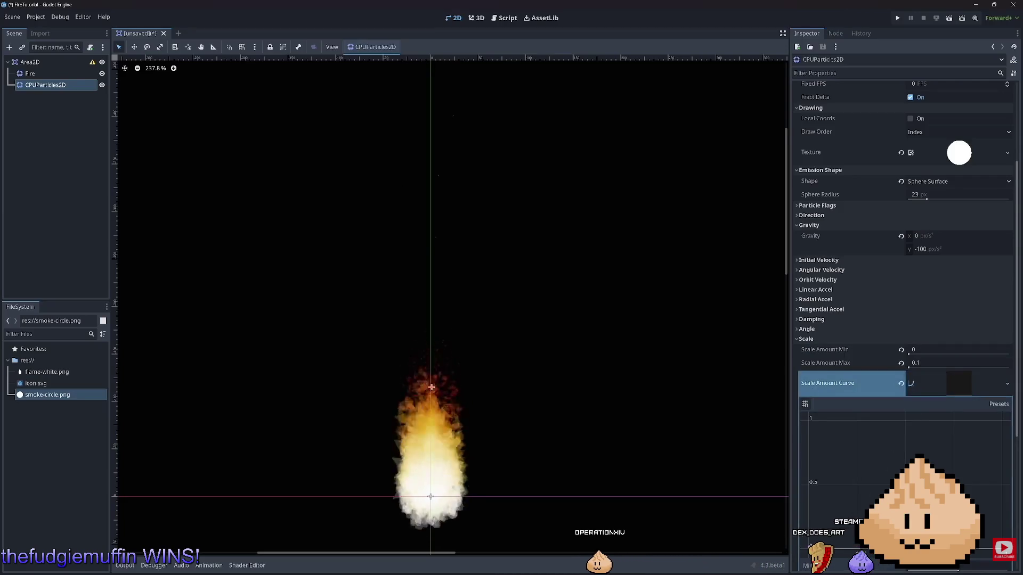
left_click(808, 548)
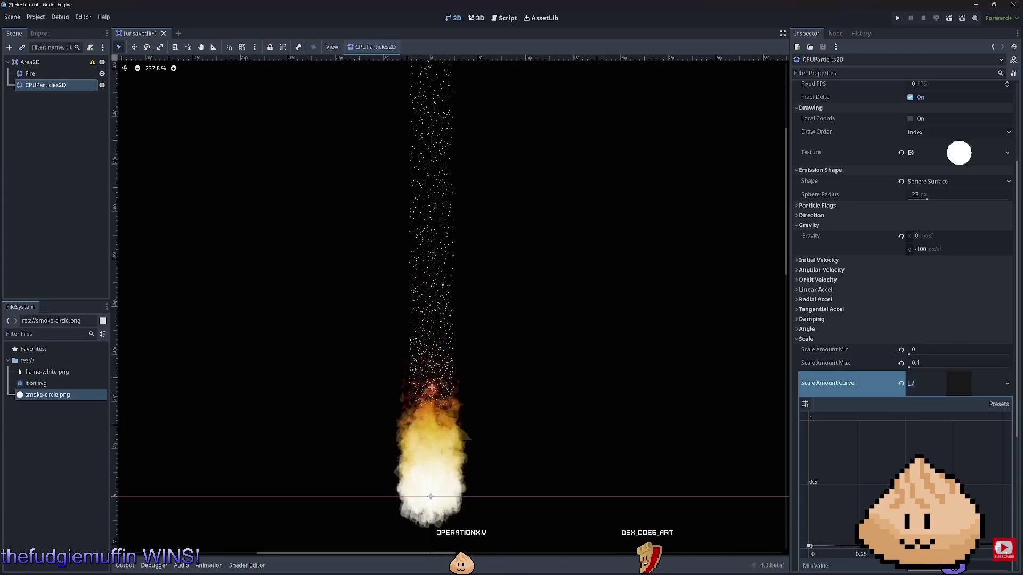
left_click(1001, 441)
left_click_drag(1001, 440, 1001, 441)
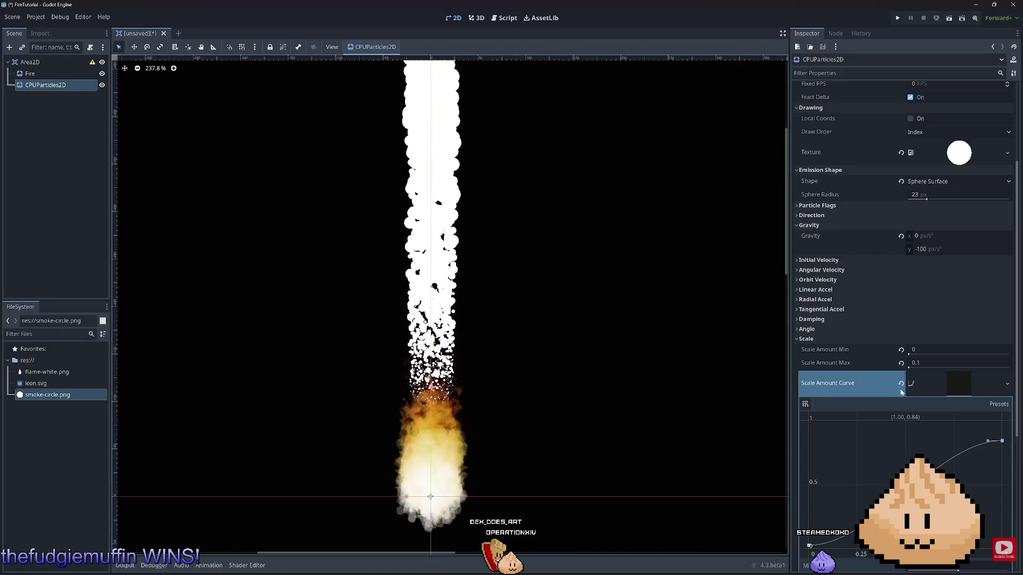
scroll(895, 391, "down", 5)
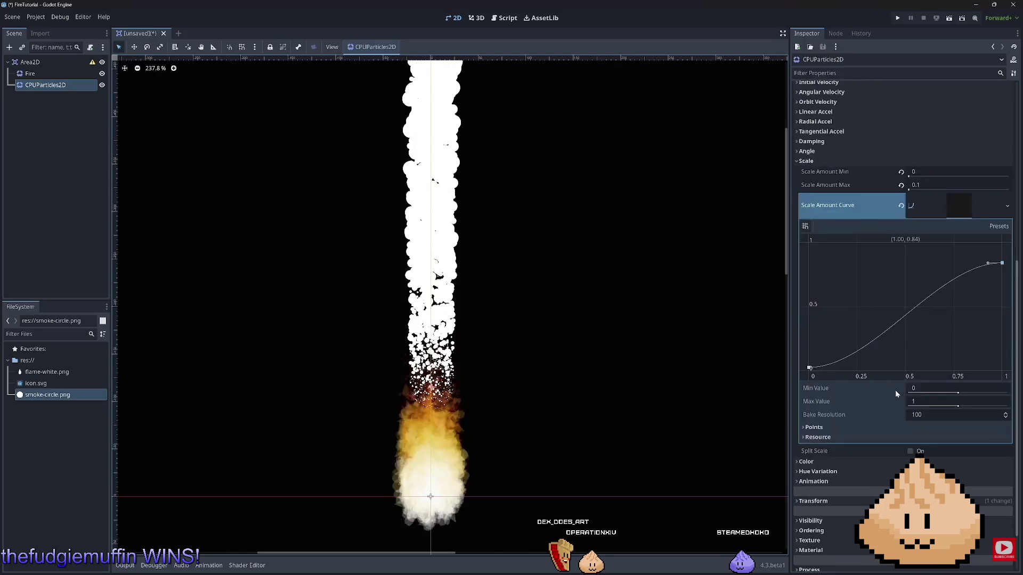
scroll(855, 478, "down", 2)
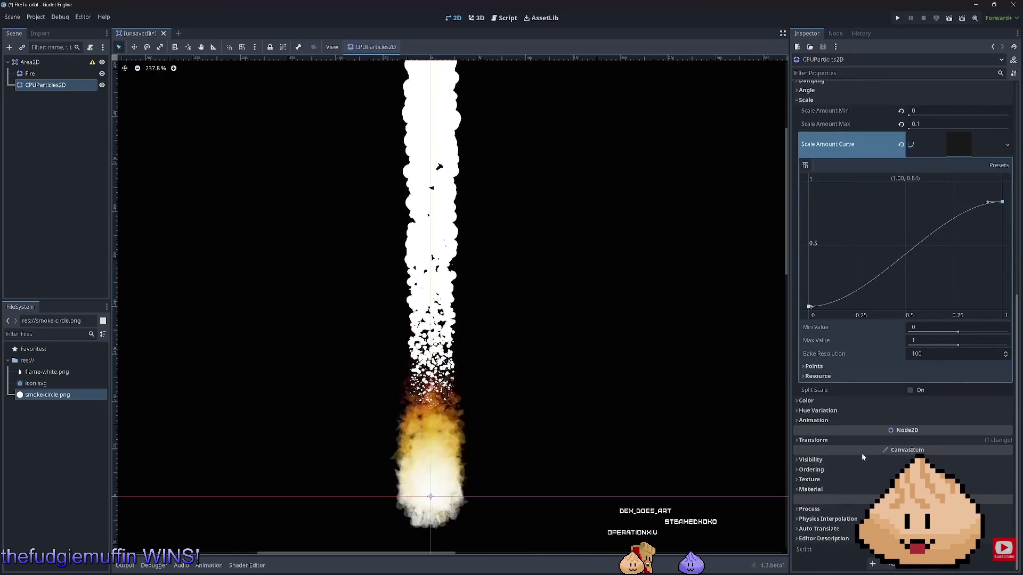
left_click(863, 459)
left_click(980, 484)
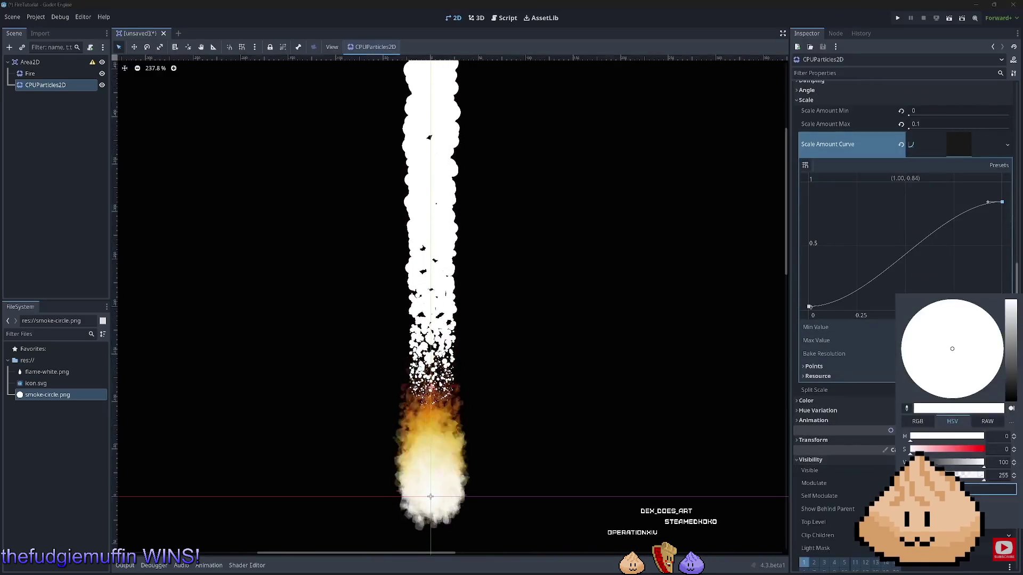
left_click_drag(983, 475, 944, 477)
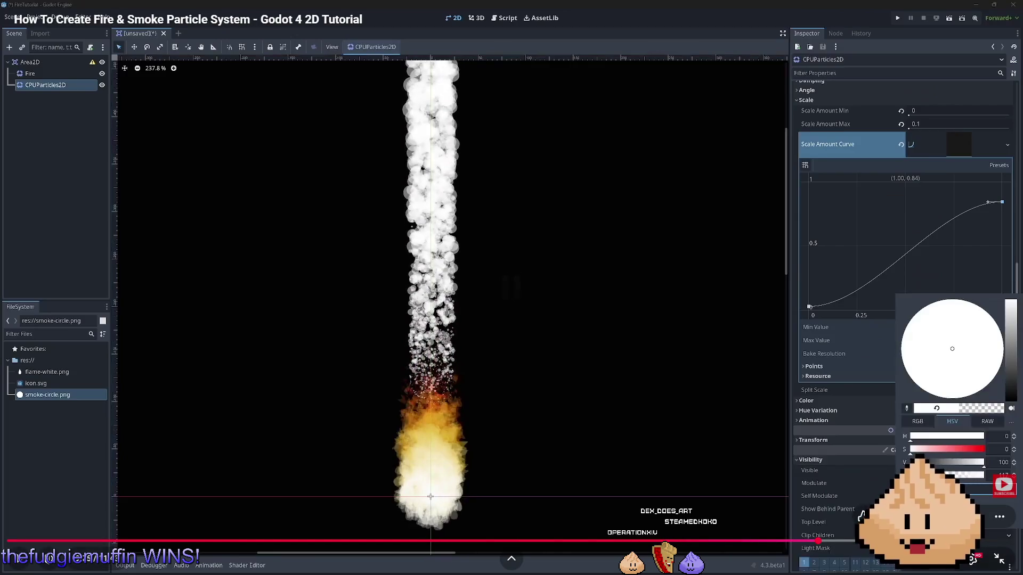
key("Escape")
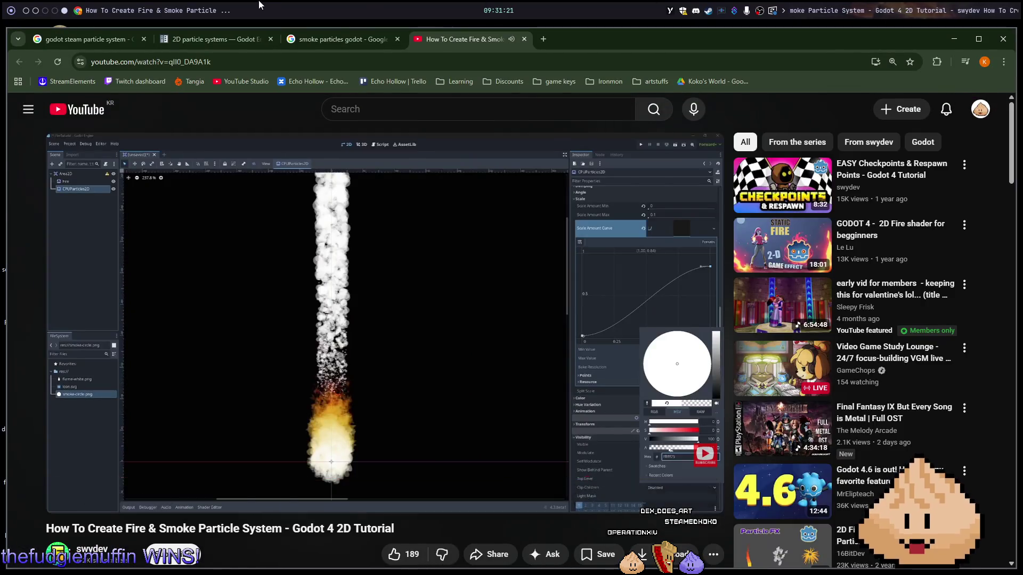
key("super+2")
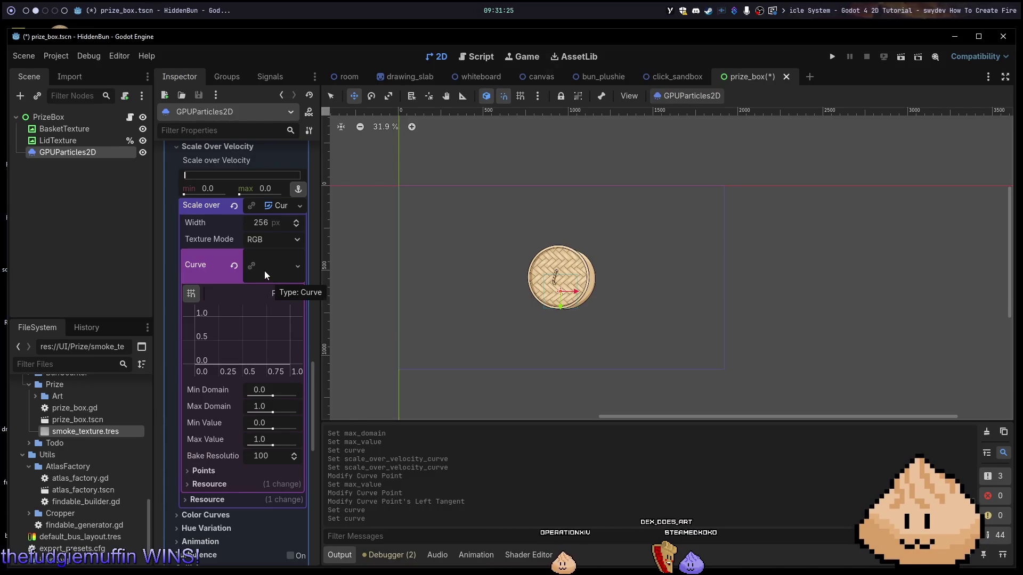
- Remove the velocity scale texture, reset particle Scale to 1.0–1.0, and raise the velocity maximum
left_click(265, 273)
scroll(265, 272, "up", 2)
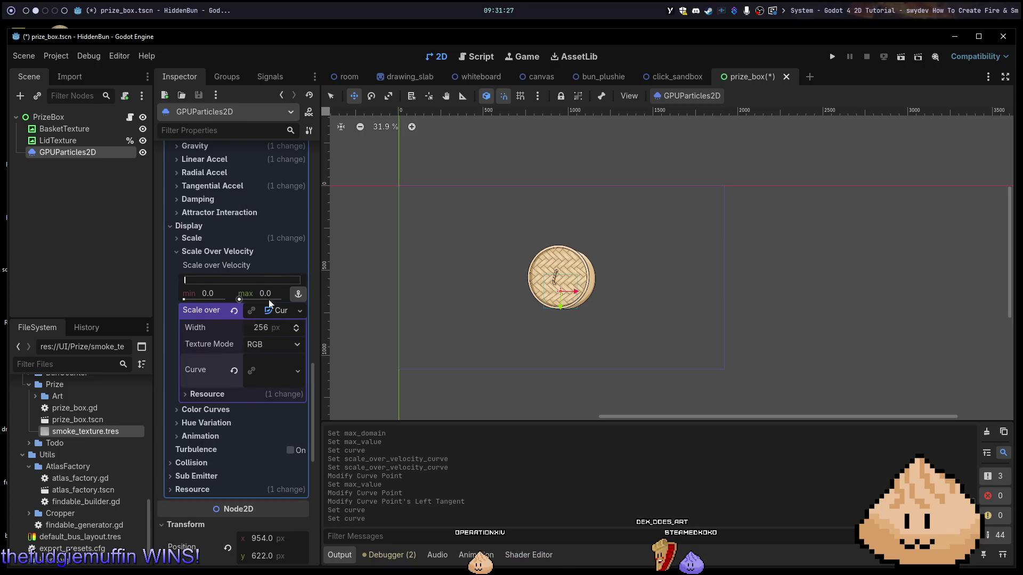
left_click(234, 311)
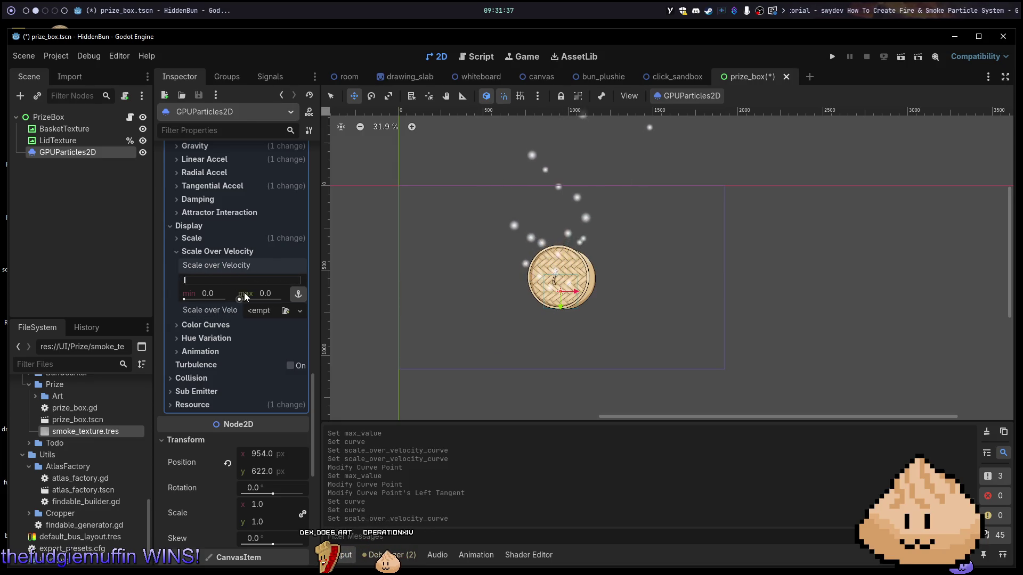
left_click(196, 240)
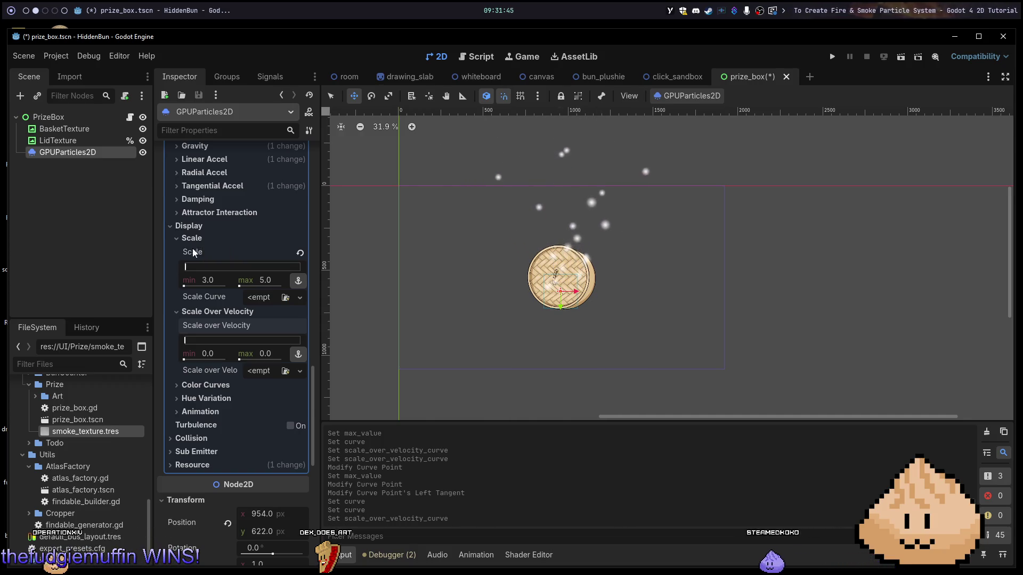
left_click(300, 254)
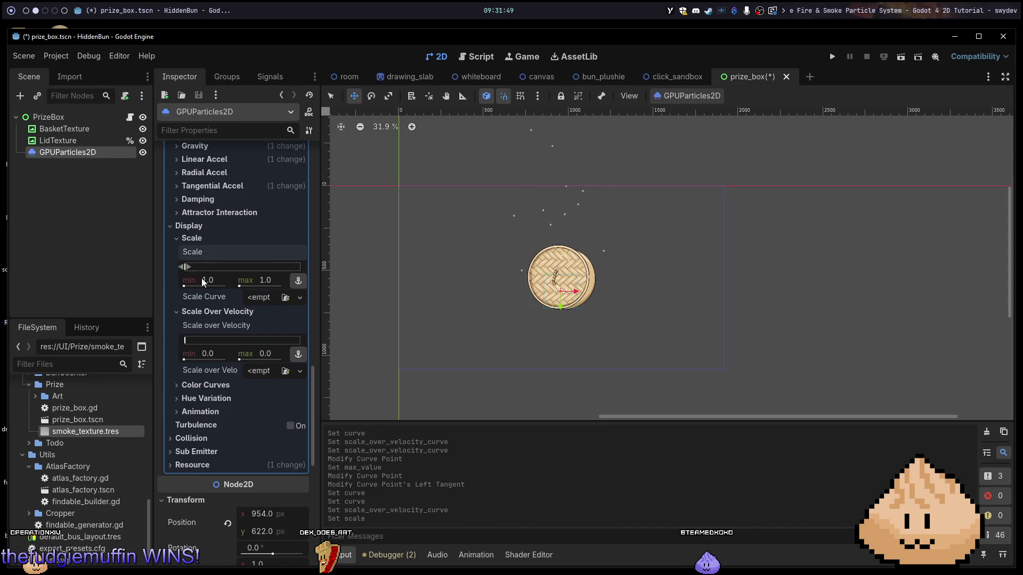
left_click(190, 239)
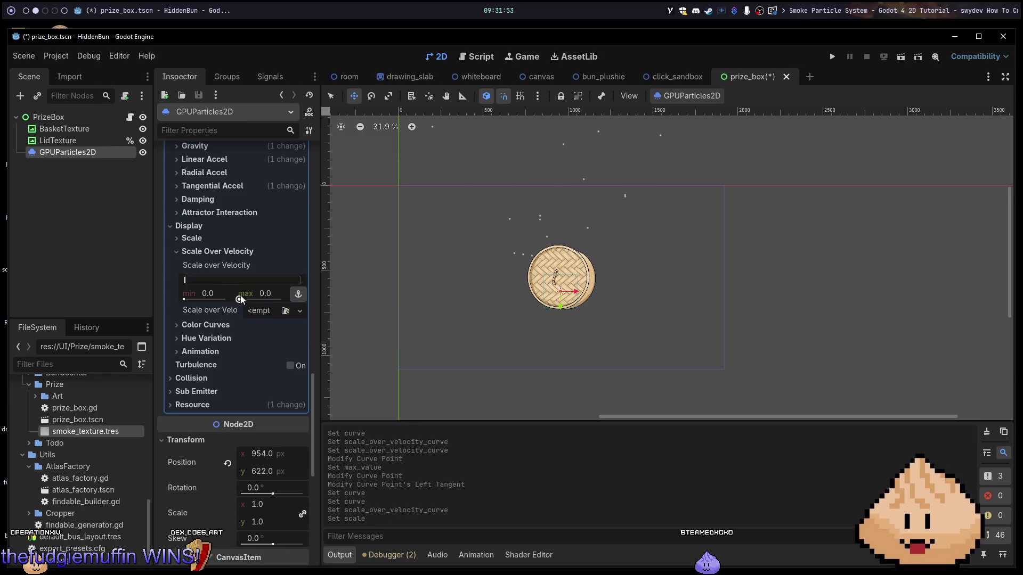
left_click_drag(273, 294, 287, 294)
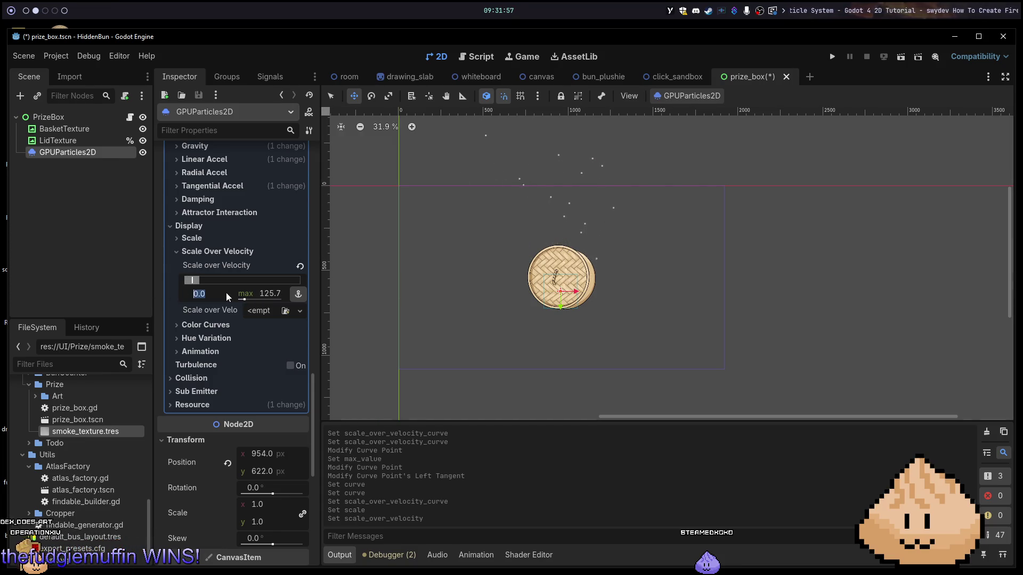
- Set the Scale over Velocity minimum to 1.0 and try loading an existing curve resource
type("1")
key("Return")
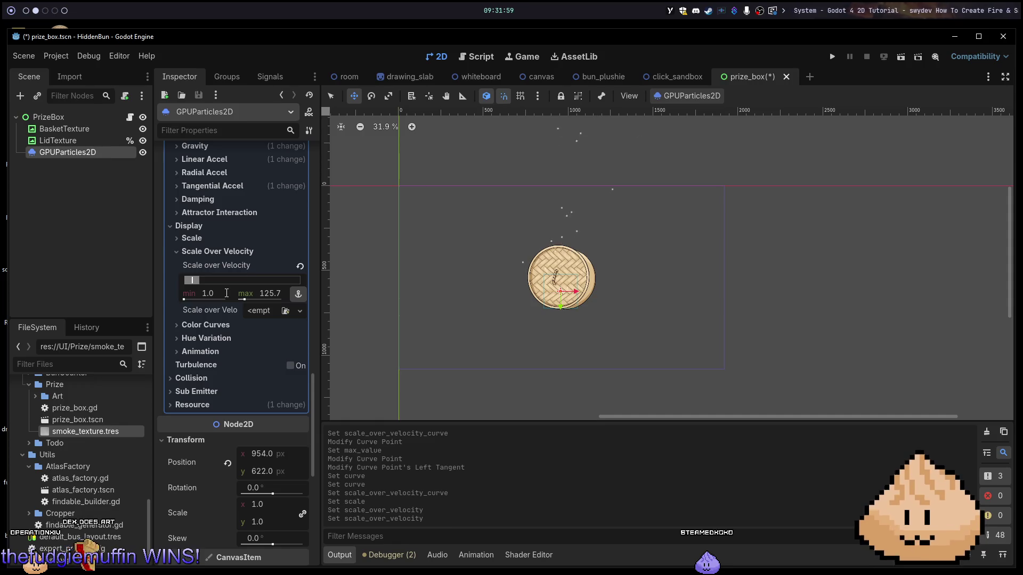
left_click(269, 310)
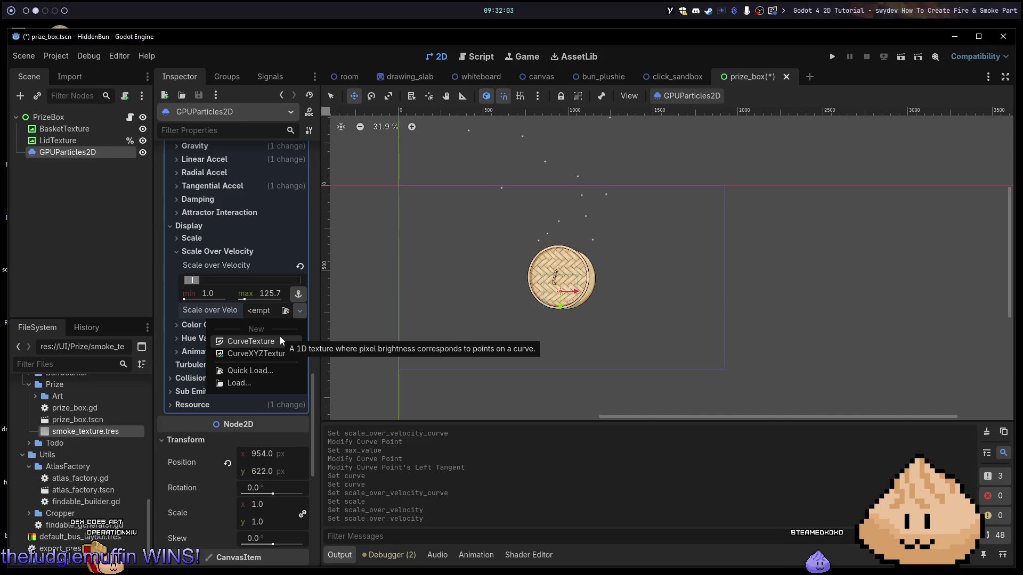
left_click(281, 314)
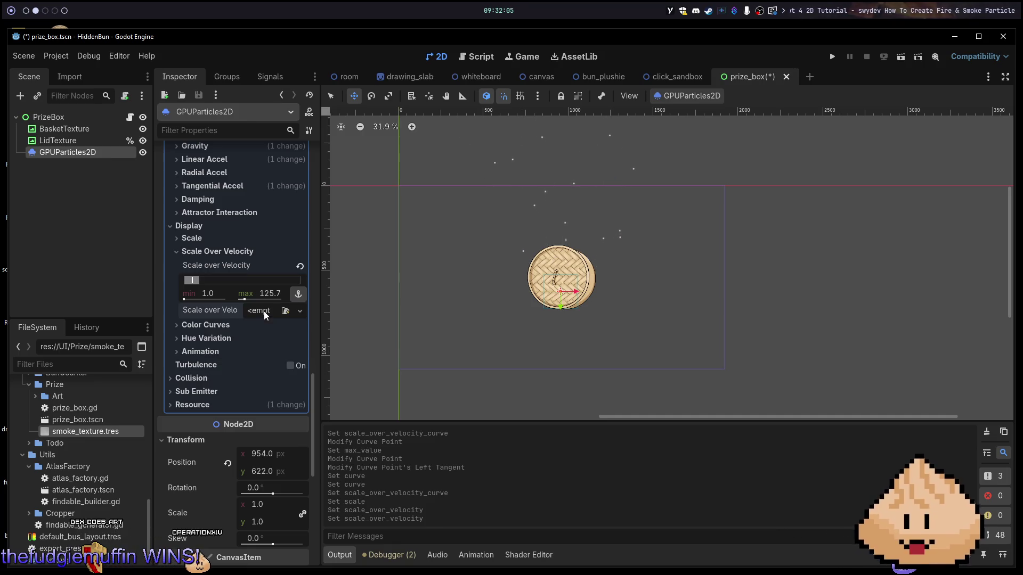
key("Escape")
- Create a new CurveTexture whose curve rises from about 0.19 at the start to 1.0
left_click(268, 310)
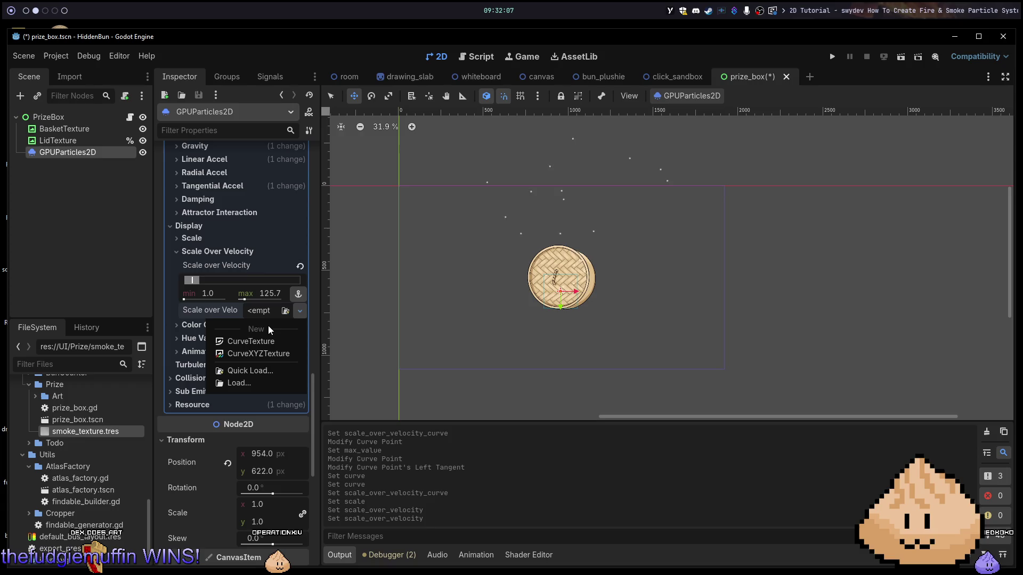
left_click(251, 341)
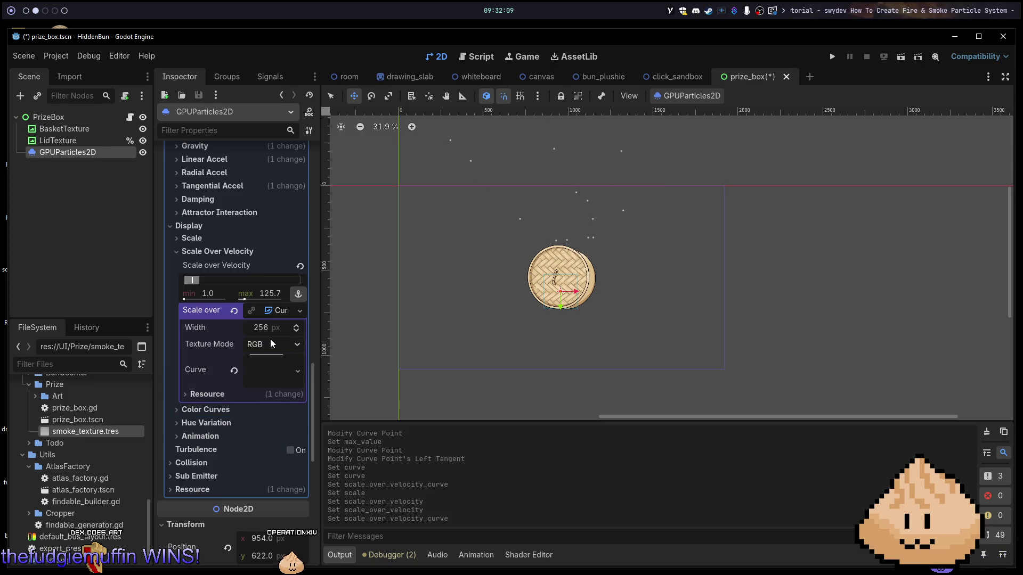
left_click(261, 371)
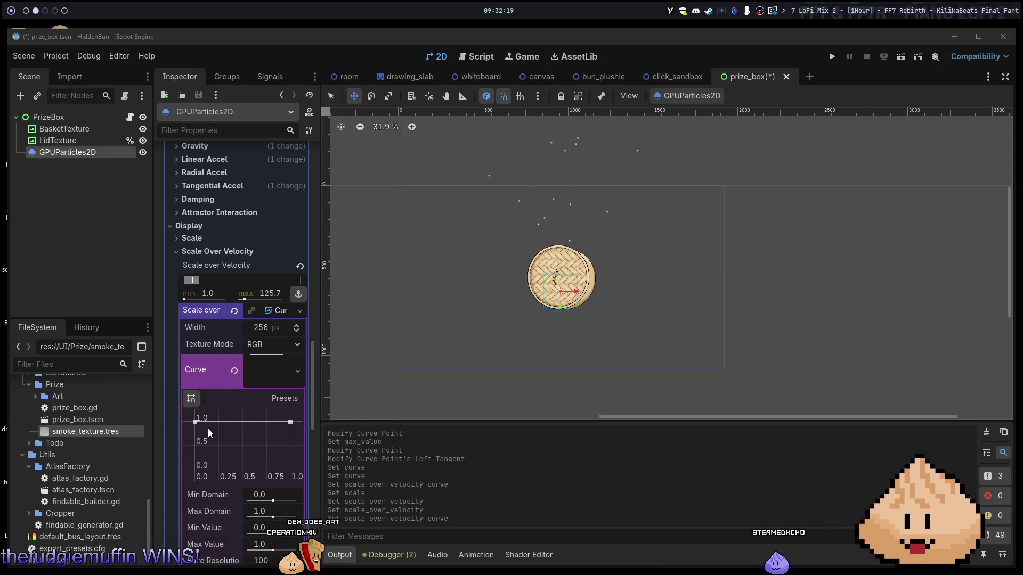
left_click_drag(195, 422, 196, 463)
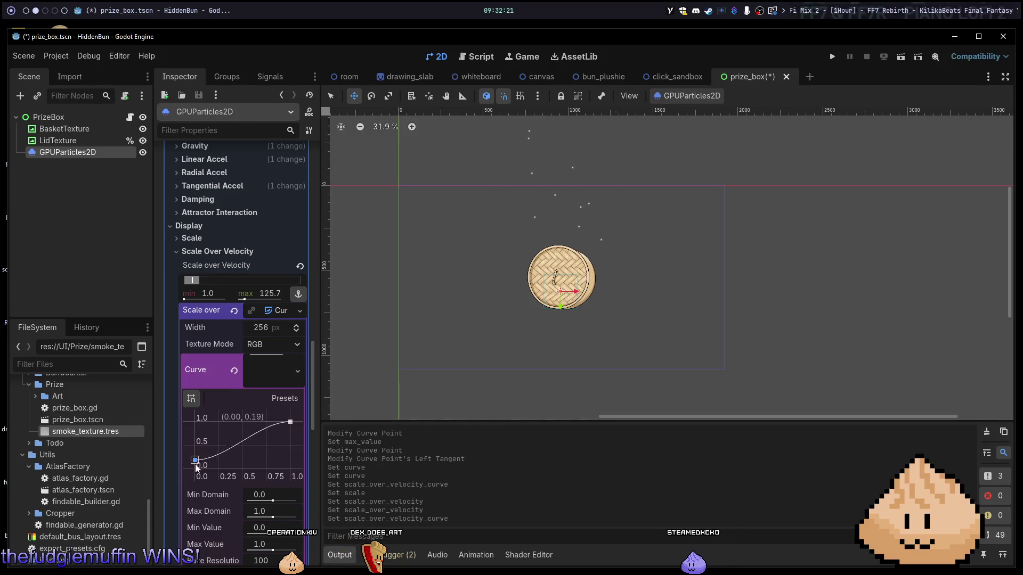
- Set the velocity minimum to 0, curve Max Value to 125, and raise the end point to (1.00, 125.00)
left_click_drag(195, 503, 195, 502)
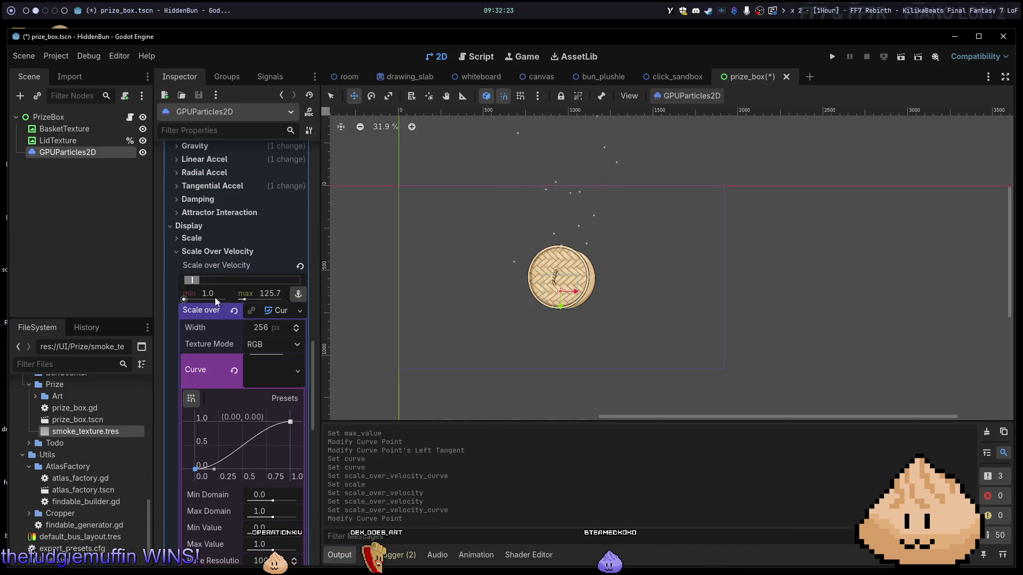
type("0")
key("Return")
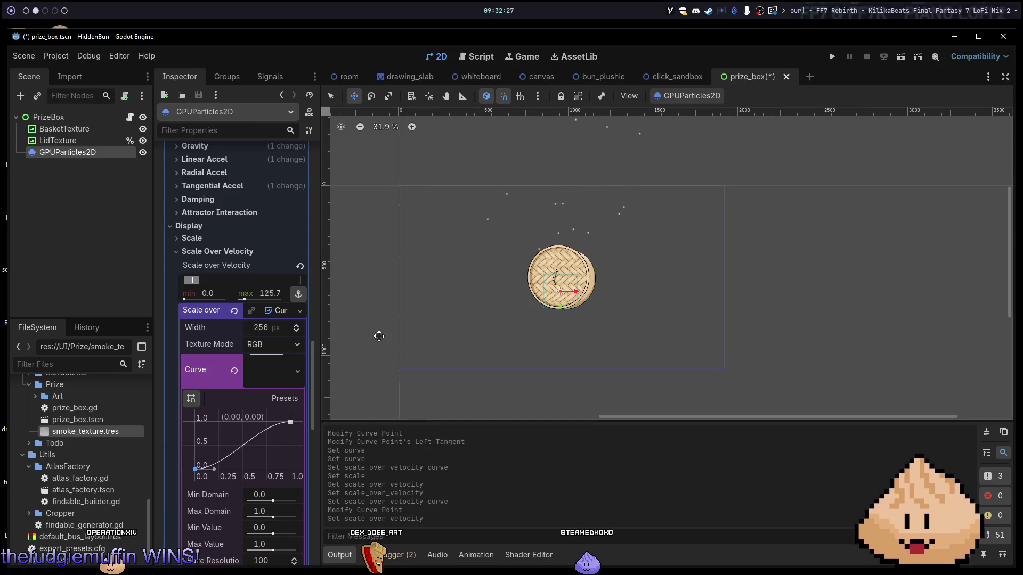
left_click_drag(291, 422, 269, 422)
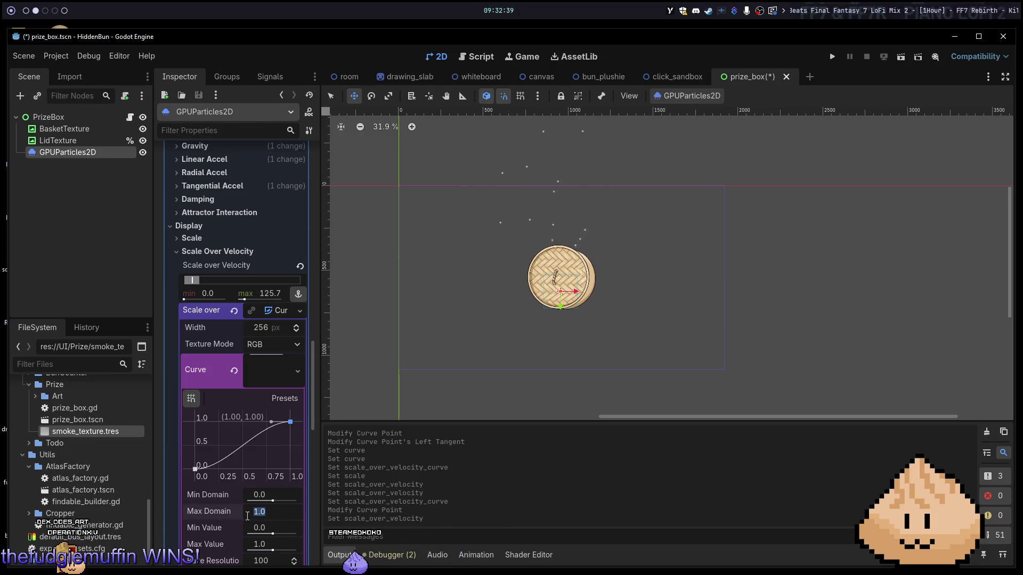
mouse_move(226, 516)
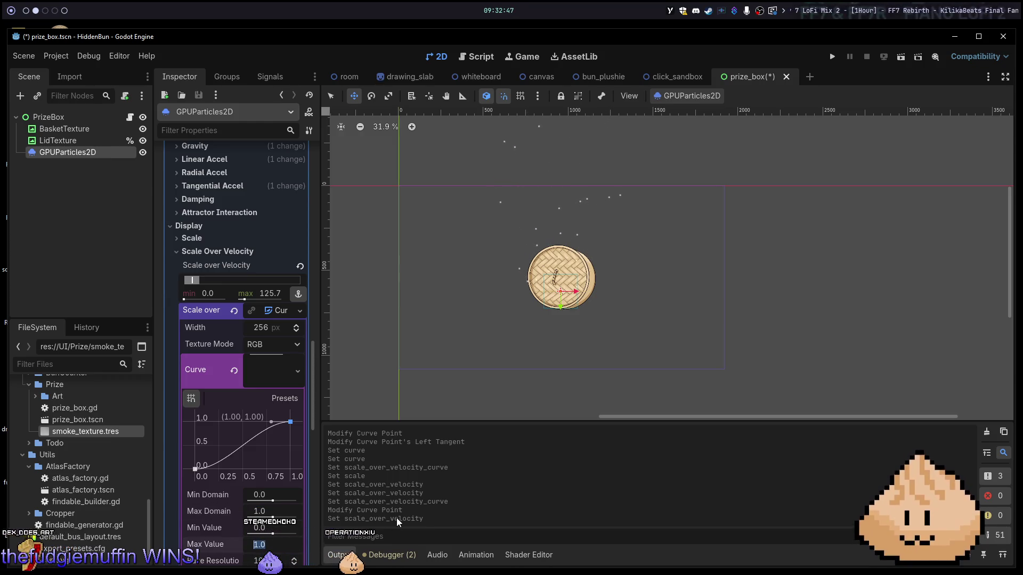
type("125")
key("Return")
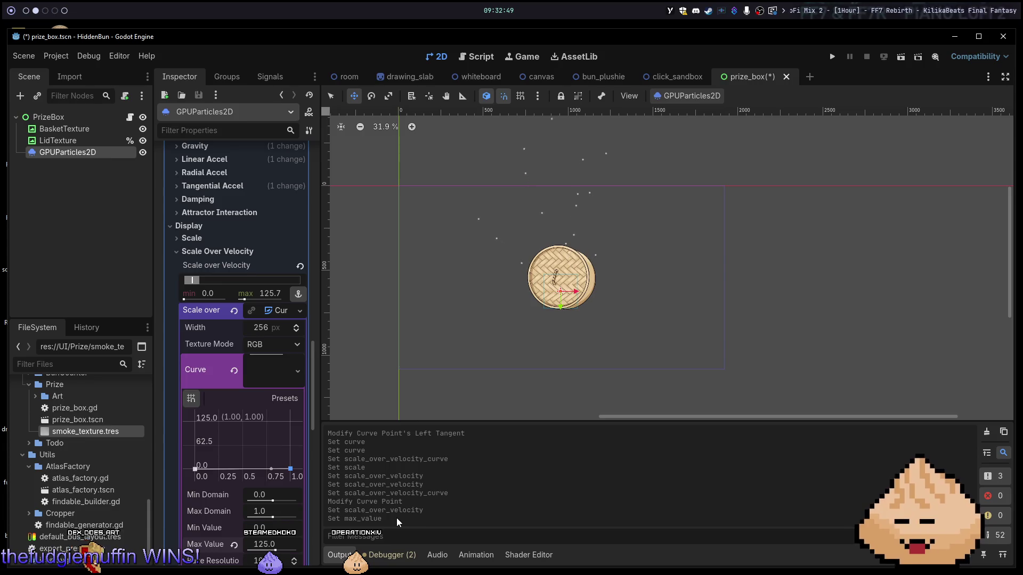
mouse_move(290, 469)
left_mouse_down()
mouse_move(291, 411)
mouse_move(297, 507)
mouse_move(298, 405)
left_mouse_up()
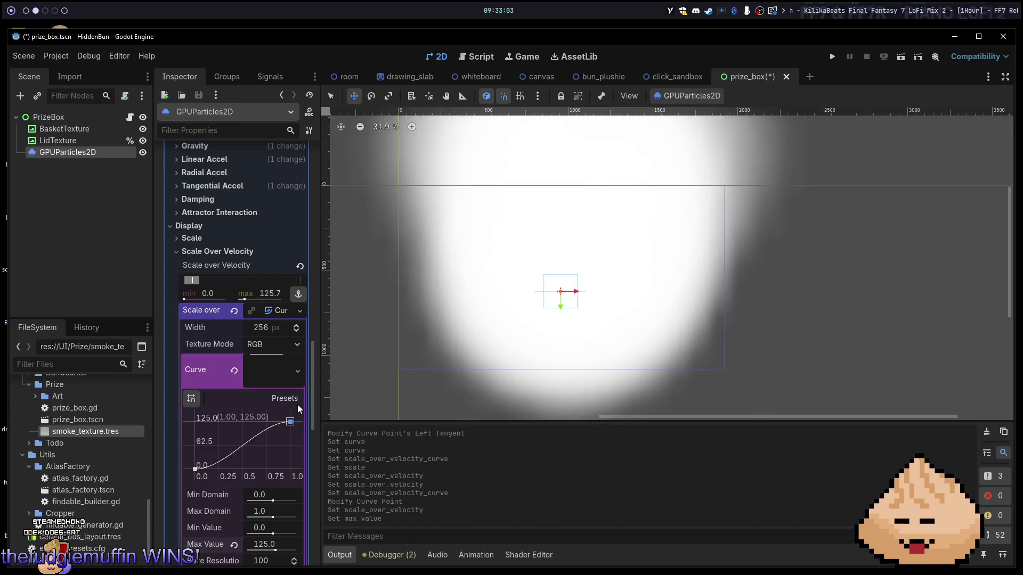
- Remove the velocity scale curve, set its range maximum to 0, and collapse the section
left_click_drag(297, 404, 294, 403)
scroll(251, 474, "down", 2)
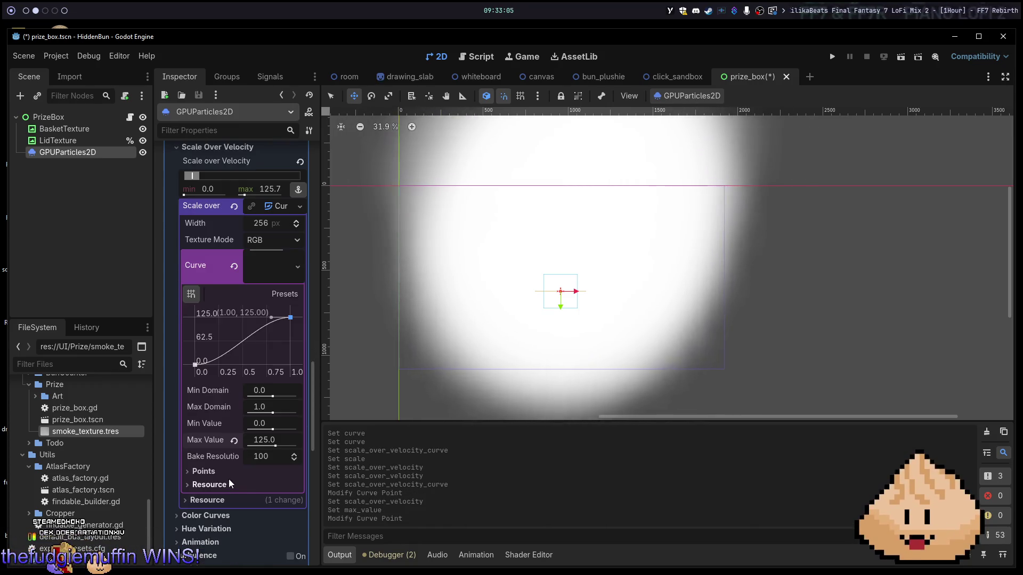
scroll(242, 376, "up", 1)
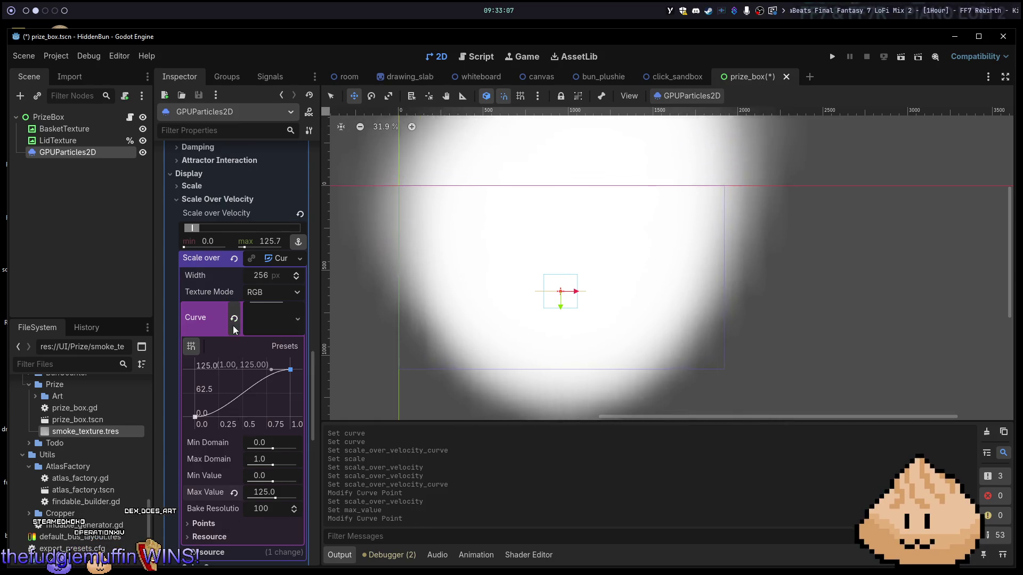
left_click(234, 318)
left_click(234, 258)
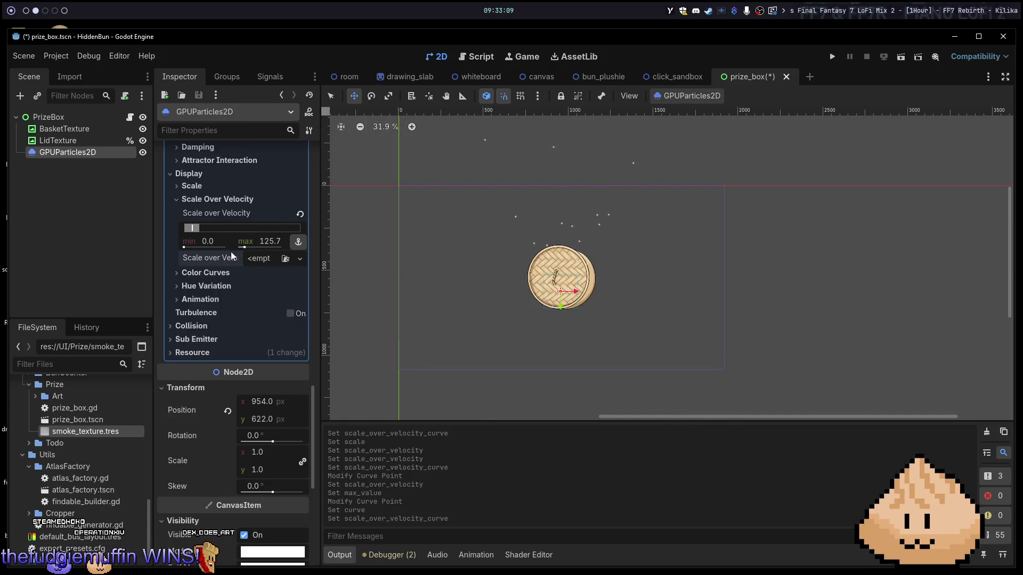
type("0")
key("Return")
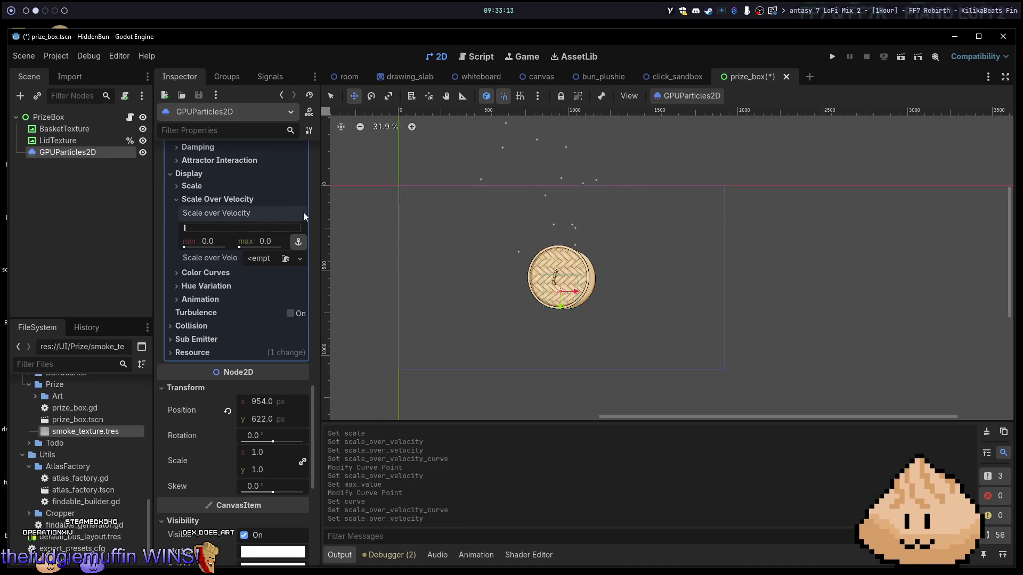
left_click(213, 199)
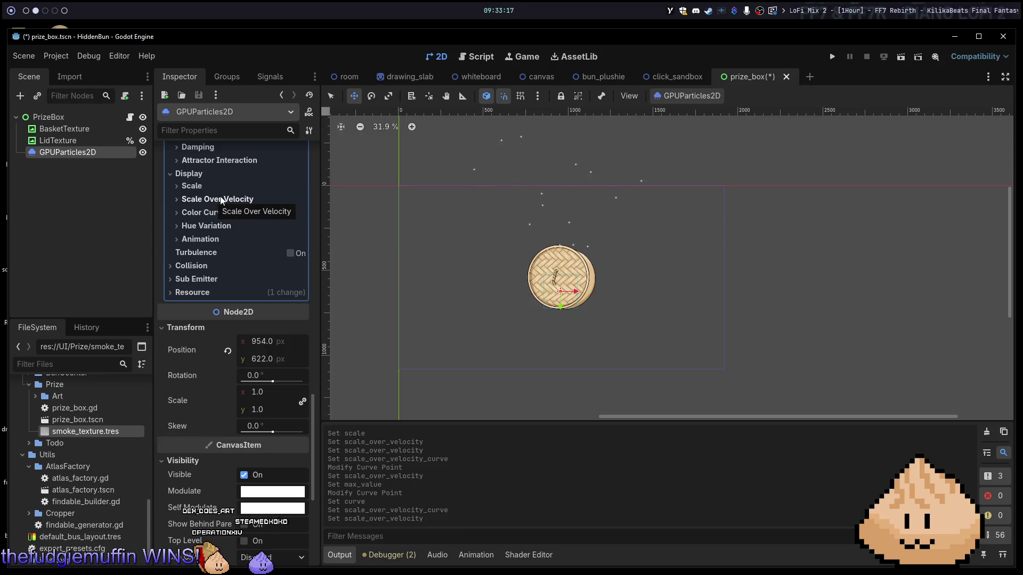
scroll(221, 199, "up", 2)
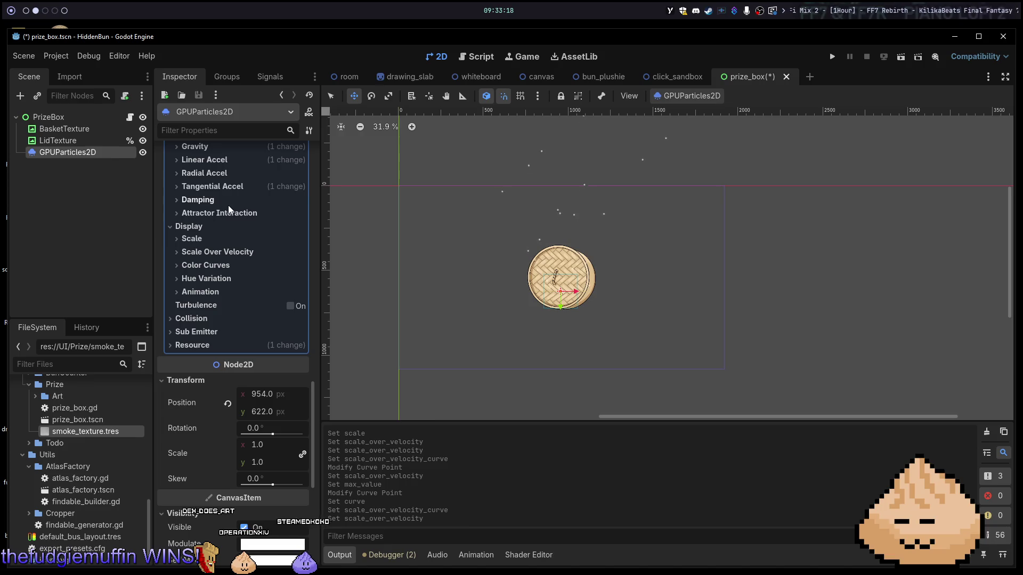
- Expand the particle Scale settings and try a maximum scale of 100
left_click(216, 238)
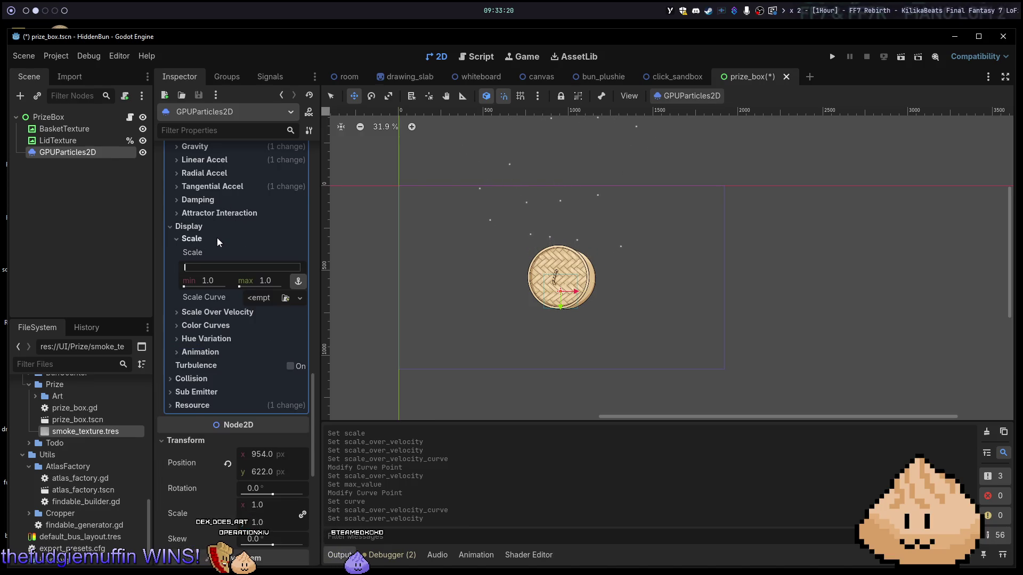
left_click(276, 298)
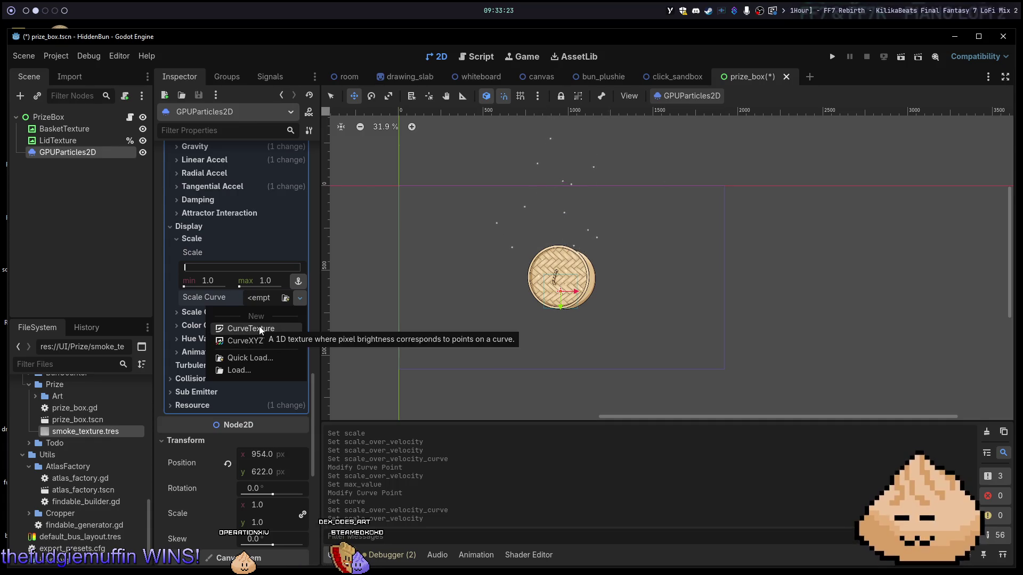
left_click(260, 283)
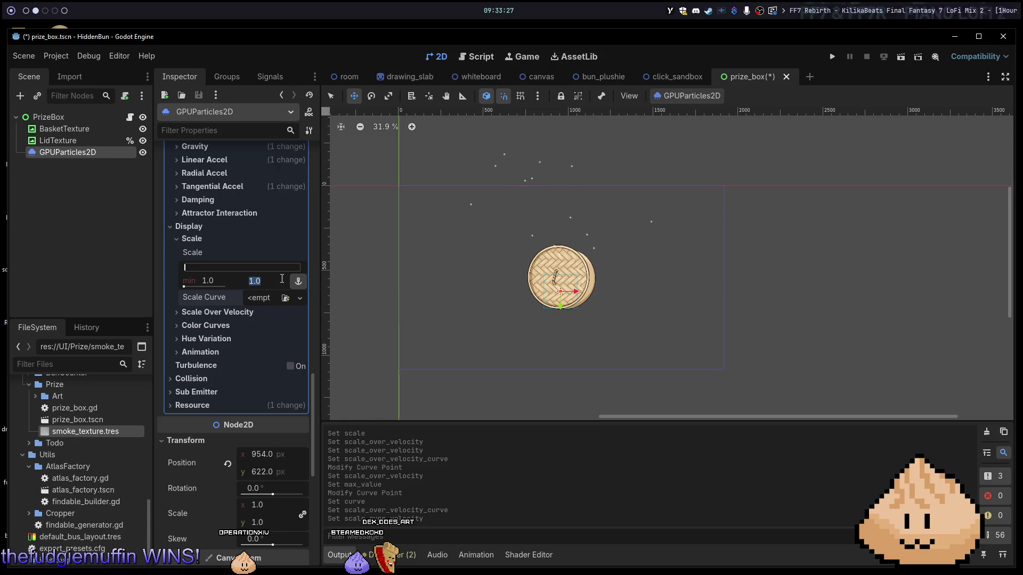
type("10")
key("Return")
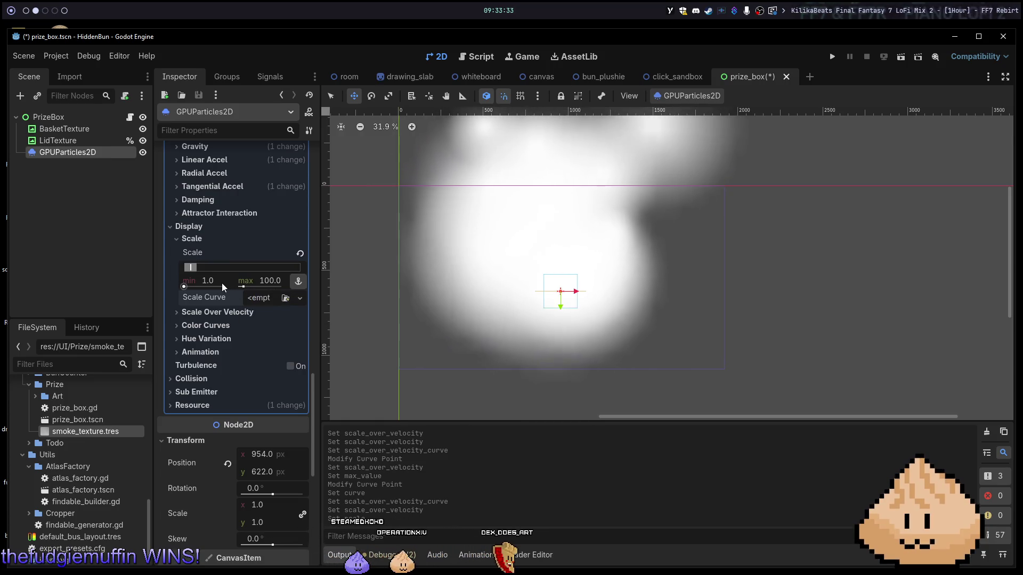
- Lower the maximum particle scale to 10, for a range of 1.0 to 10.0
left_click(272, 279)
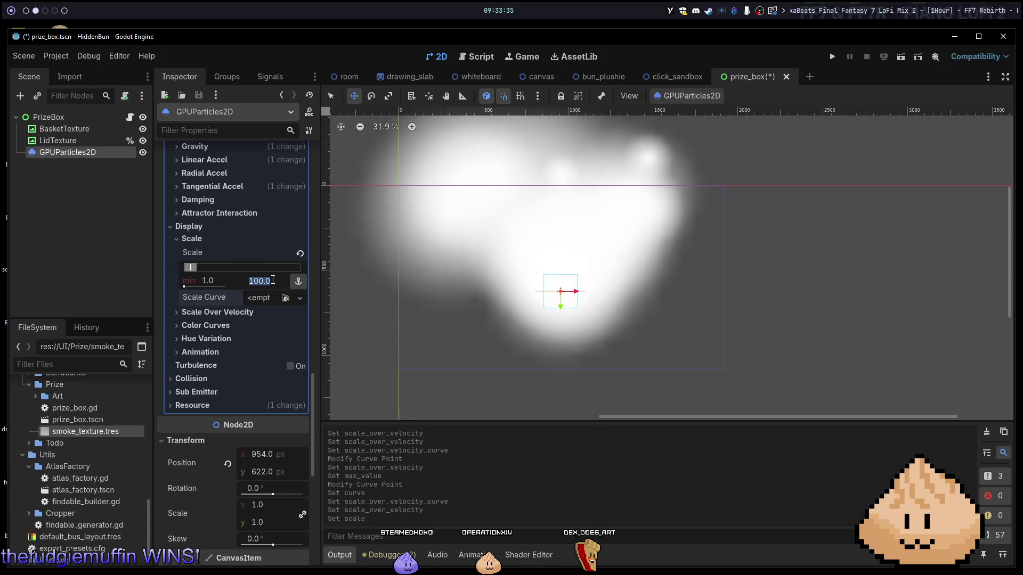
type("10")
key("Return")
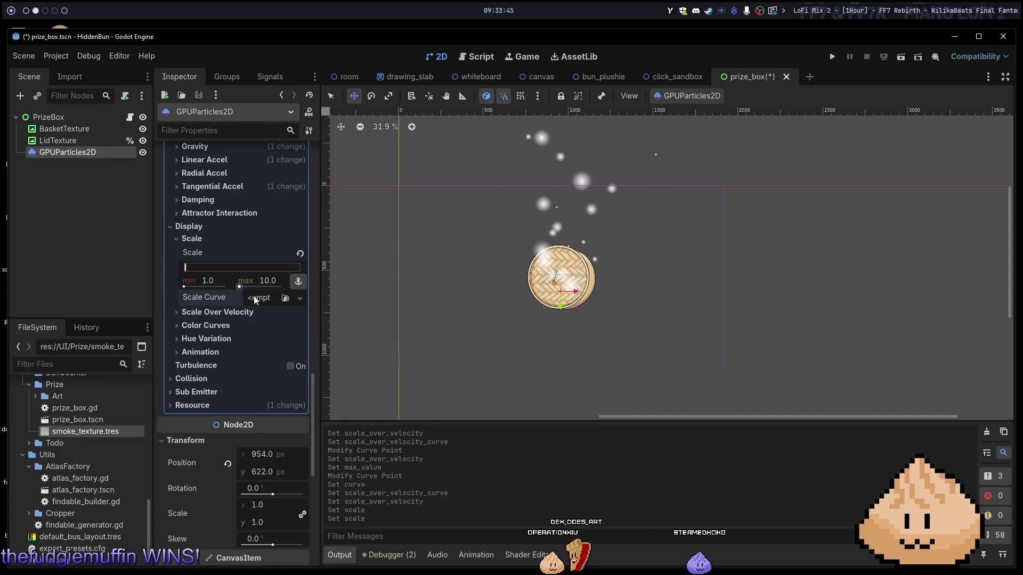
scroll(551, 285, "up", 6)
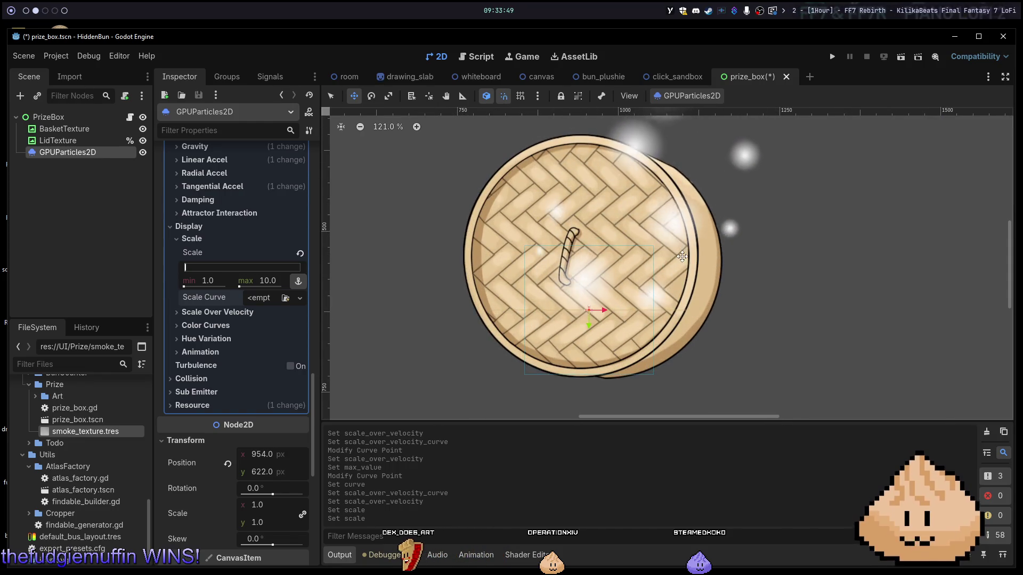
scroll(673, 252, "down", 2)
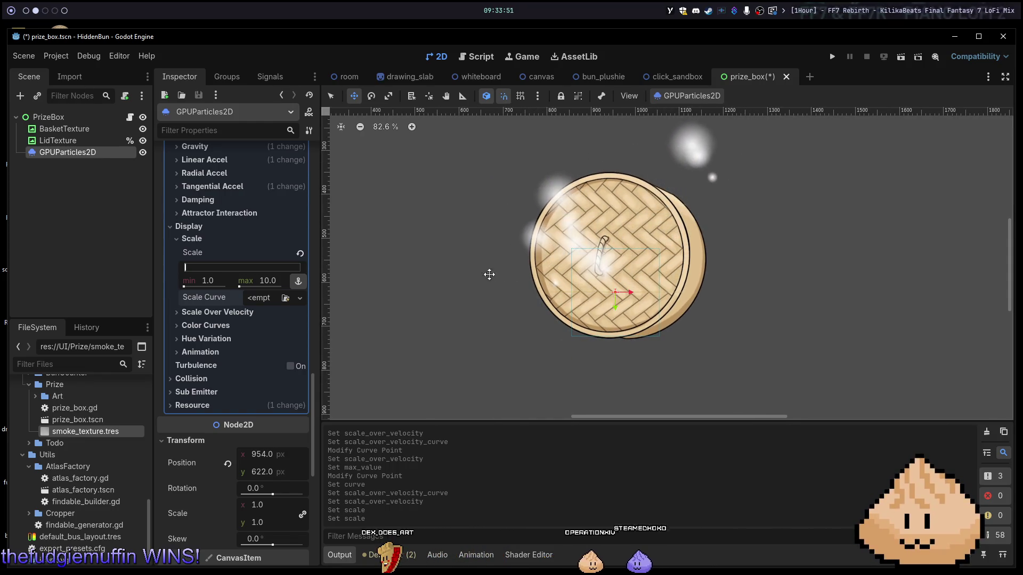
- Give Scale Curve a new CurveTexture and drag its start point down to 0
left_click(300, 298)
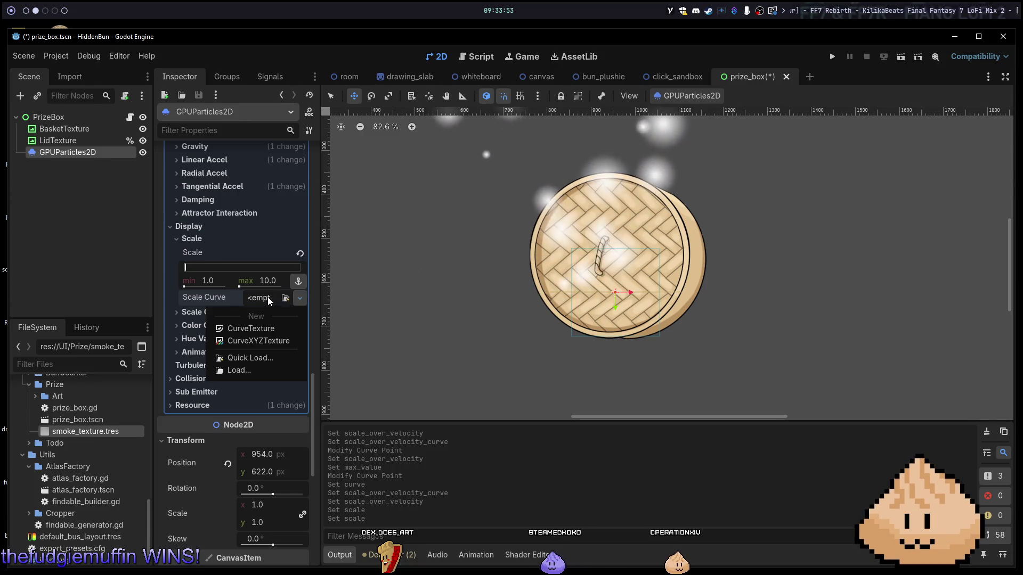
left_click(262, 328)
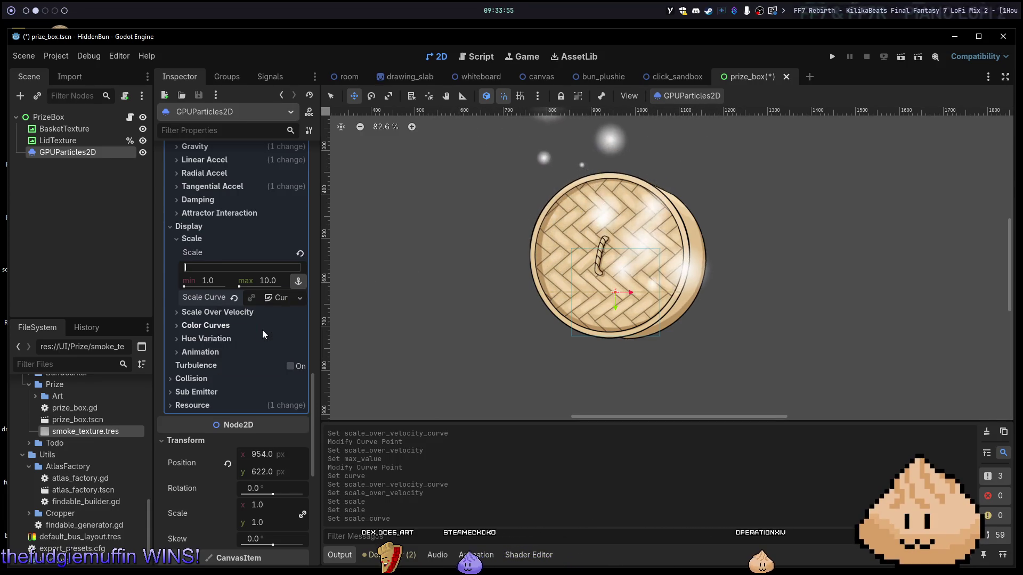
left_click(273, 298)
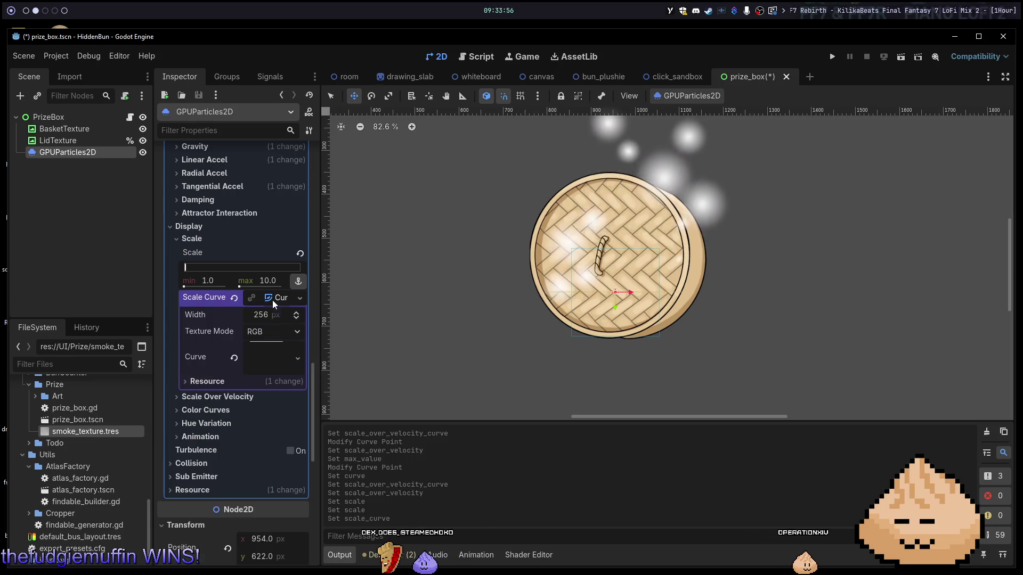
left_click(271, 343)
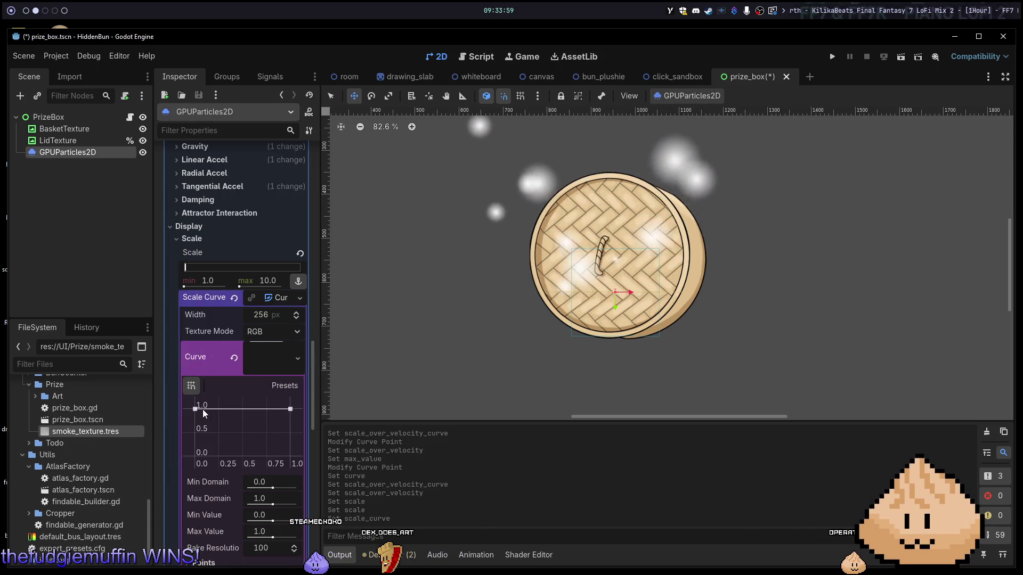
left_click_drag(196, 409, 193, 468)
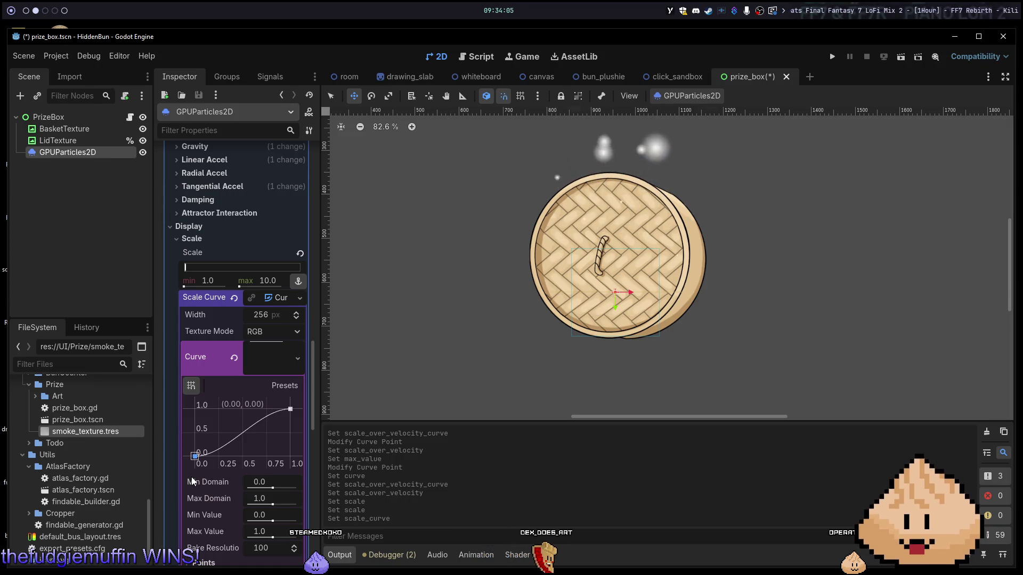
left_click(195, 456)
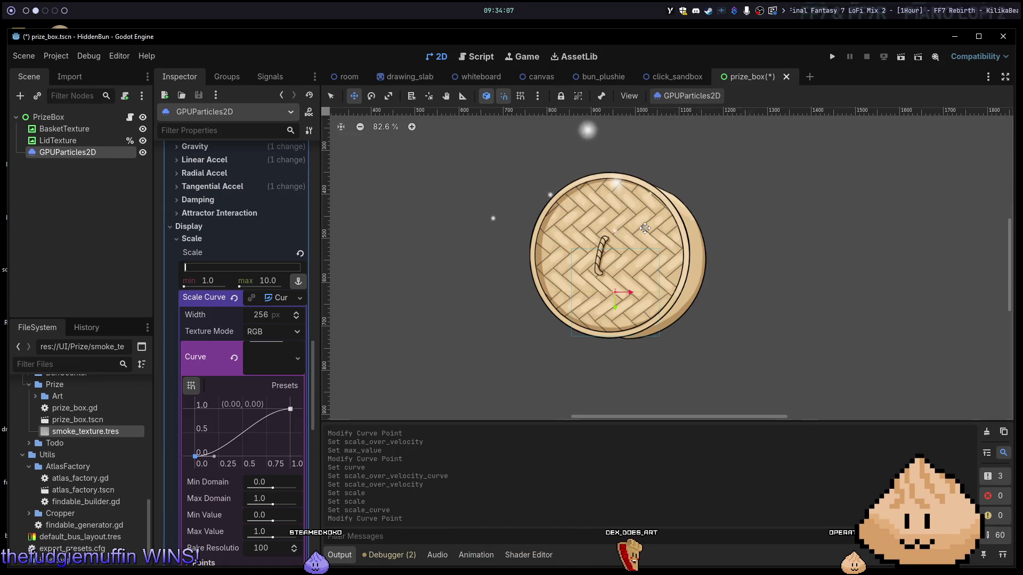
scroll(653, 318, "down", 3)
mouse_move(701, 245)
left_mouse_down()
mouse_move(701, 384)
mouse_move(680, 226)
mouse_move(689, 315)
left_mouse_up()
scroll(690, 315, "down", 1)
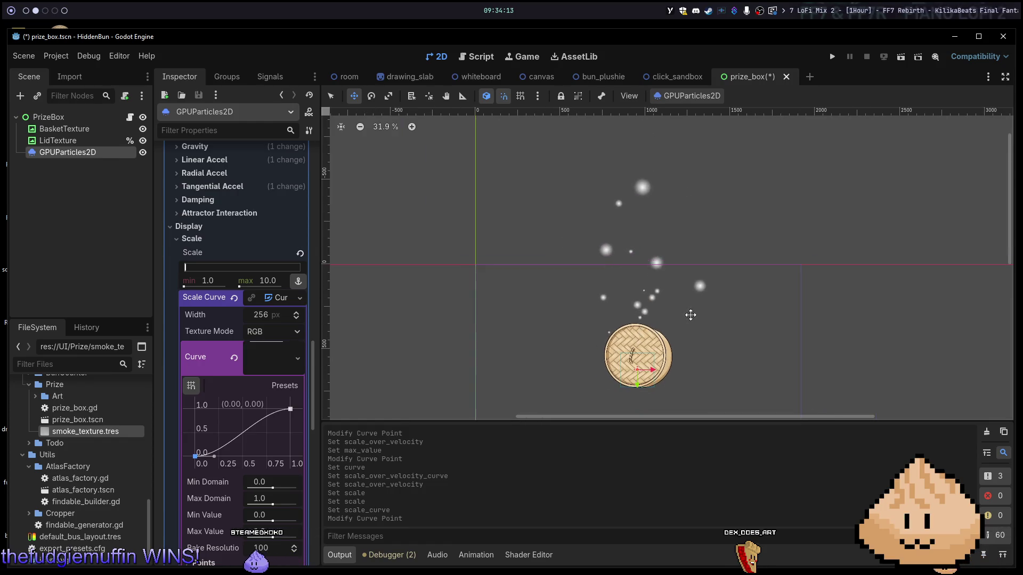
scroll(652, 372, "up", 3)
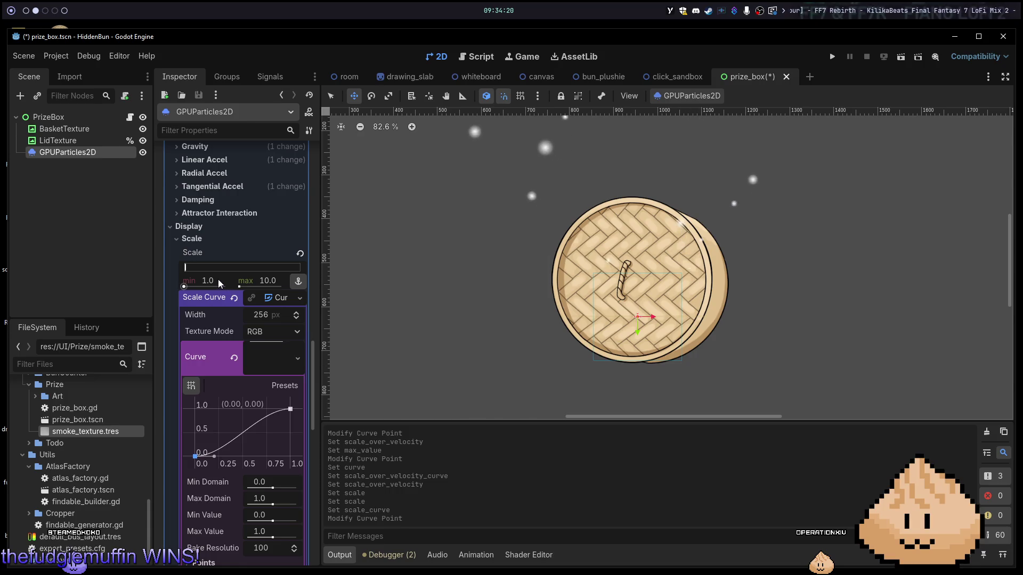
- Raise the particle scale, trying 5 and 10, then settling on 20.0
scroll(700, 229, "down", 3)
left_click_drag(699, 235, 703, 258)
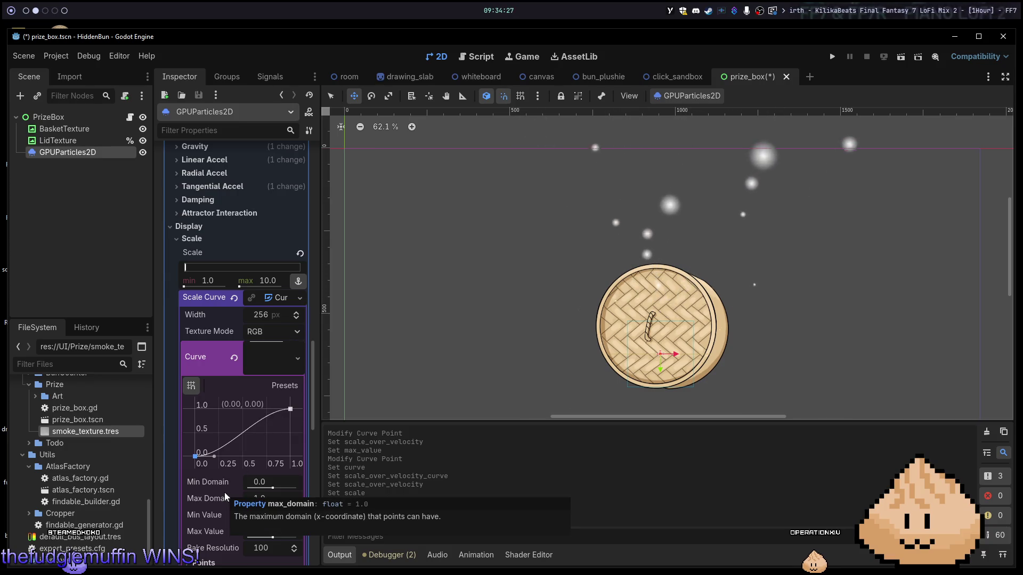
left_click(221, 278)
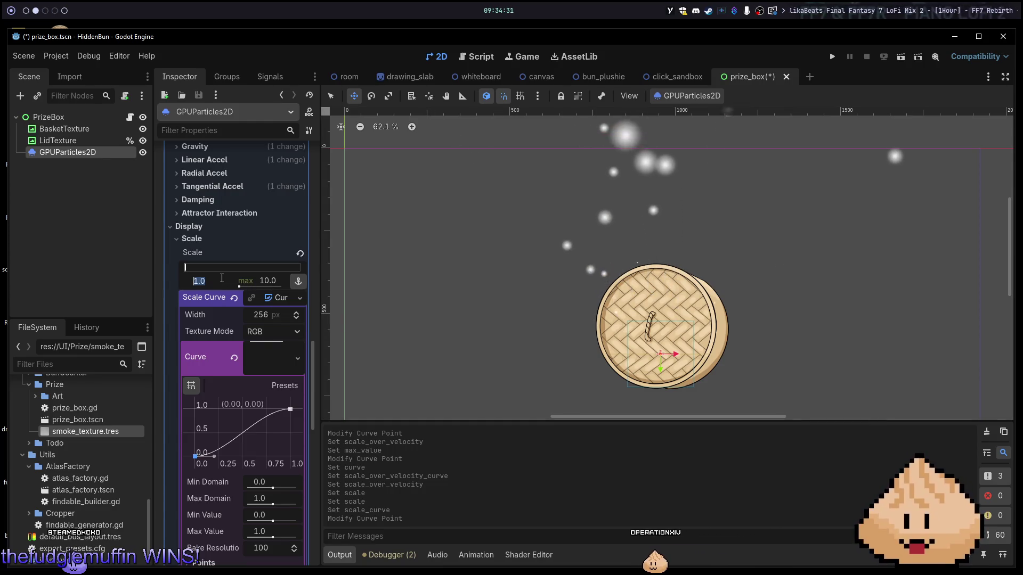
type("5")
key("Return")
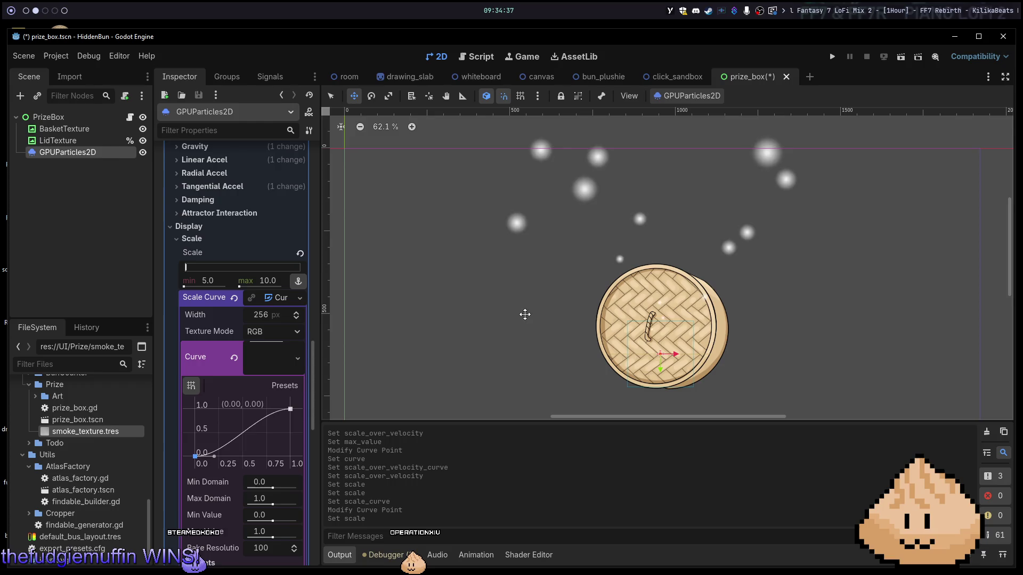
left_click(209, 280)
type("10")
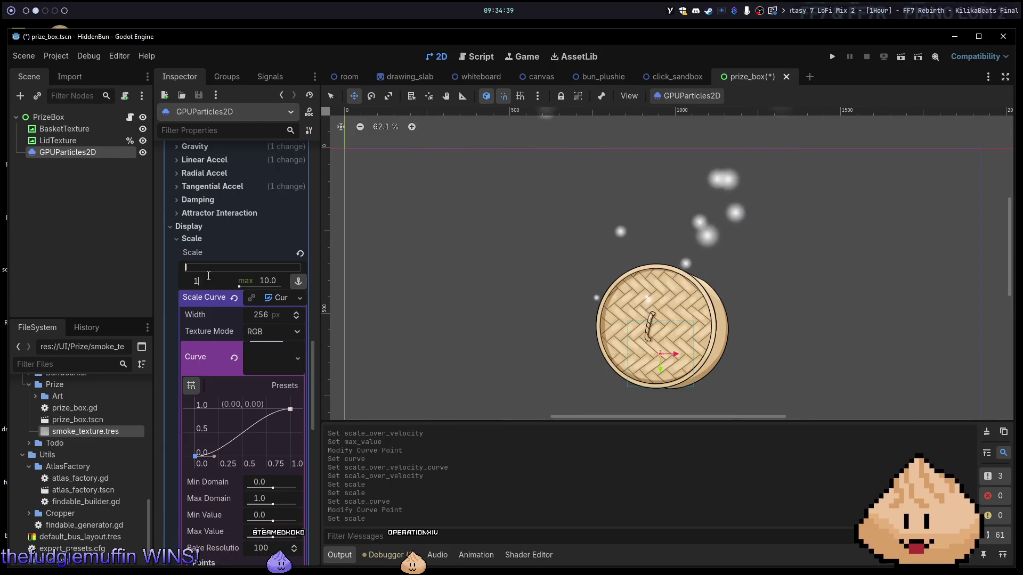
key("Tab")
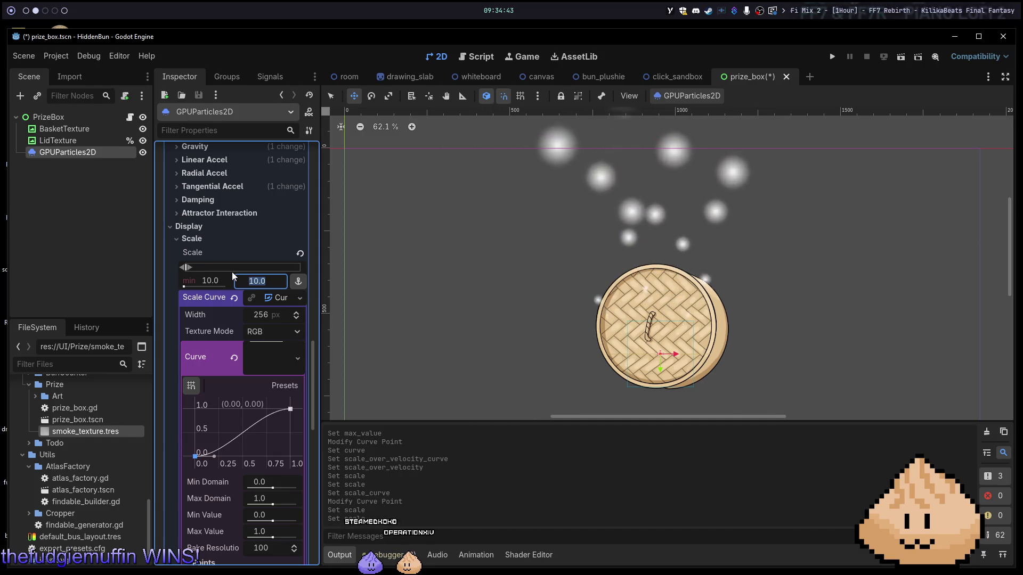
left_click(220, 276)
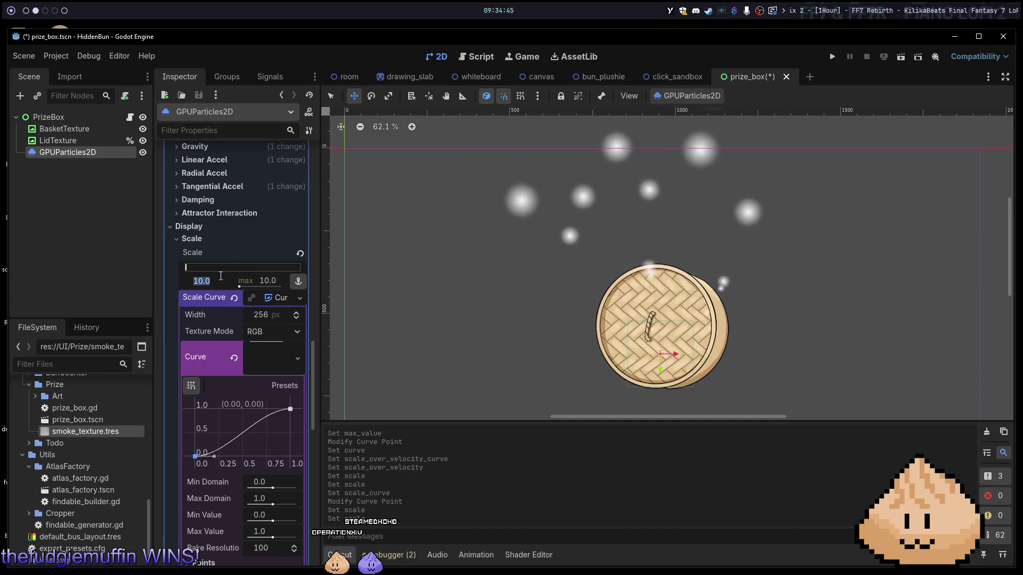
type("20")
key("Tab")
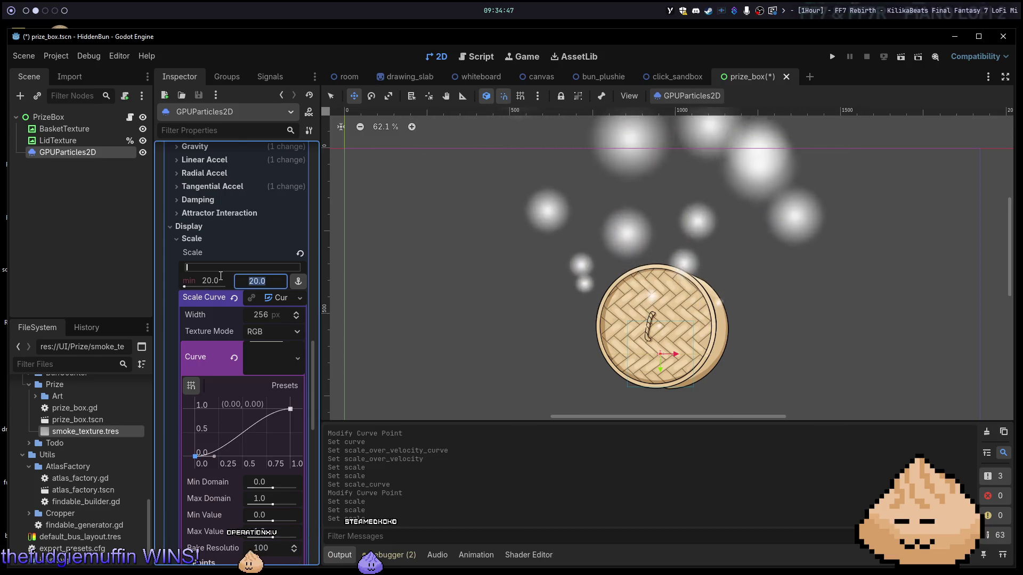
- Drag the Scale Curve's end point left so it reaches 1.0 by about 0.33
scroll(618, 264, "down", 3)
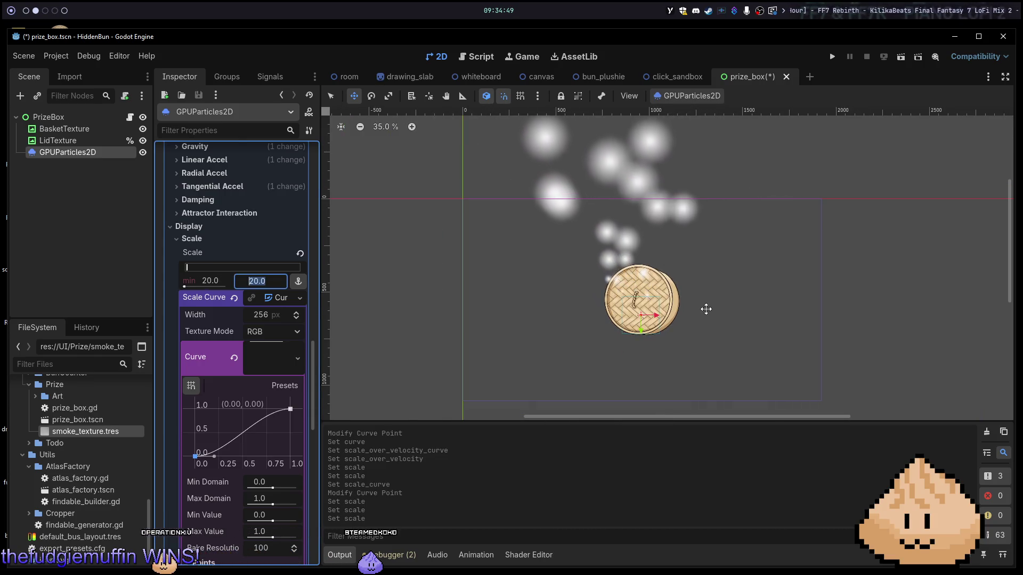
left_click_drag(290, 409, 248, 408)
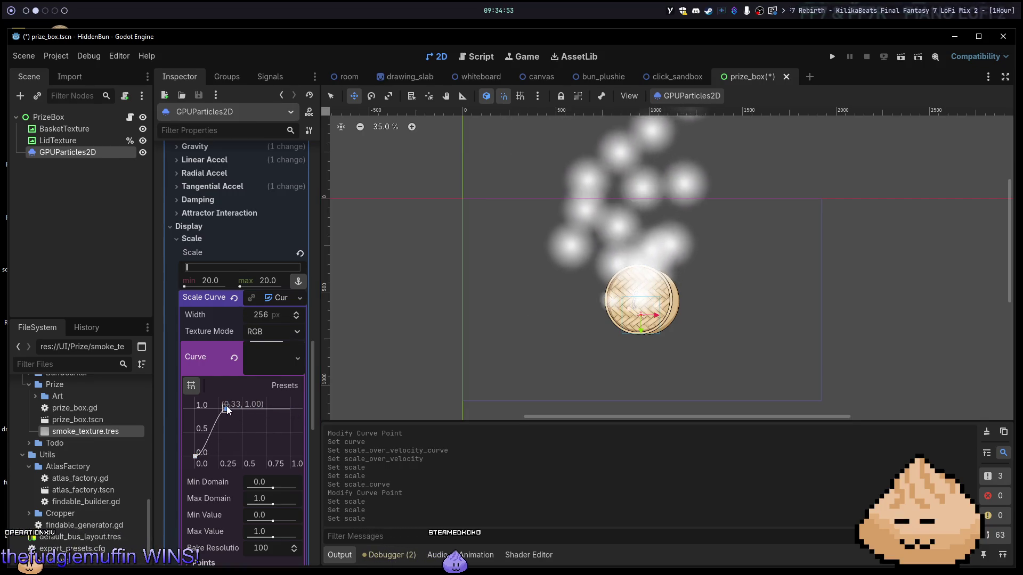
scroll(639, 336, "up", 4)
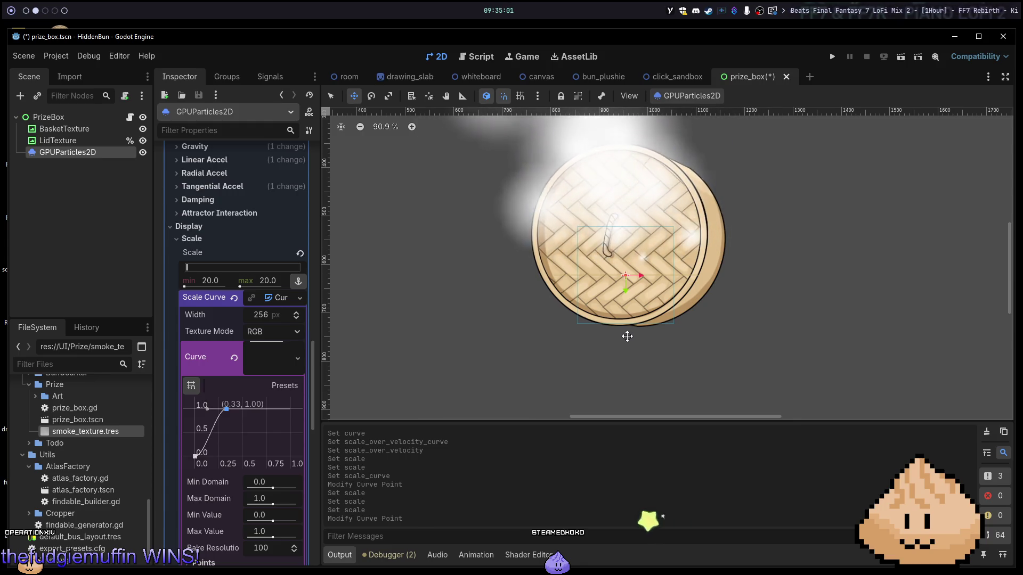
- Move the smoke emitter lower on the basket
left_click_drag(619, 277, 627, 326)
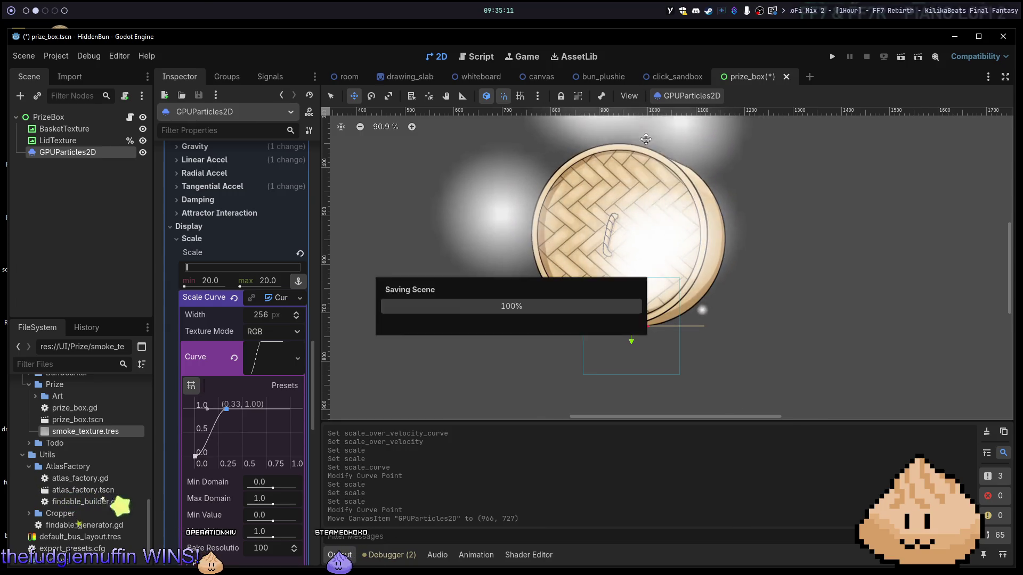
left_click(660, 78)
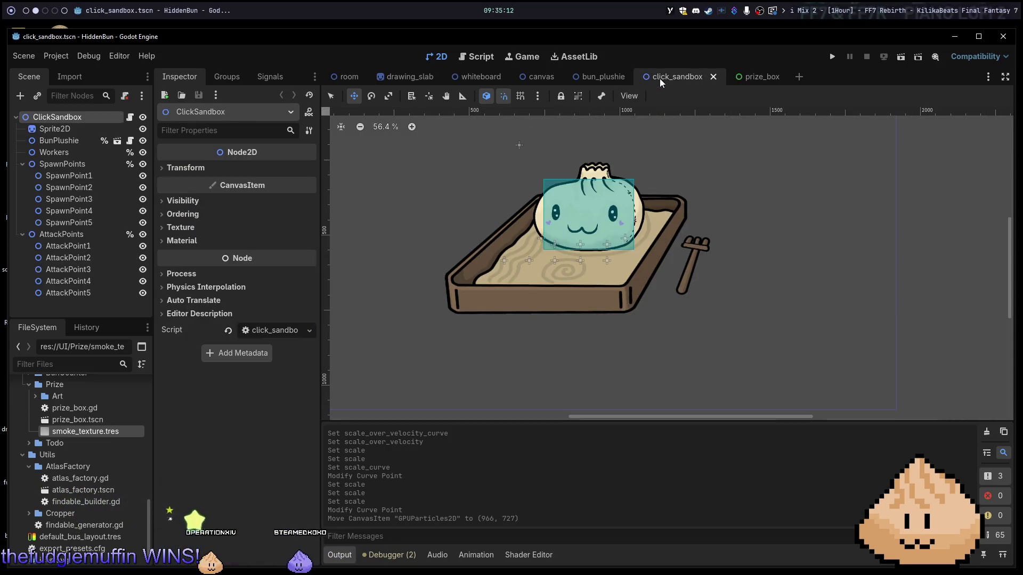
left_click(753, 80)
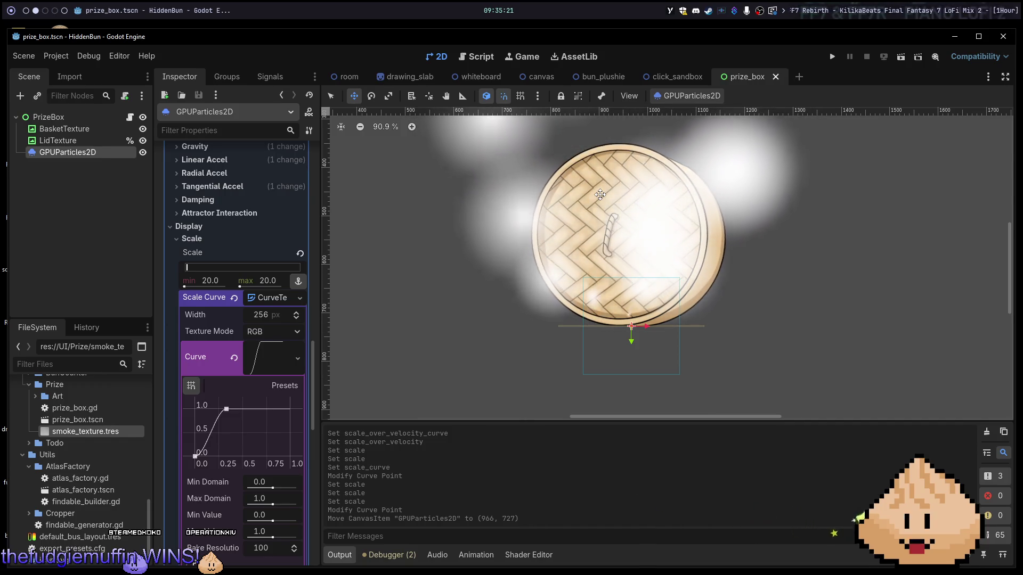
- Reorder GPUParticles2D above LidTexture so the lid covers the smoke
scroll(687, 187, "down", 3)
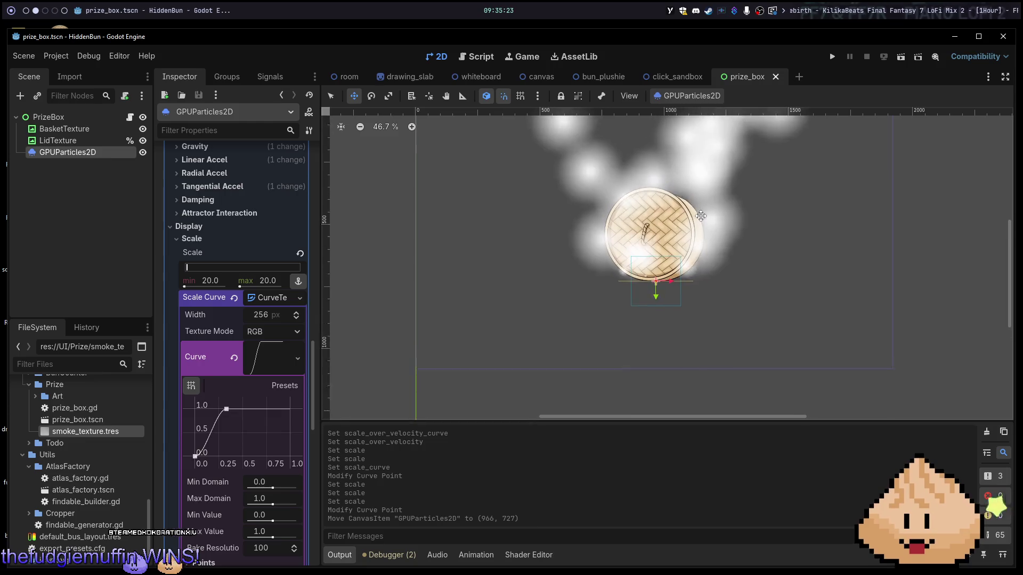
scroll(390, 285, "up", 2)
left_click_drag(75, 152, 76, 136)
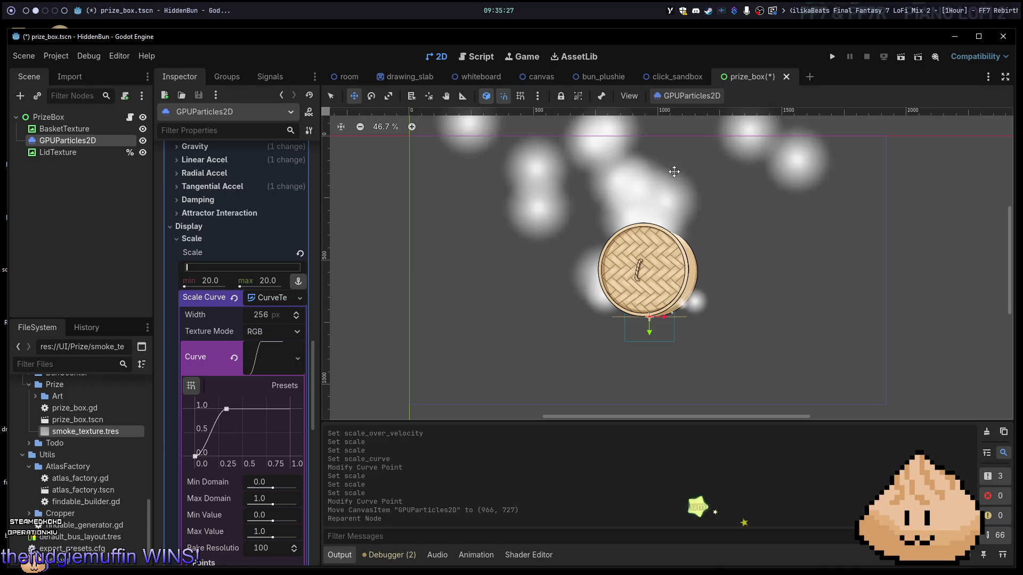
left_click(686, 77)
key("F6")
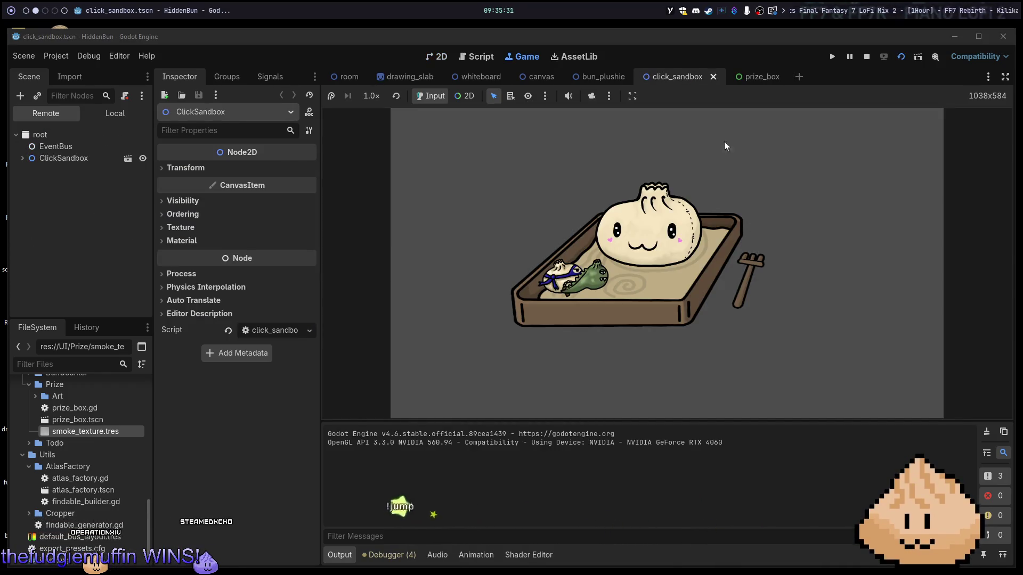
left_click(742, 78)
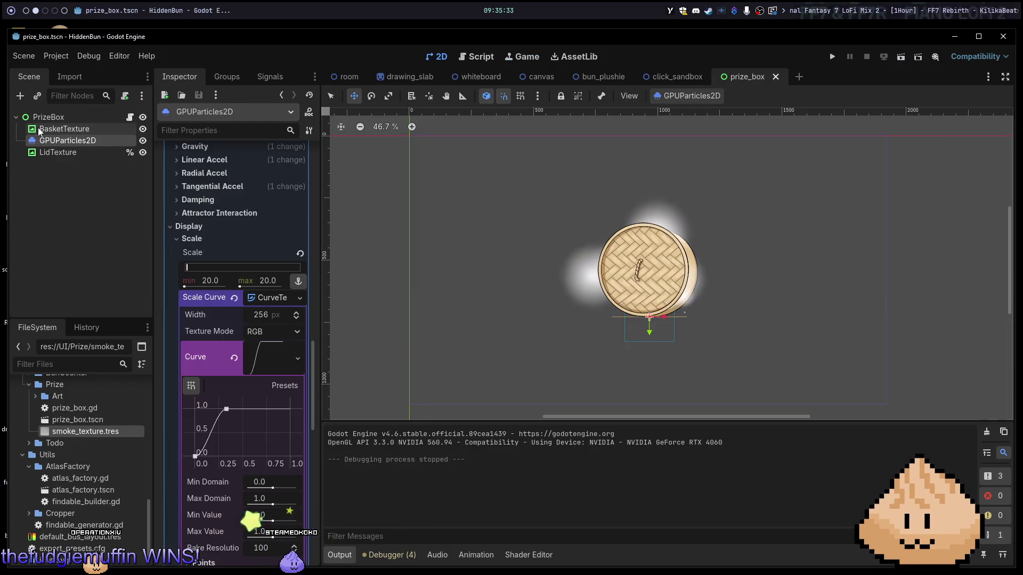
key("F6")
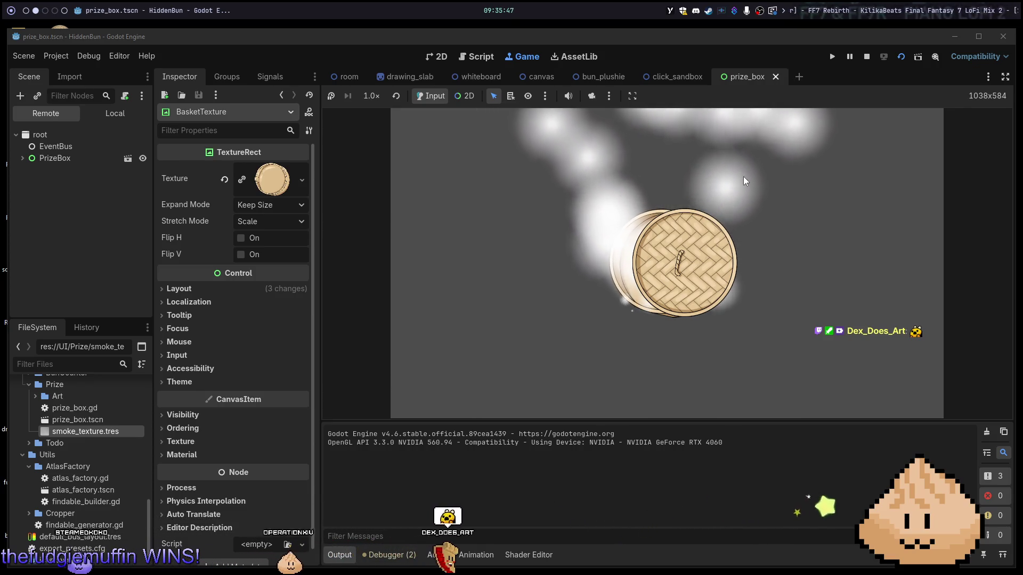
key("F8")
scroll(652, 299, "up", 4)
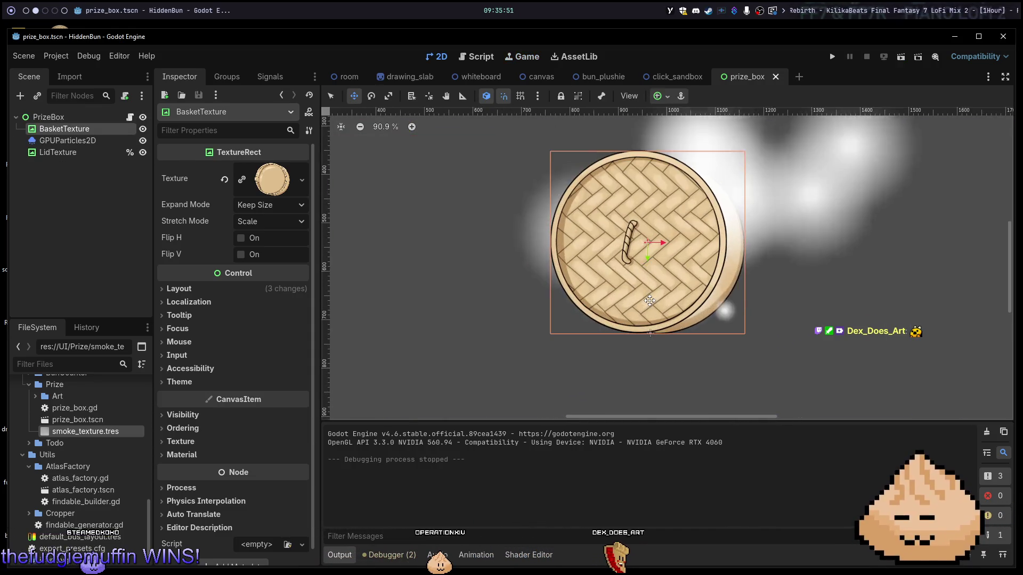
- Test-run the prize_box scene with F6 to check the smoke, then stop it
scroll(668, 301, "up", 1)
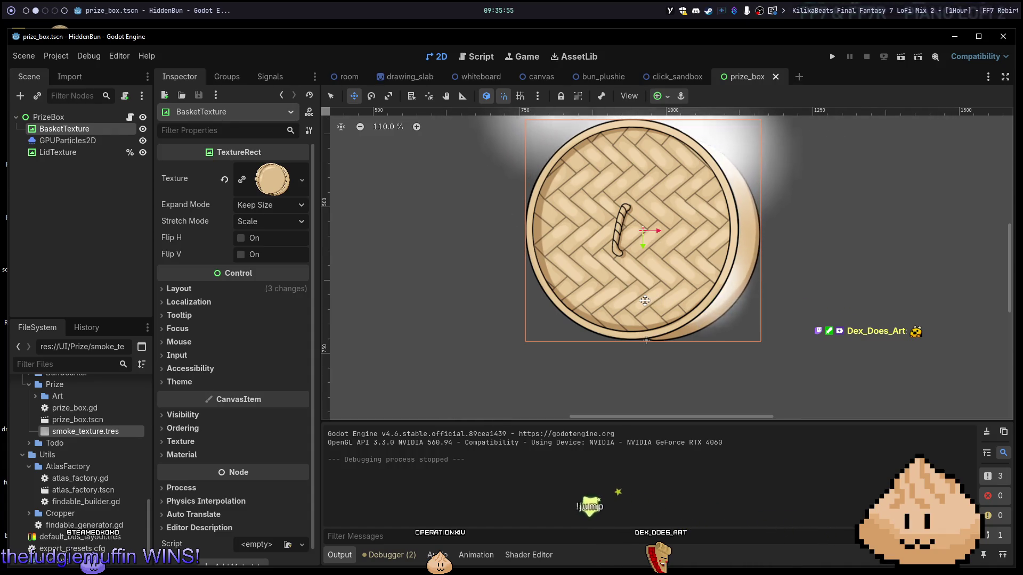
scroll(644, 301, "down", 1)
scroll(644, 300, "down", 4)
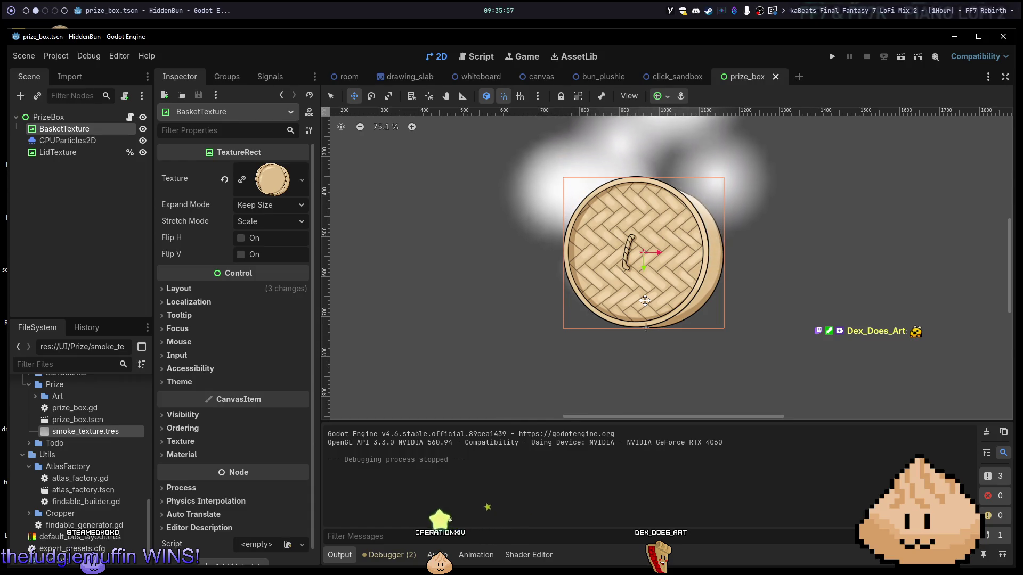
scroll(645, 301, "down", 2)
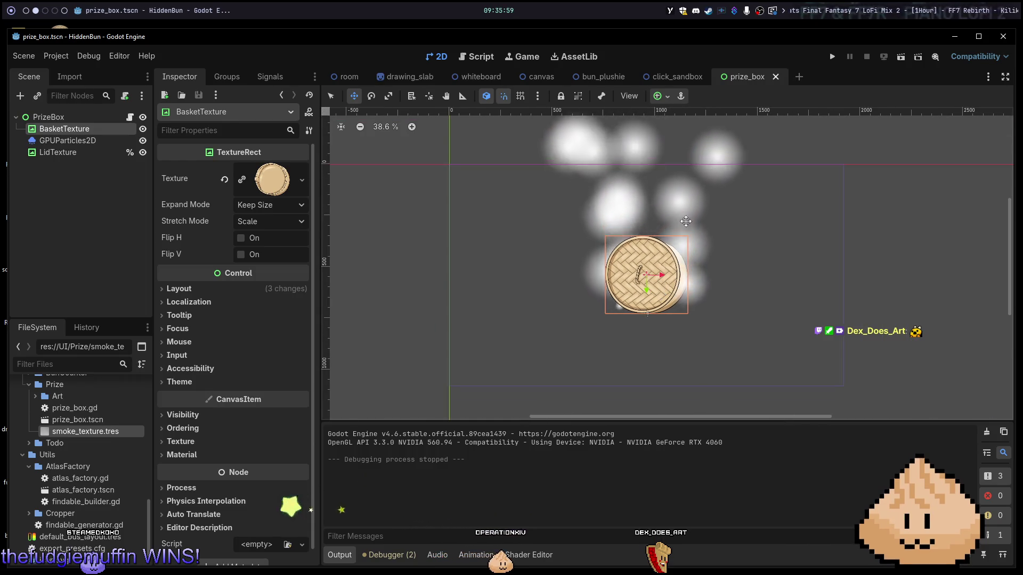
key("F6")
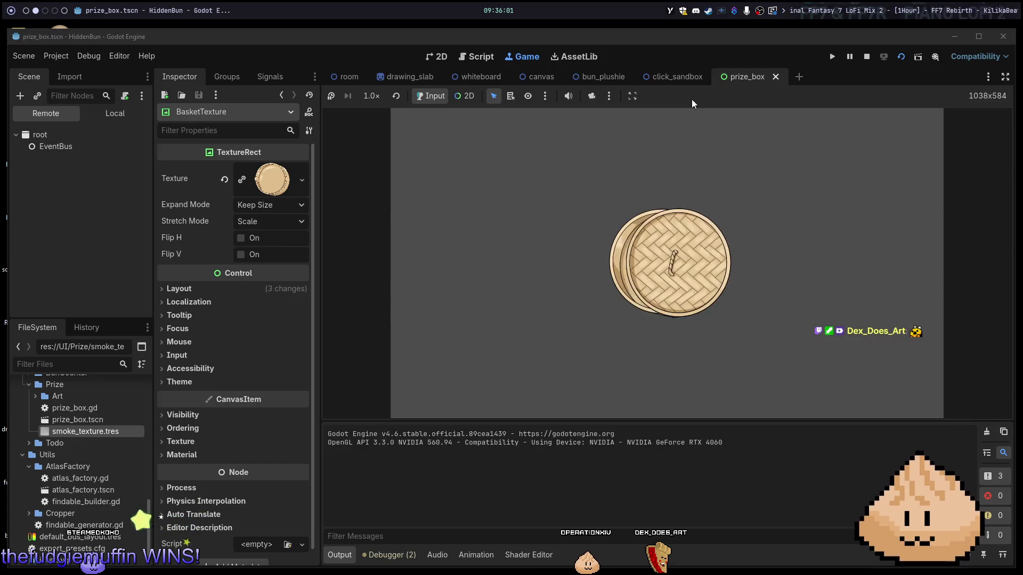
key("F8")
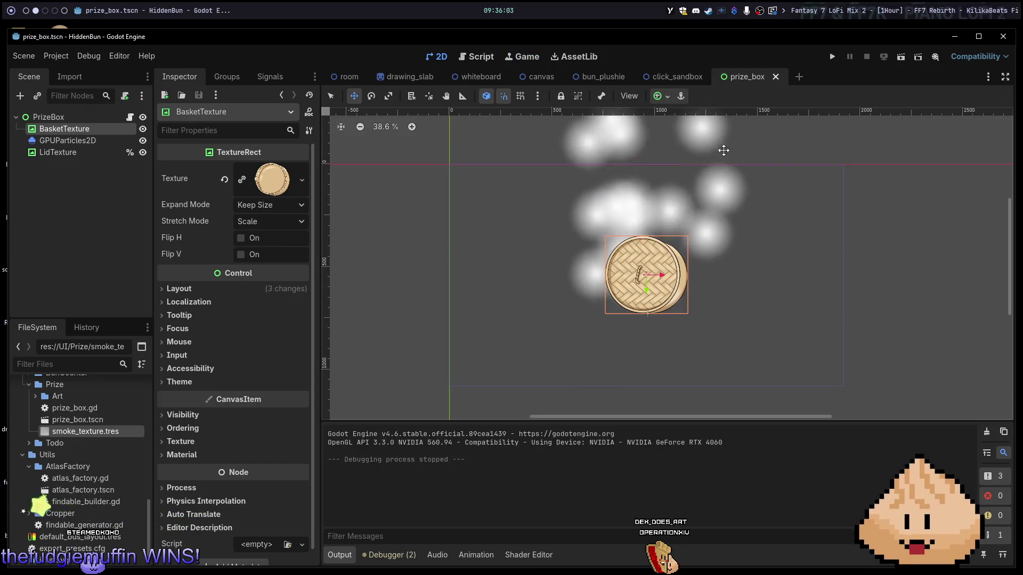
- Move the GPUParticles2D emitter up 64 px behind the basket and save the scene
scroll(663, 305, "up", 4)
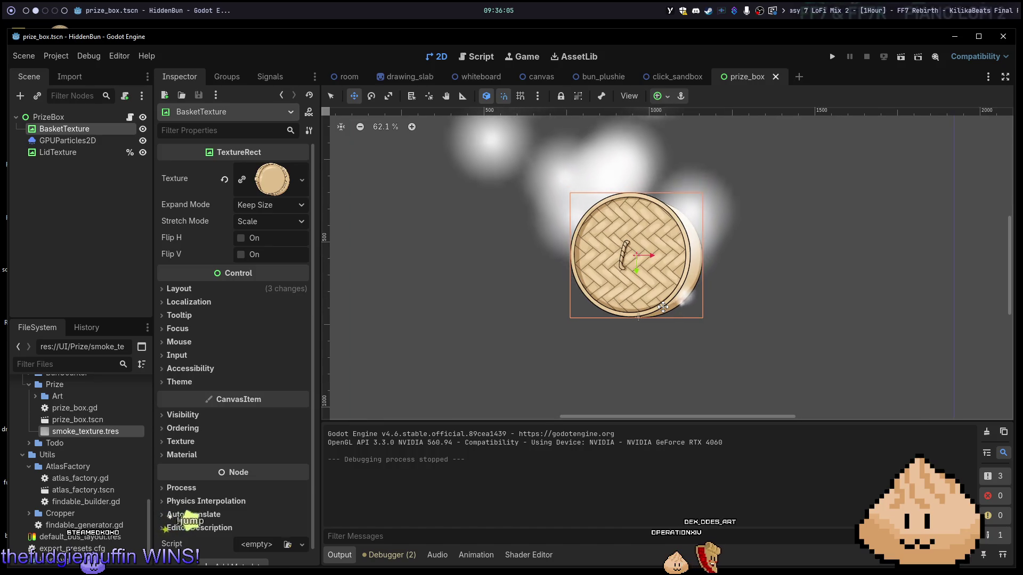
scroll(664, 305, "up", 1)
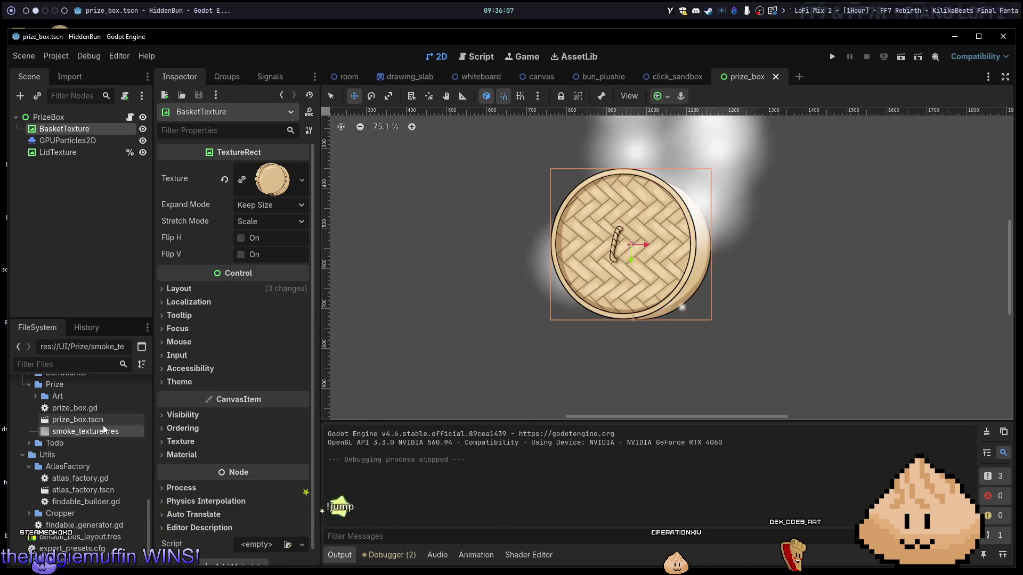
left_click(68, 140)
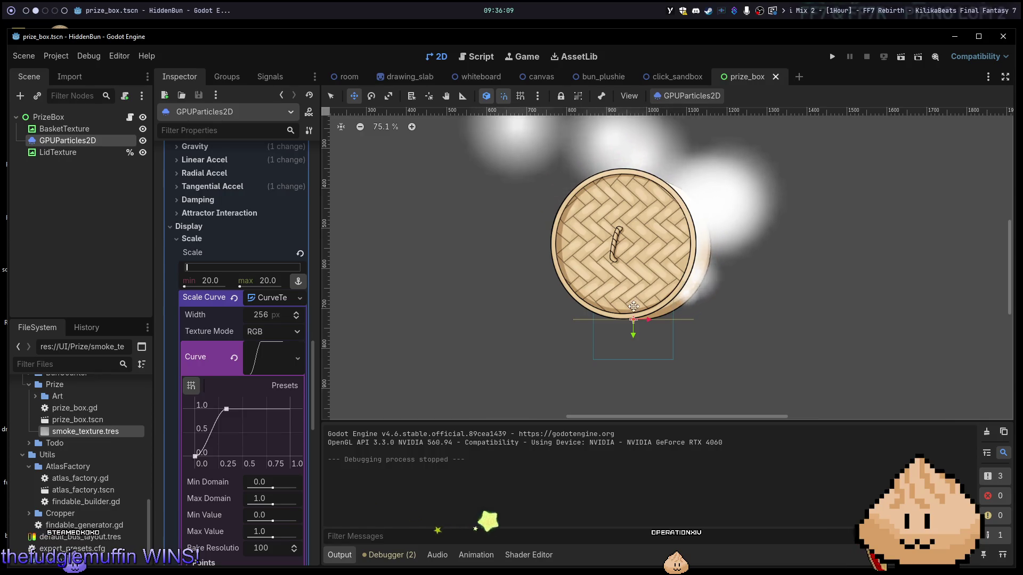
left_click_drag(637, 312, 637, 286)
key("ctrl+s")
- Select the PrizeBox root and run the prize_box scene again to watch the smoke
left_click(659, 71)
key("ctrl+Tab")
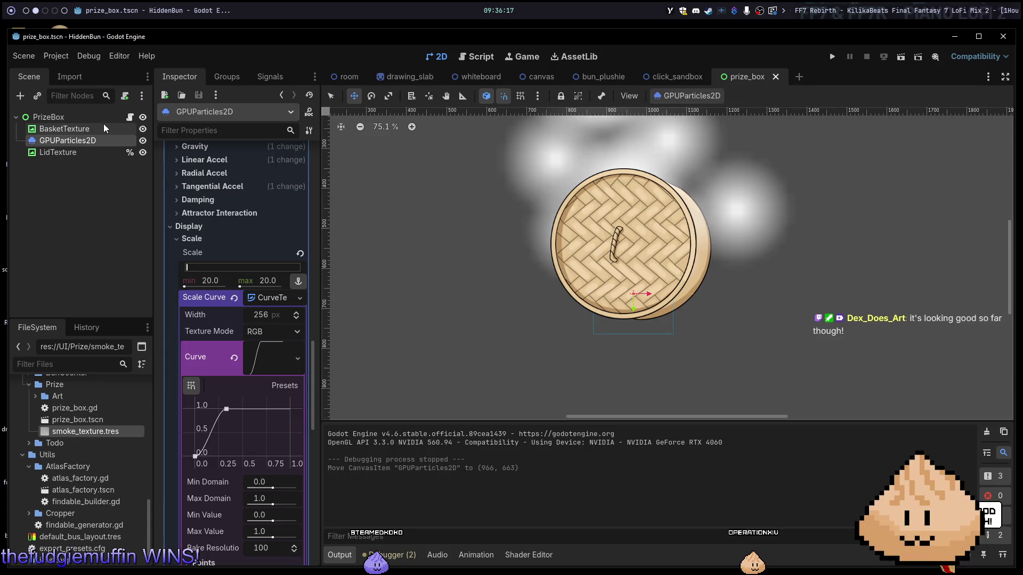
left_click(101, 121)
key("F6")
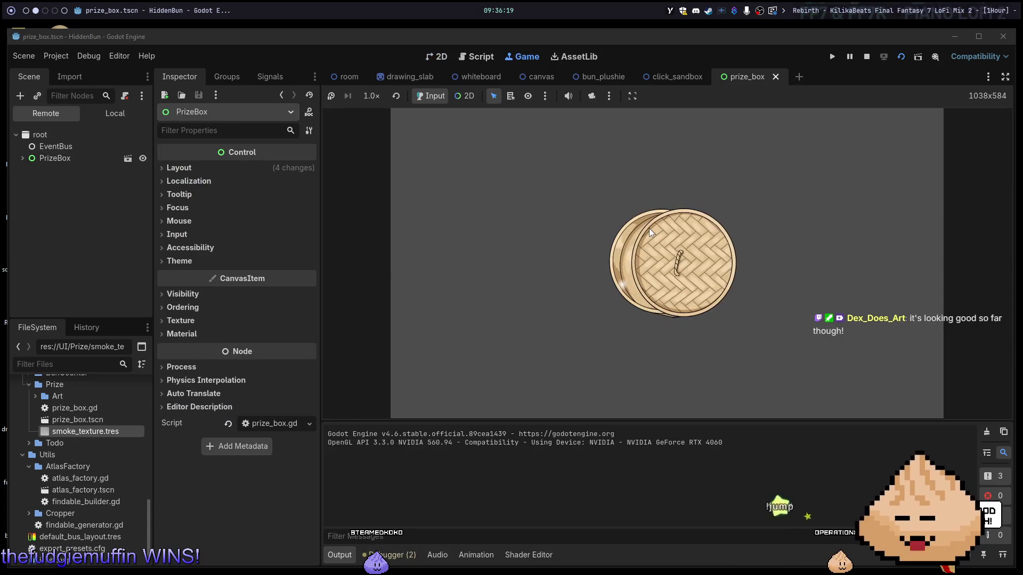
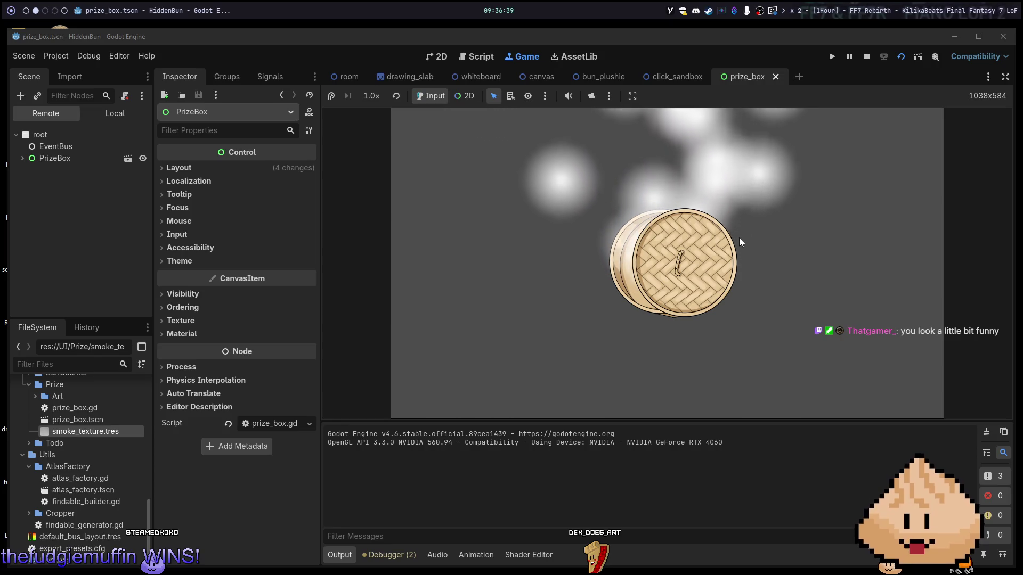
- Stop the running game and select the GPUParticles2D smoke emitter to view its properties
key("F8")
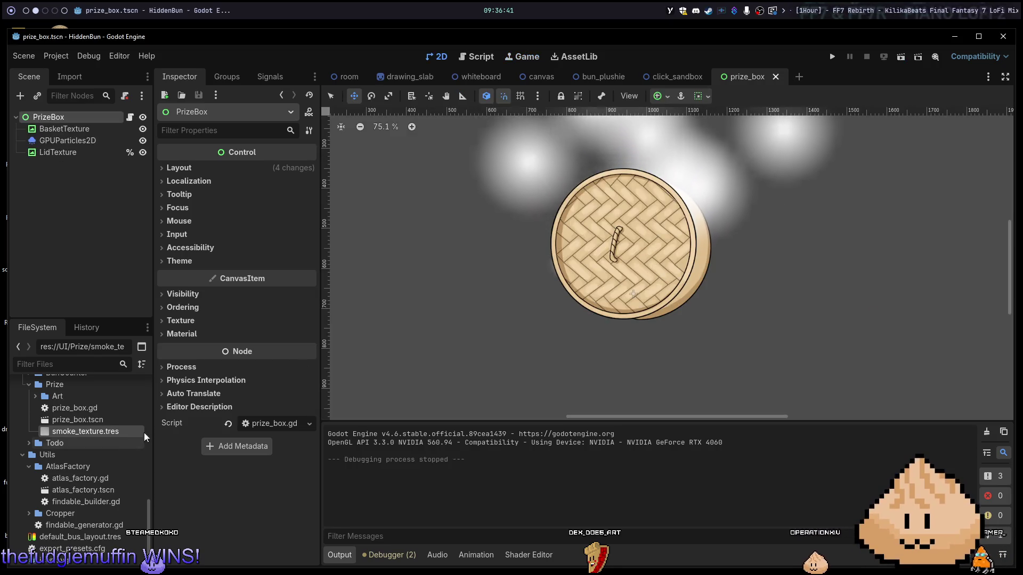
left_click(75, 141)
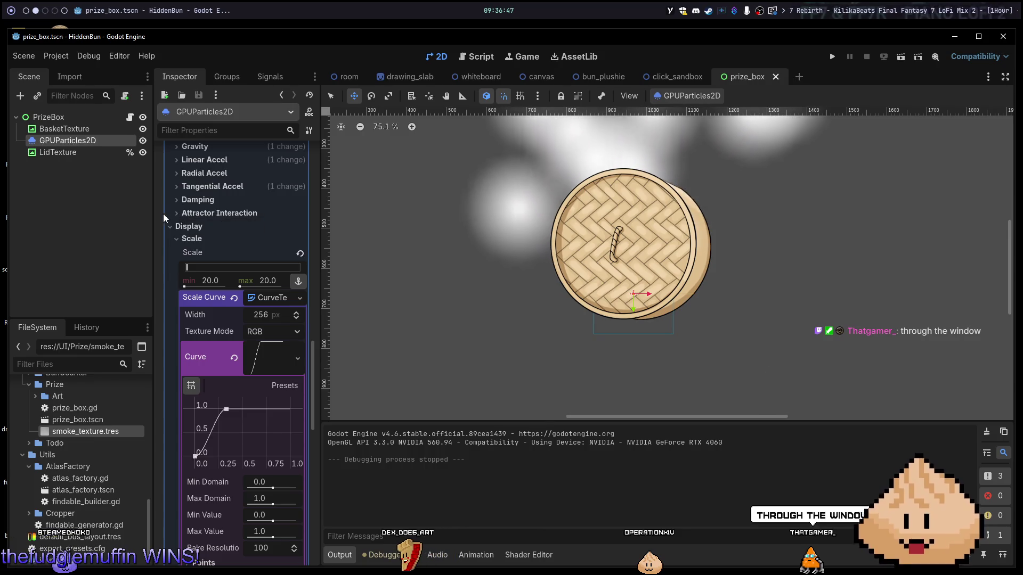
left_click(87, 152)
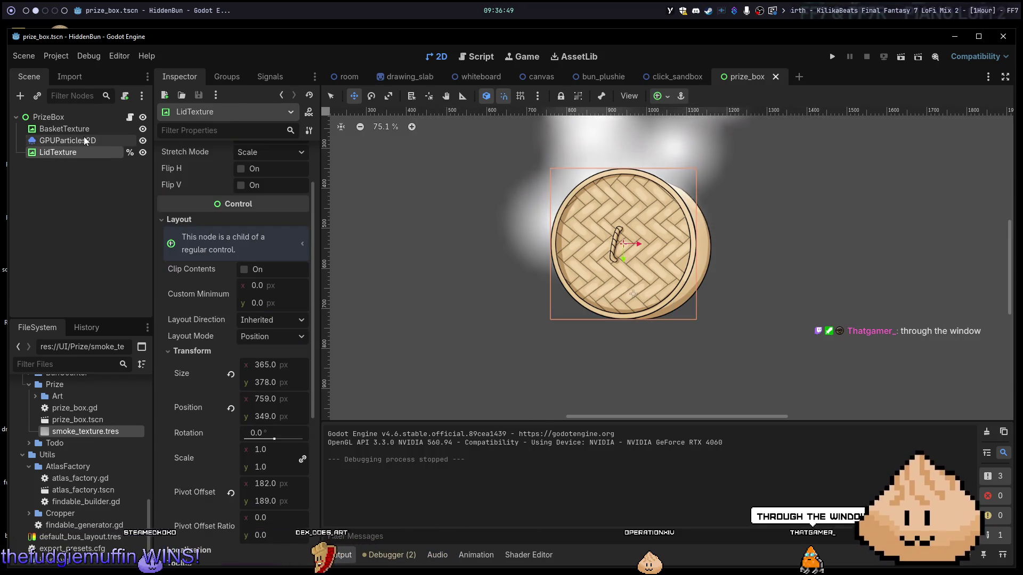
left_click(84, 138)
scroll(240, 277, "down", 10)
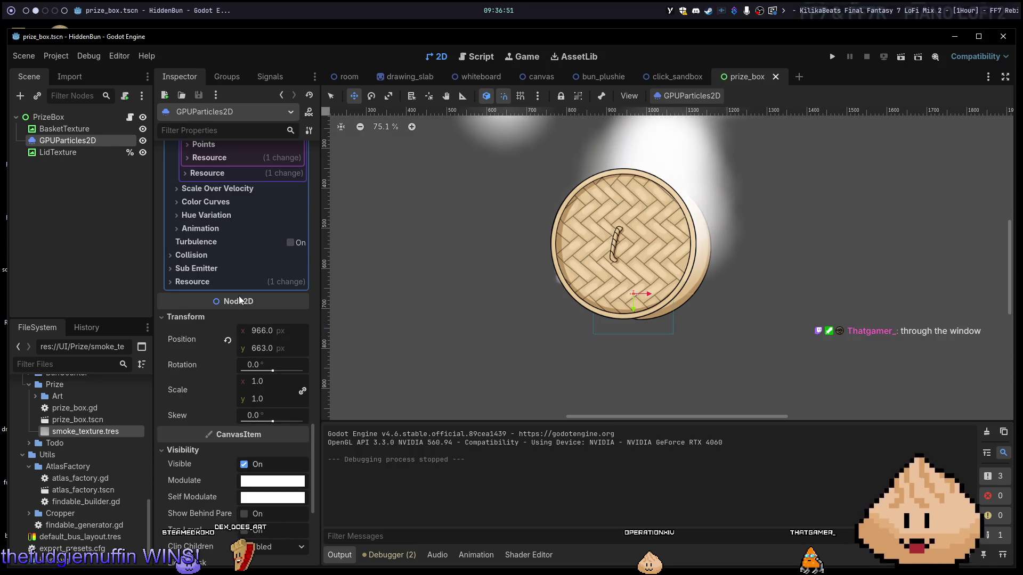
scroll(209, 399, "down", 8)
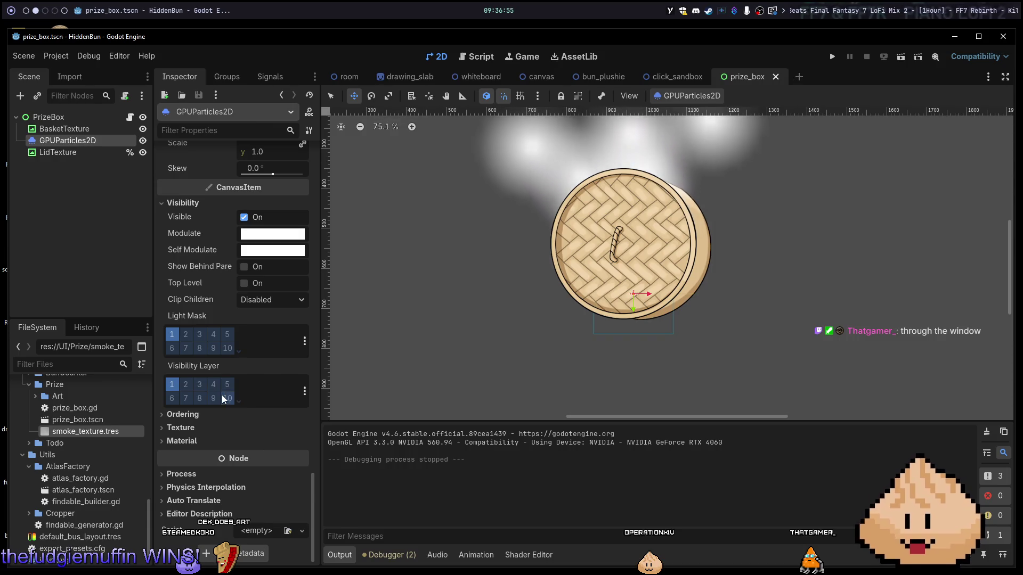
- Expand the emitter's particle material and its colour settings in the Inspector
left_click(187, 442)
scroll(216, 270, "up", 4)
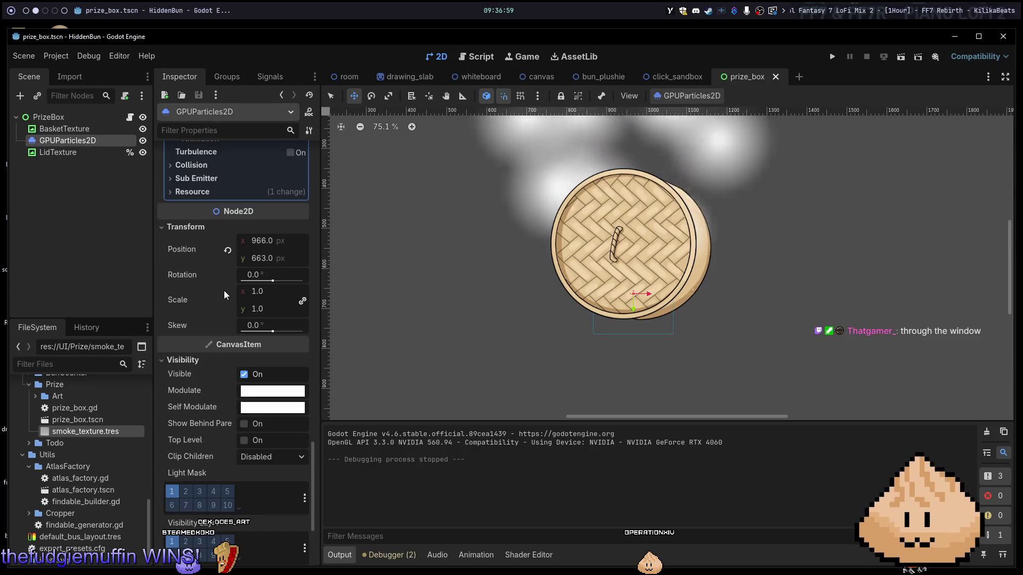
scroll(223, 293, "up", 4)
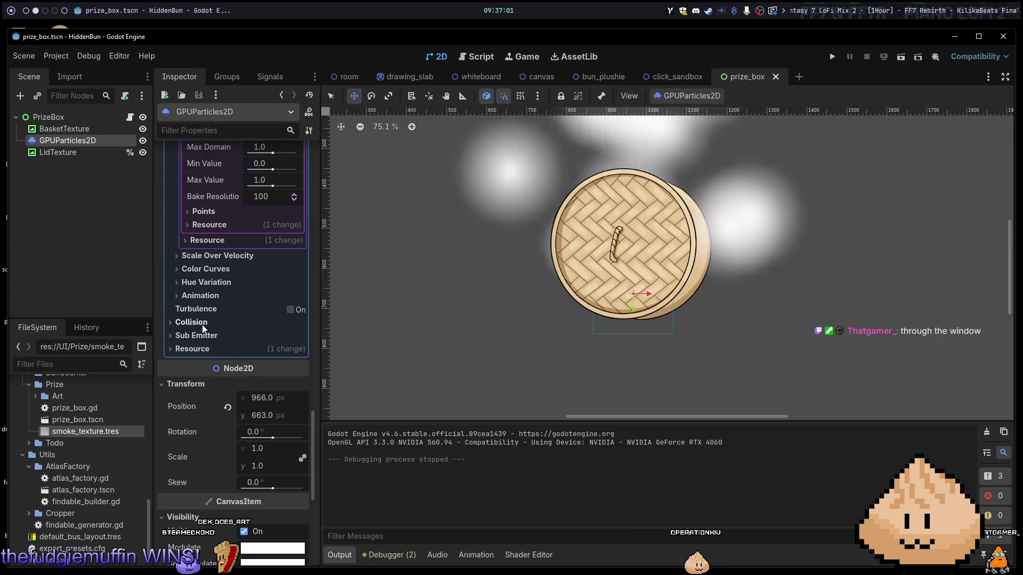
scroll(210, 326, "up", 2)
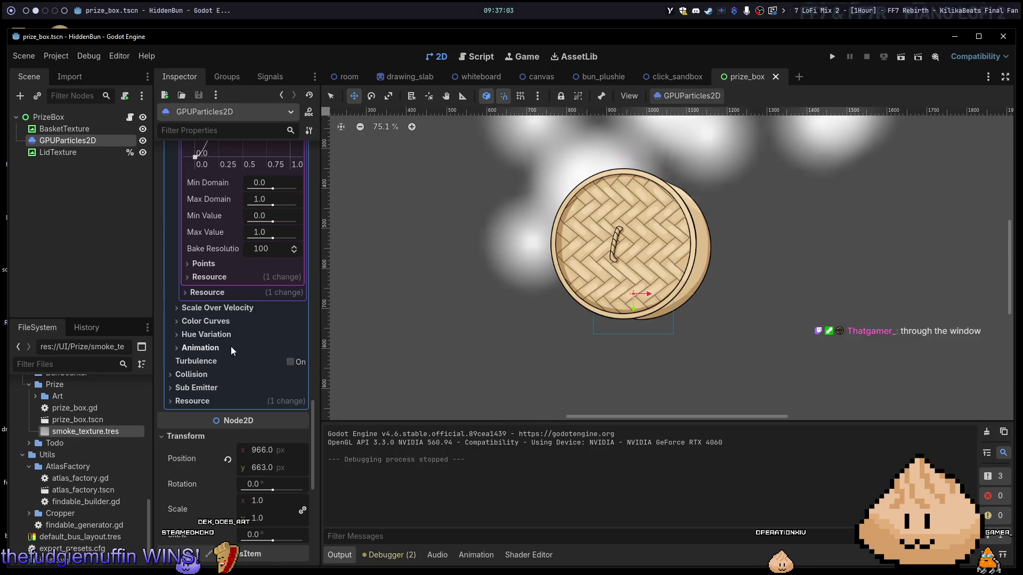
scroll(228, 346, "up", 2)
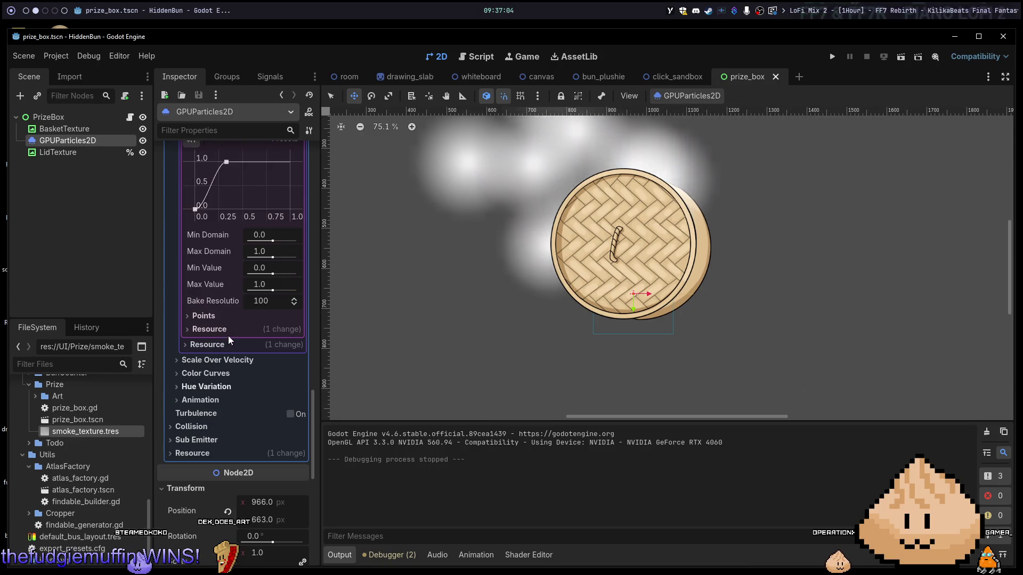
left_click(222, 374)
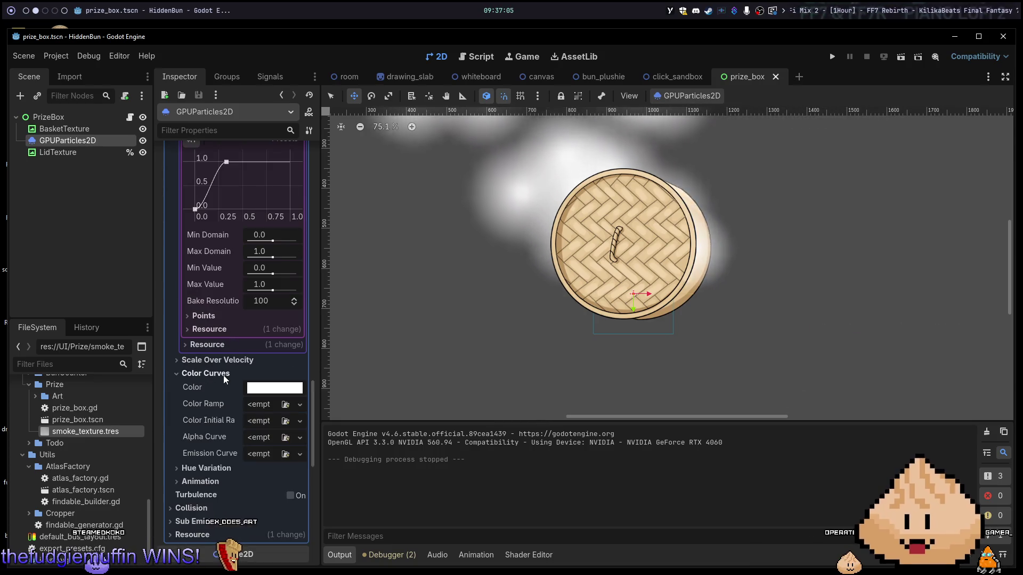
- Set the smoke particles' hue variation from -1.0 to 1.0, then save and run the scene
left_click(223, 471)
left_click_drag(216, 510, 184, 510)
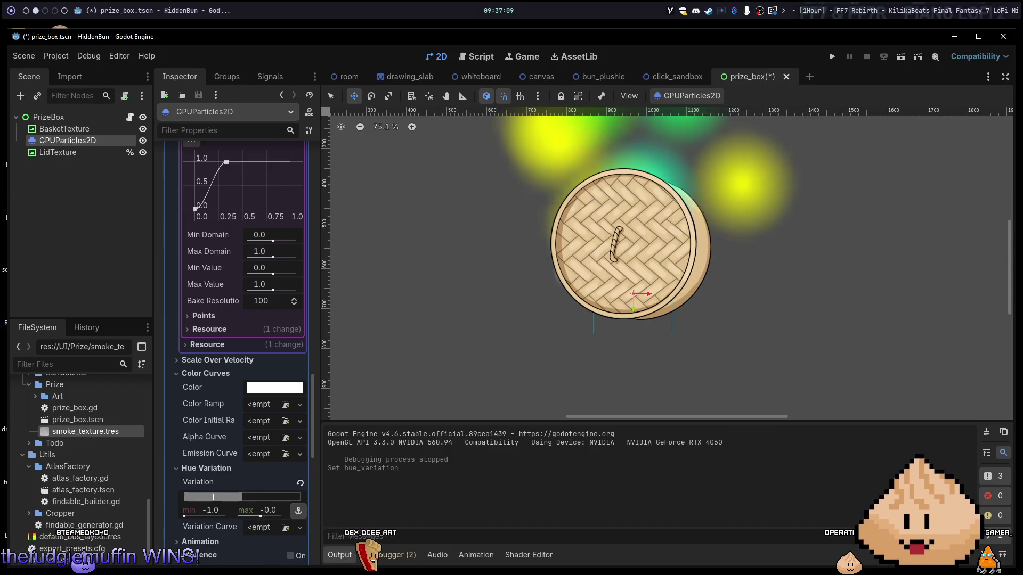
left_click_drag(261, 516, 281, 516)
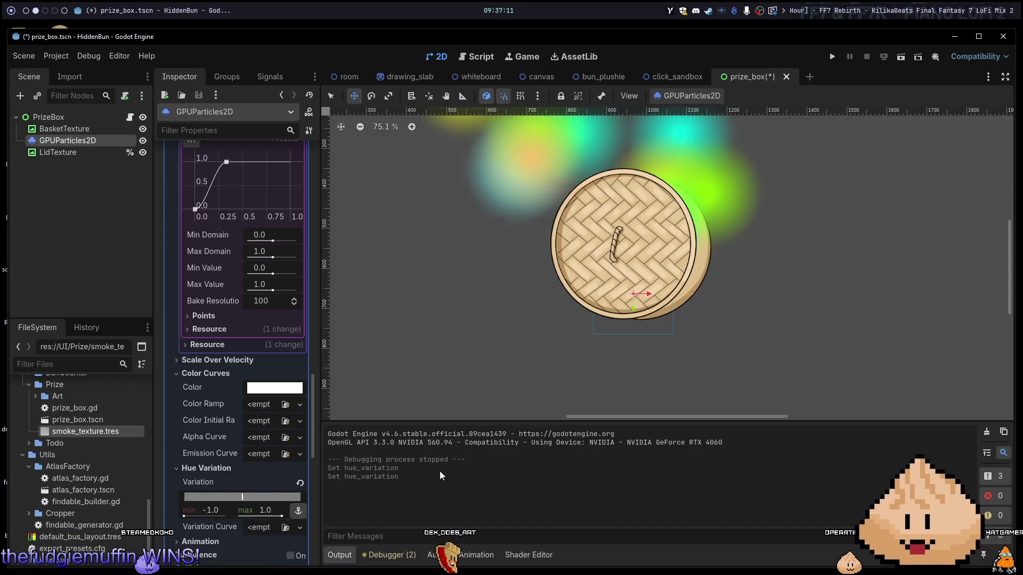
scroll(754, 216, "down", 4)
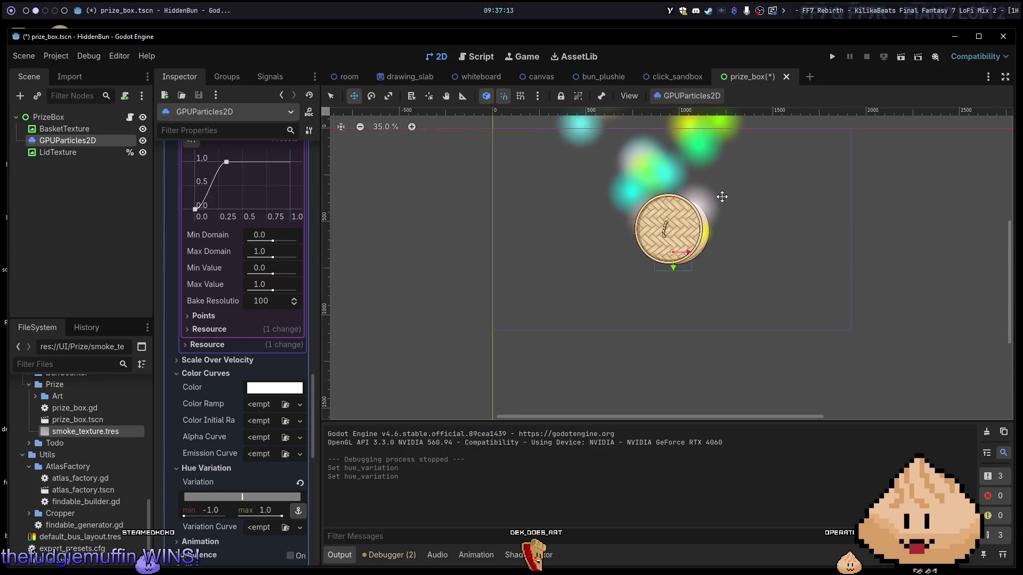
left_click(91, 127)
key("F6")
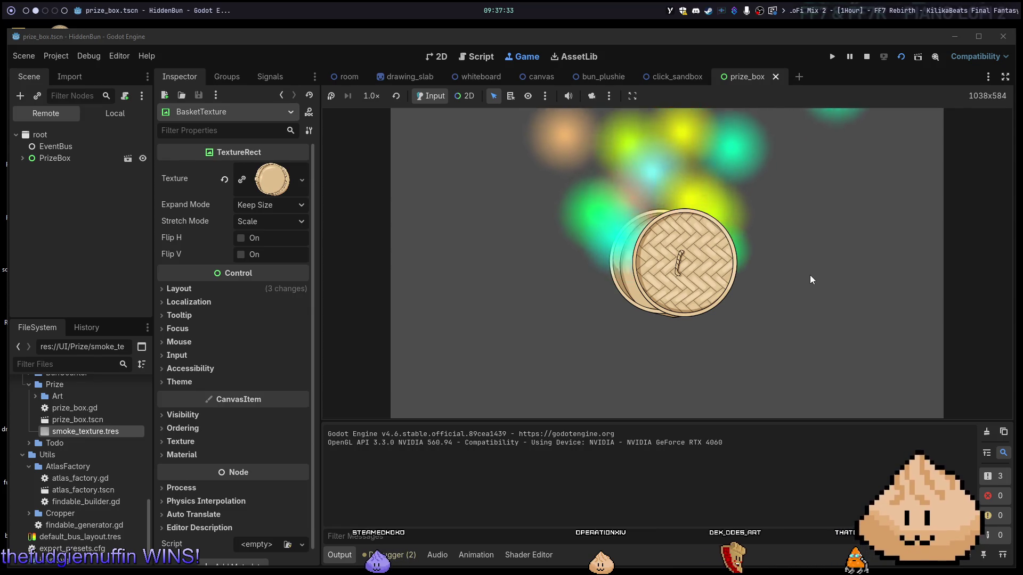
- Stop the game and look through the GPUParticles2D emitter's Inspector properties
key("F8")
scroll(243, 344, "down", 1)
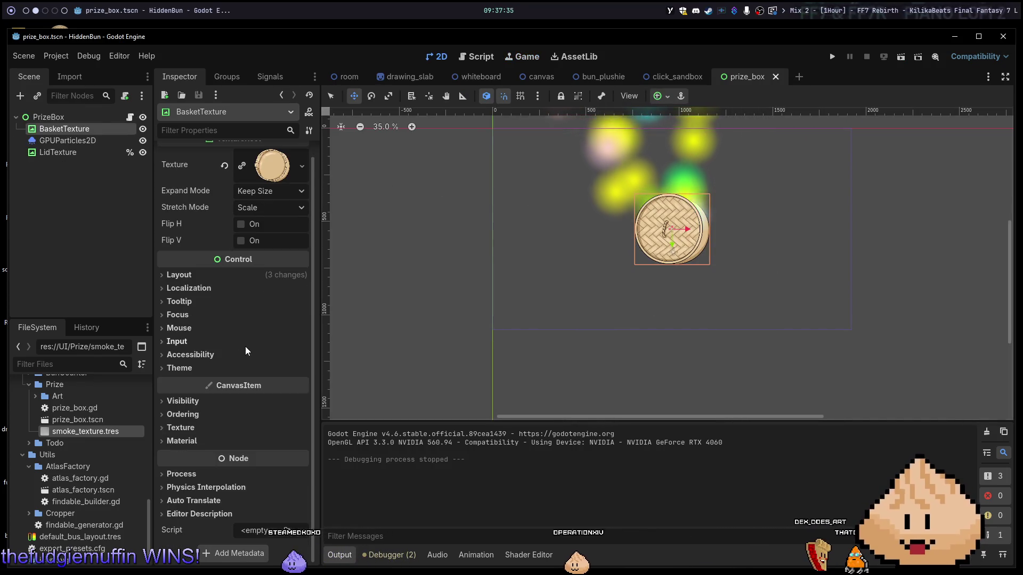
left_click(101, 141)
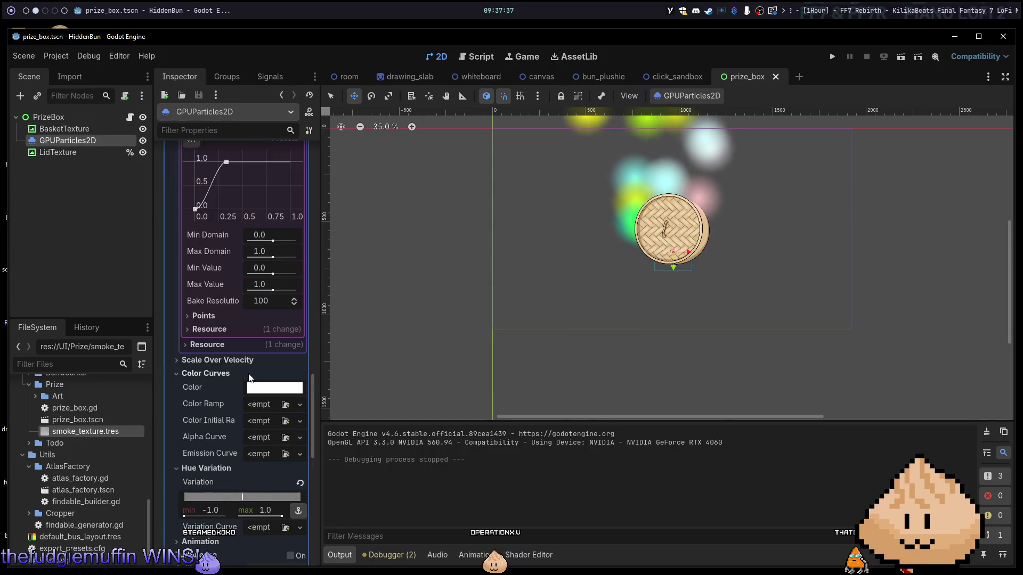
scroll(243, 373, "down", 5)
scroll(223, 425, "down", 10)
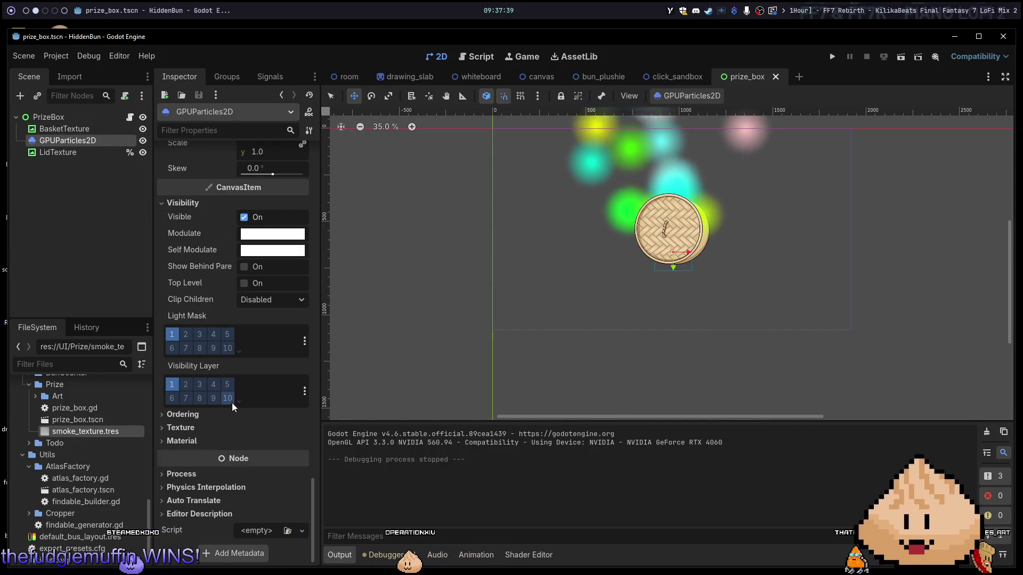
scroll(229, 357, "up", 4)
scroll(222, 330, "up", 13)
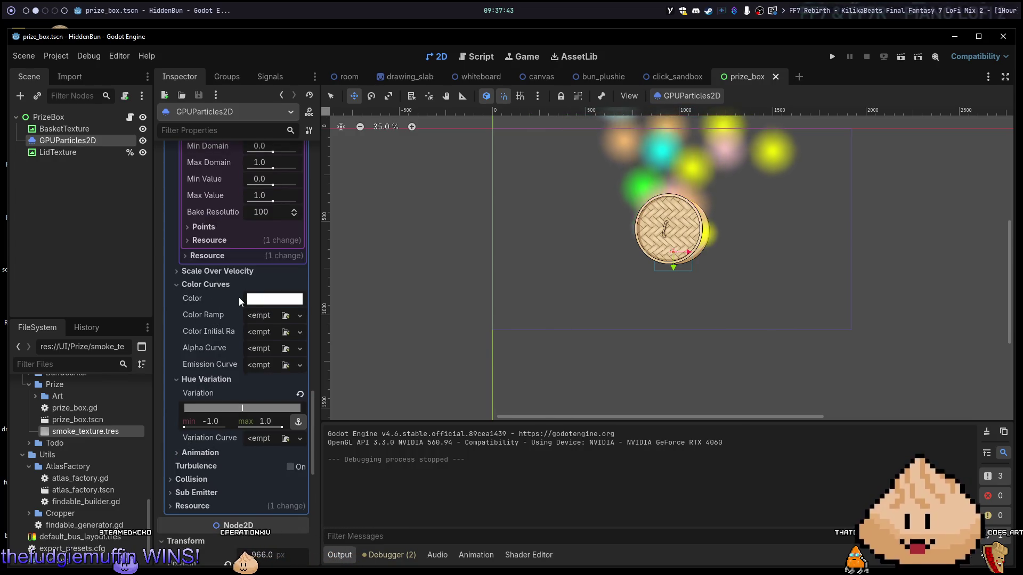
mouse_move(238, 297)
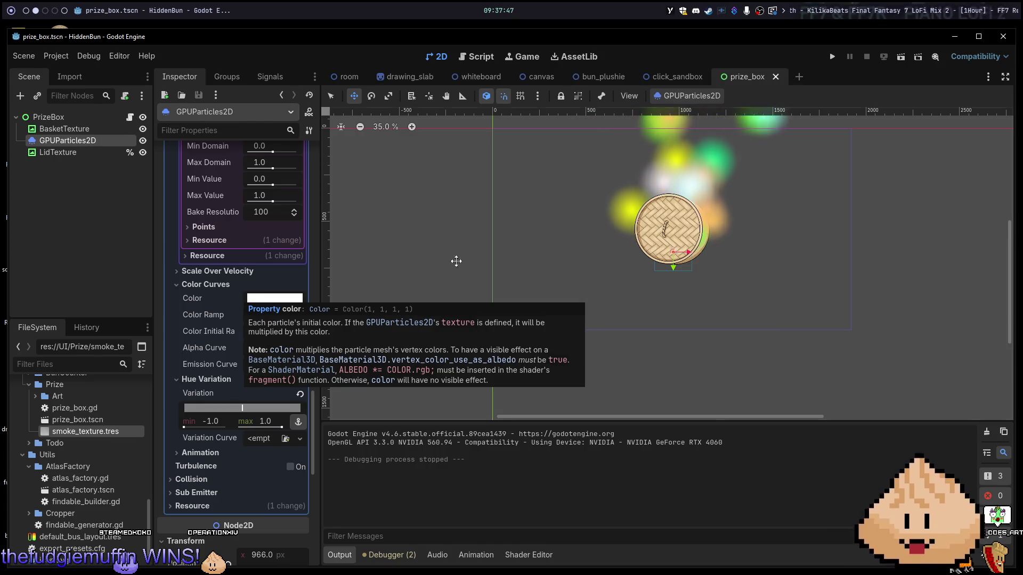
scroll(251, 379, "down", 7)
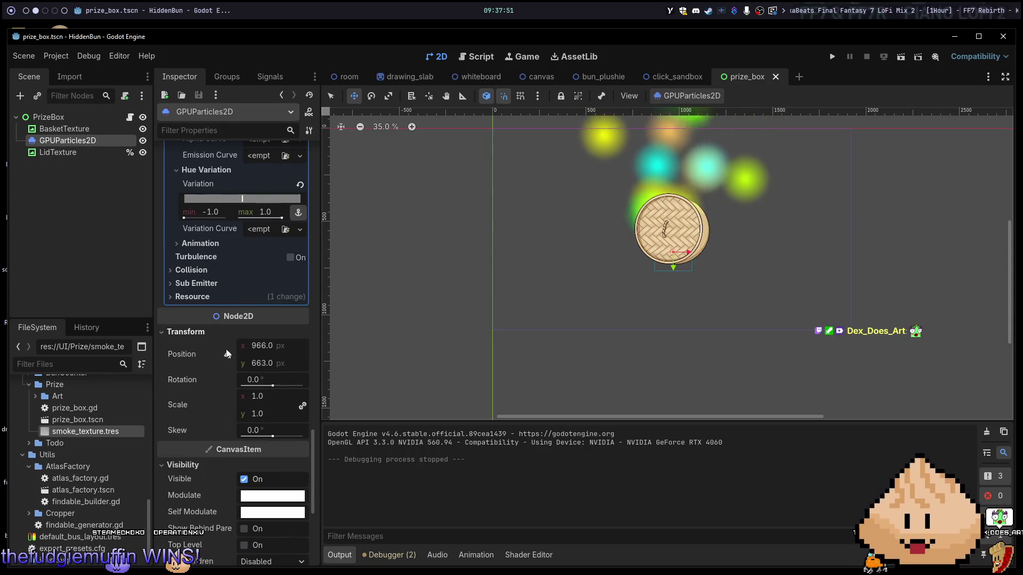
scroll(226, 341, "down", 5)
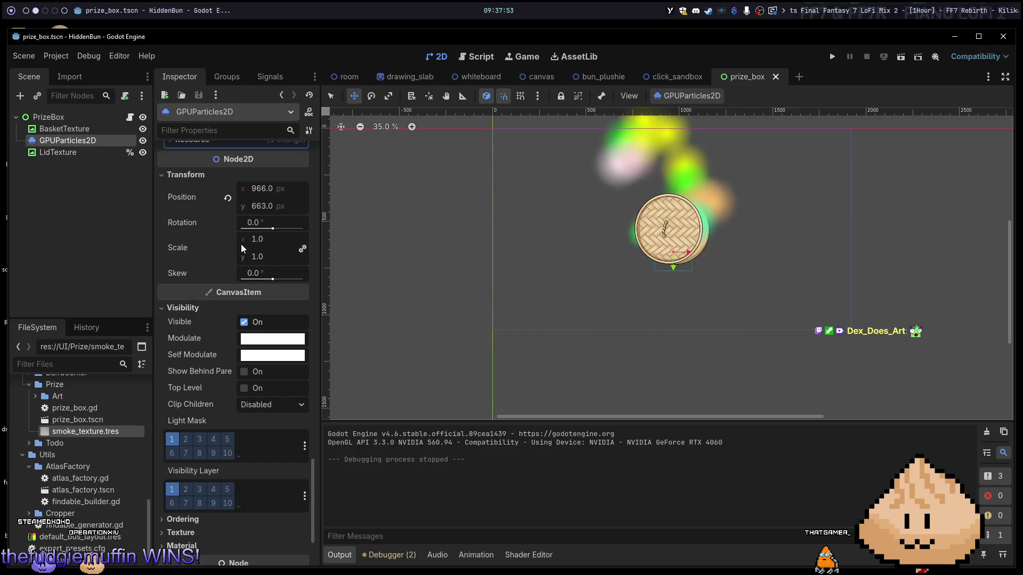
scroll(241, 245, "down", 3)
scroll(236, 263, "up", 12)
scroll(237, 273, "up", 3)
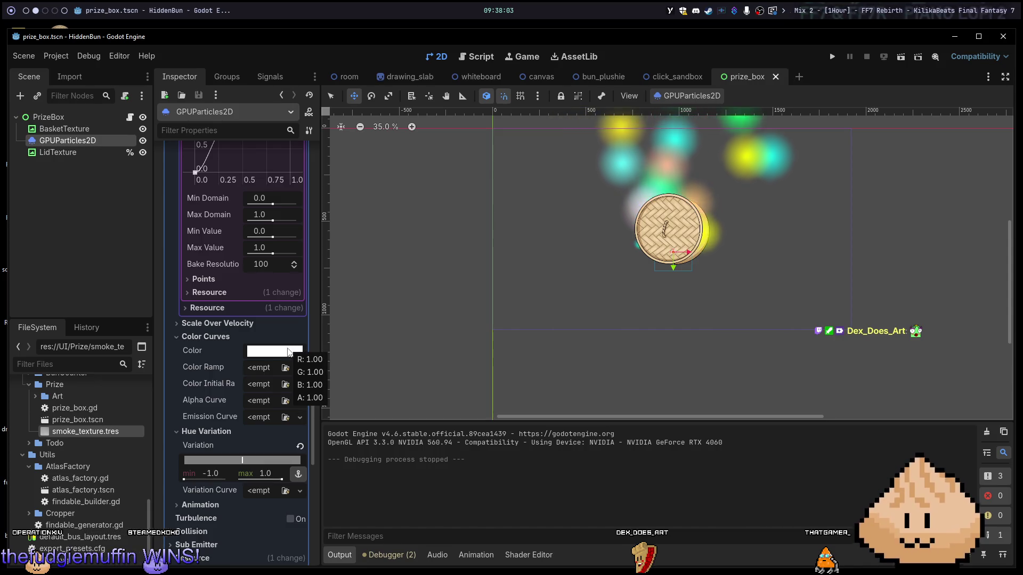
scroll(219, 350, "down", 2)
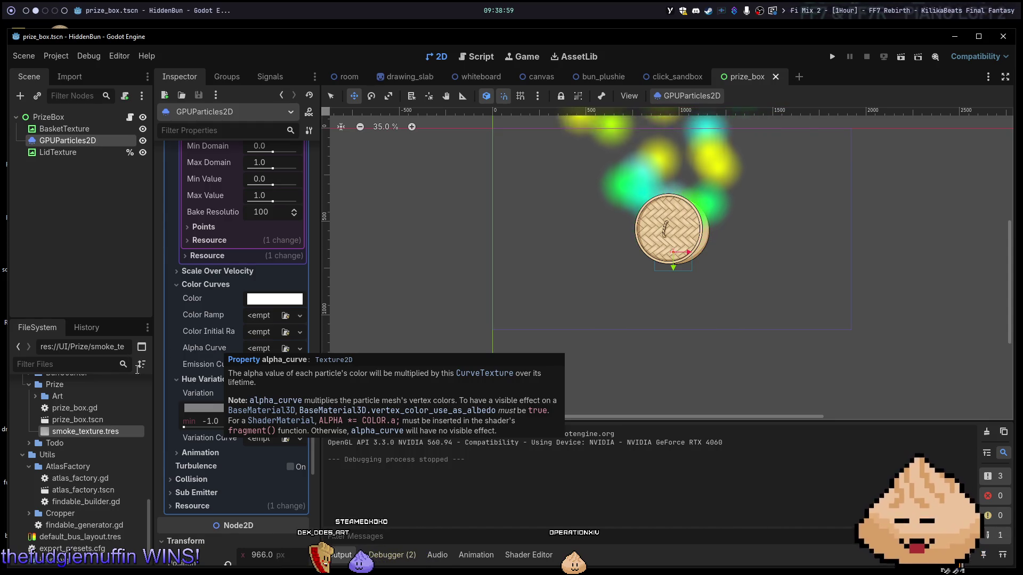
scroll(714, 181, "up", 2)
scroll(698, 235, "down", 2)
scroll(697, 239, "down", 3)
scroll(257, 447, "down", 6)
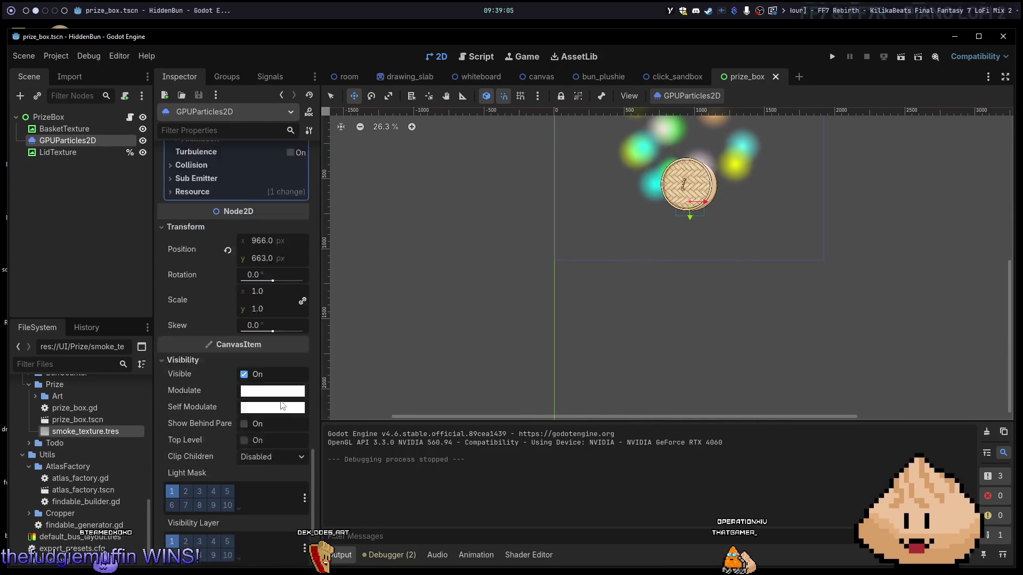
scroll(265, 381, "up", 5)
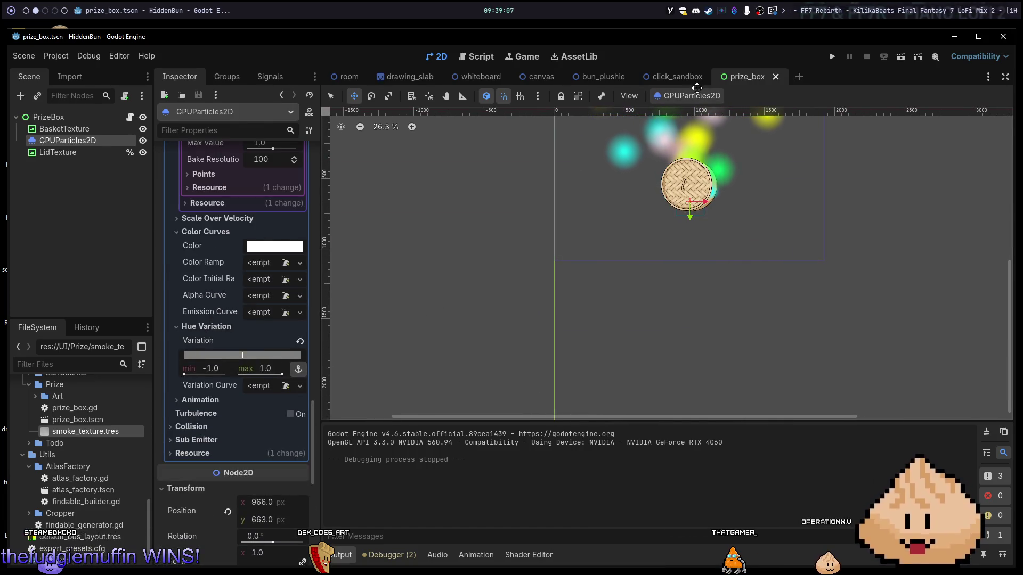
scroll(696, 237, "down", 1)
scroll(728, 150, "up", 3)
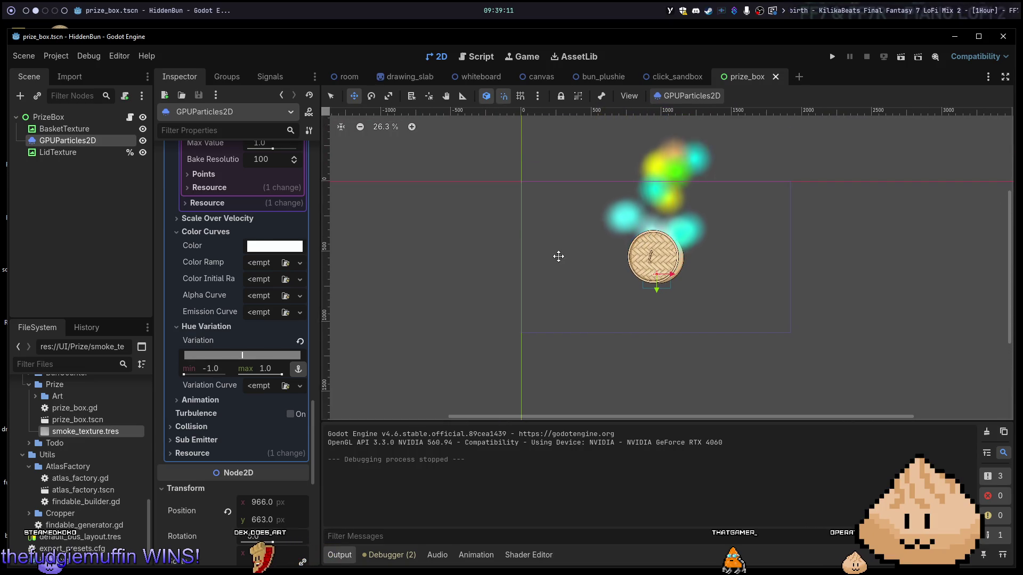
- Briefly run the click_sandbox scene, then close it and return to the room scene
left_click(663, 76)
key("F6")
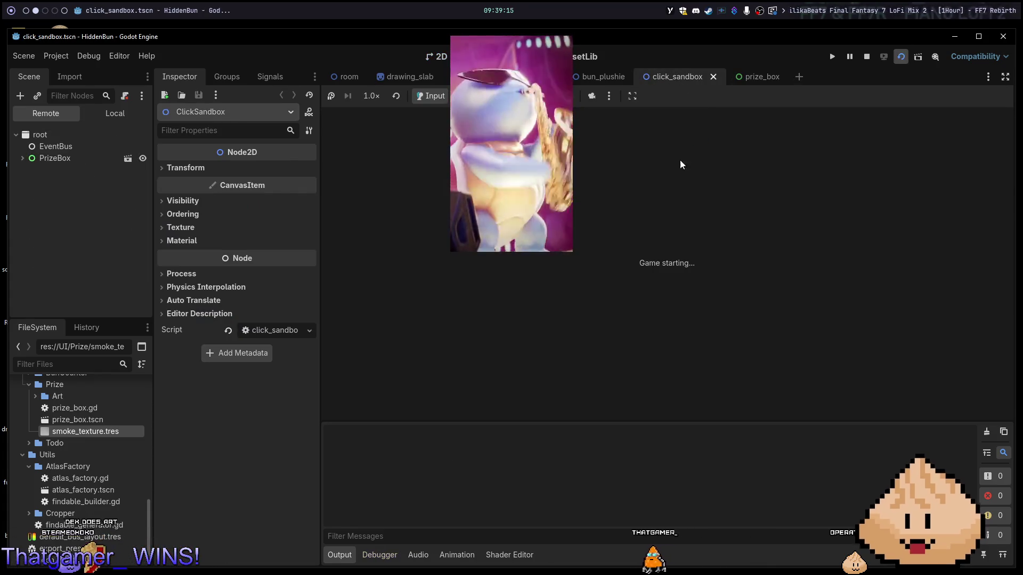
key("F8")
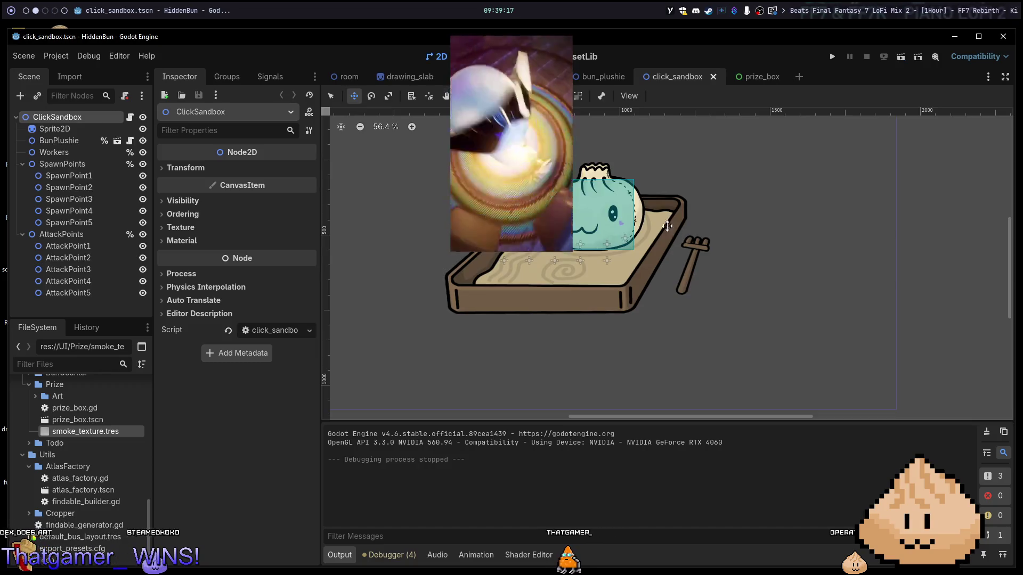
left_click(713, 76)
left_click(349, 77)
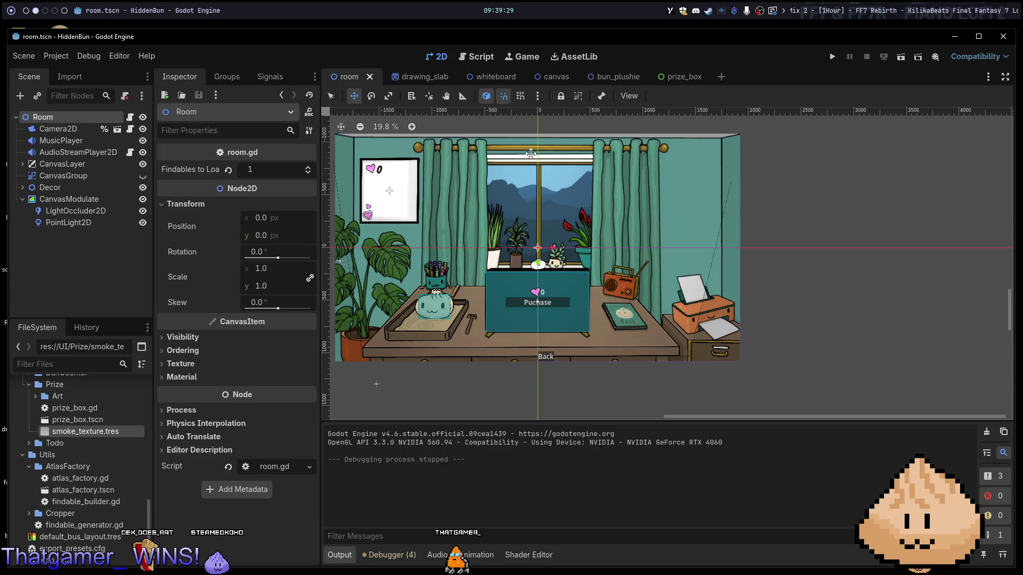
- Open the prize_box scene, glance at the Neovim workspace, and go back to the room tab
left_click(668, 79)
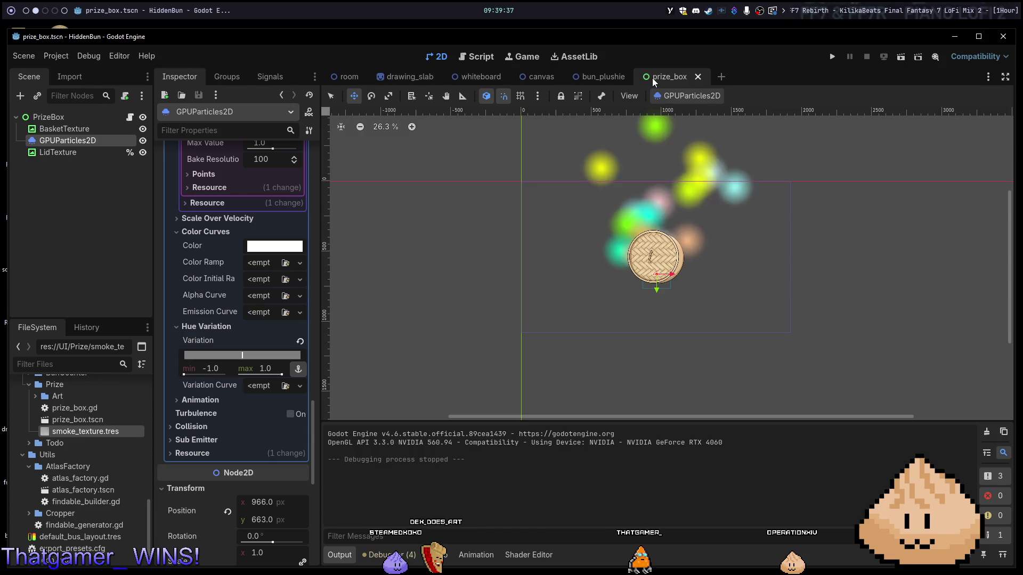
scroll(65, 472, "down", 1)
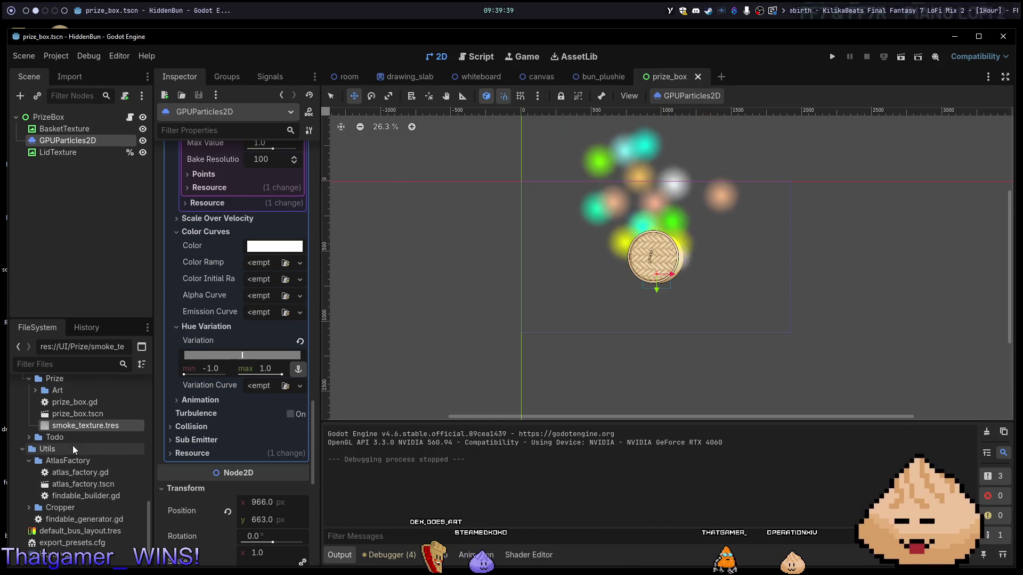
scroll(59, 435, "up", 5)
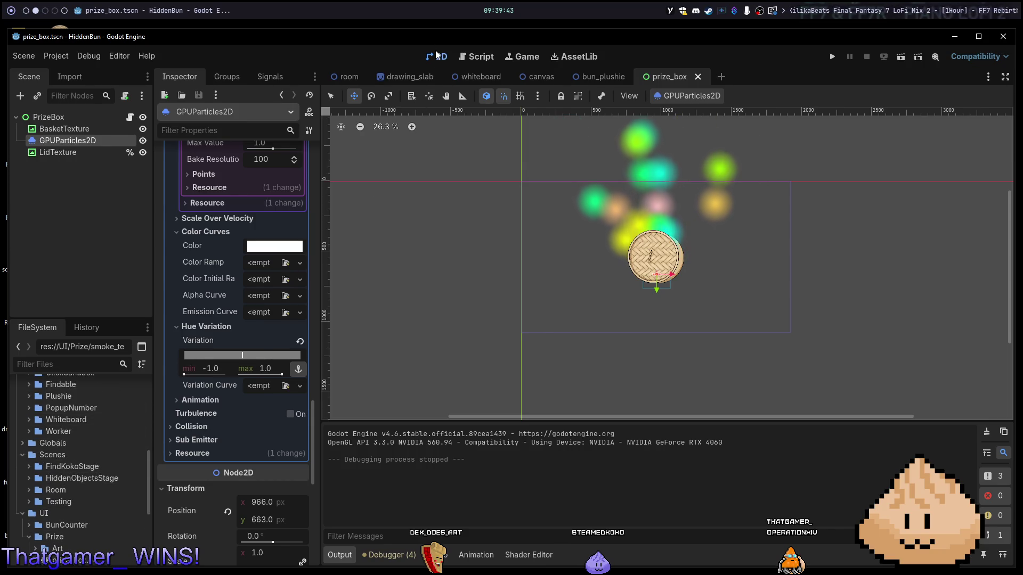
key("alt+1")
key("alt+2")
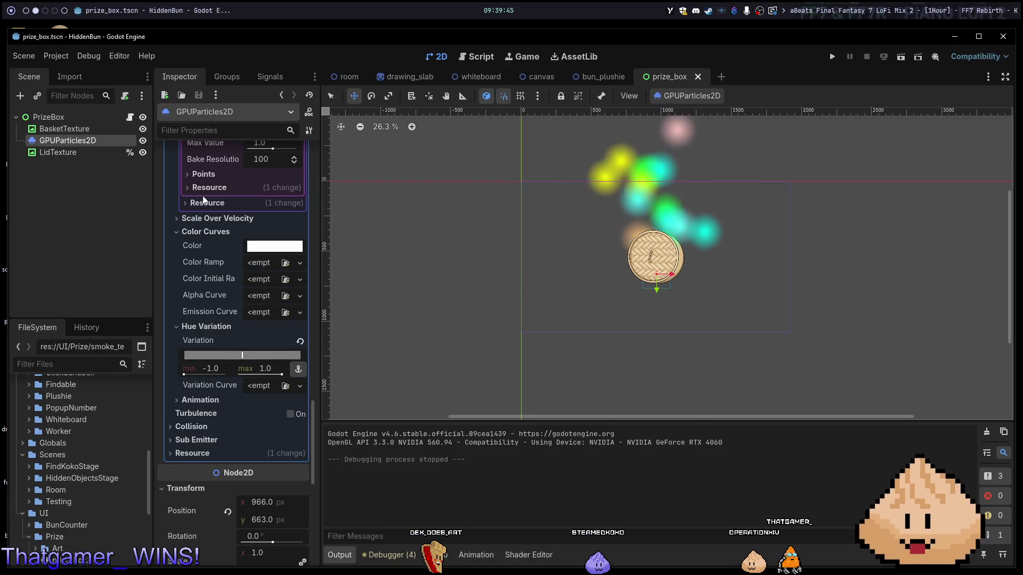
left_click(351, 76)
- Add a PRIZE_BOX constant preloading prize_box.tscn to room.gd and save the script
left_click(130, 117)
scroll(95, 517, "down", 5)
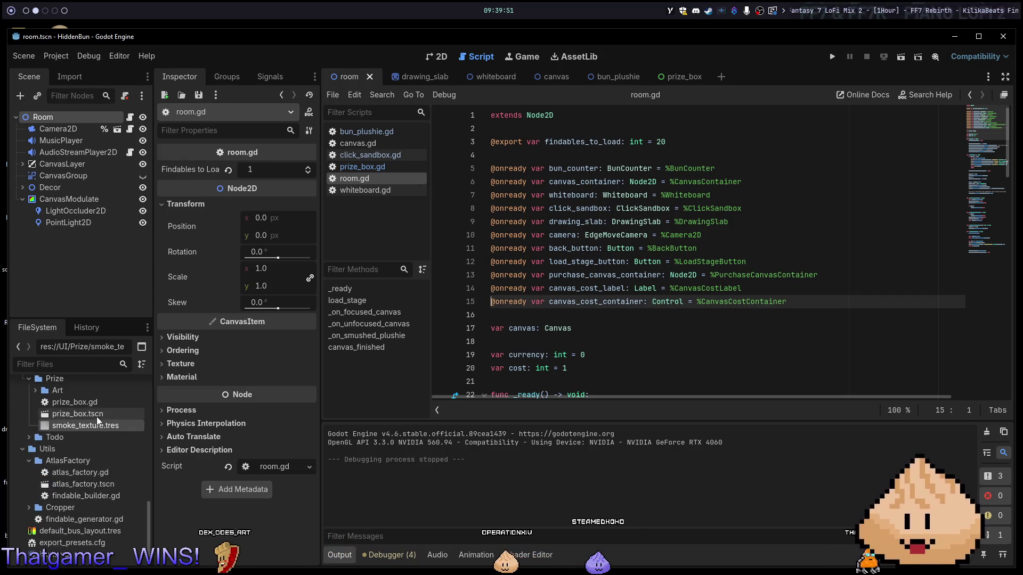
mouse_move(97, 417)
left_mouse_down()
mouse_move(546, 361)
mouse_move(540, 157)
left_mouse_up()
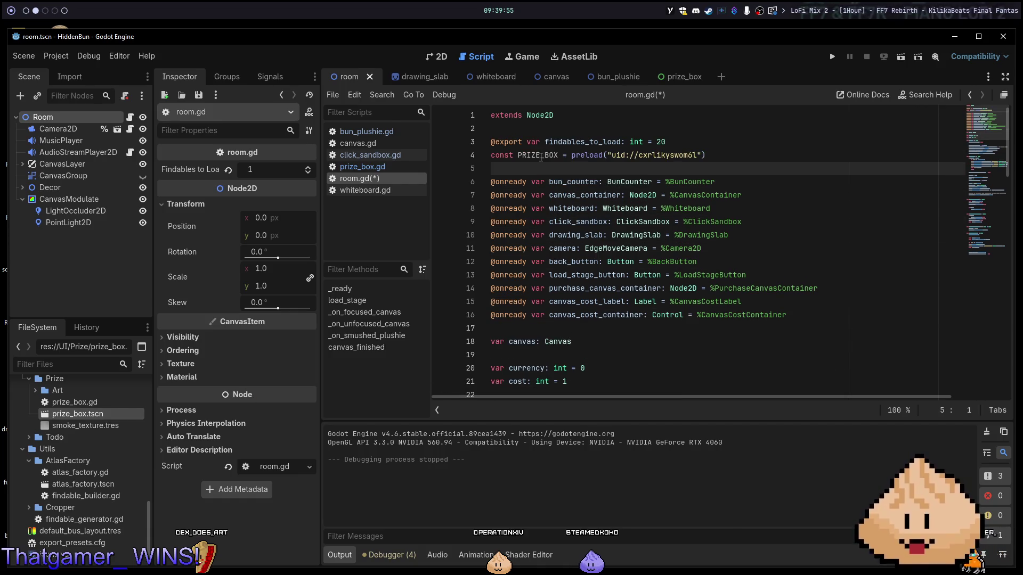
key("ctrl+s")
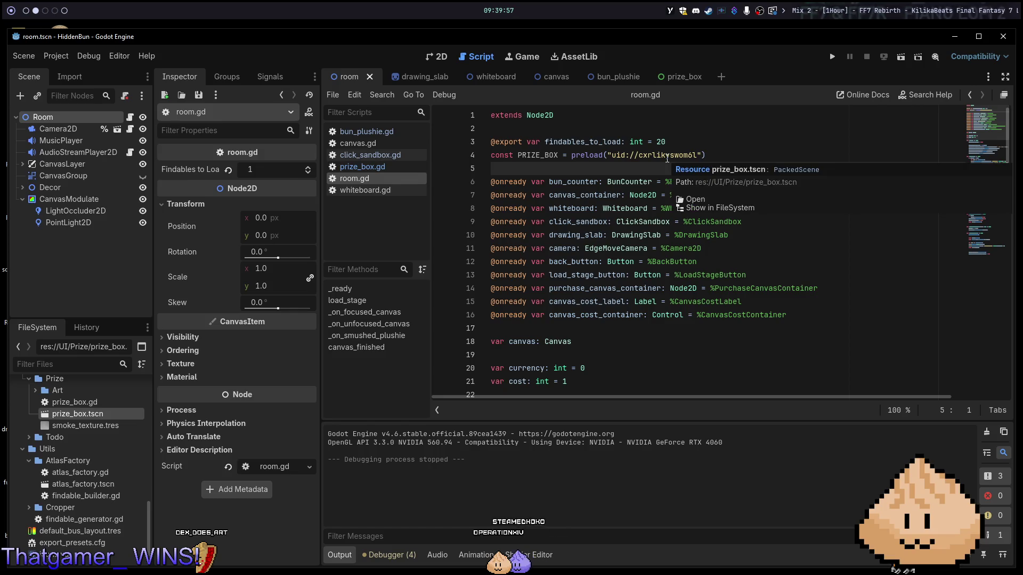
key("alt+1")
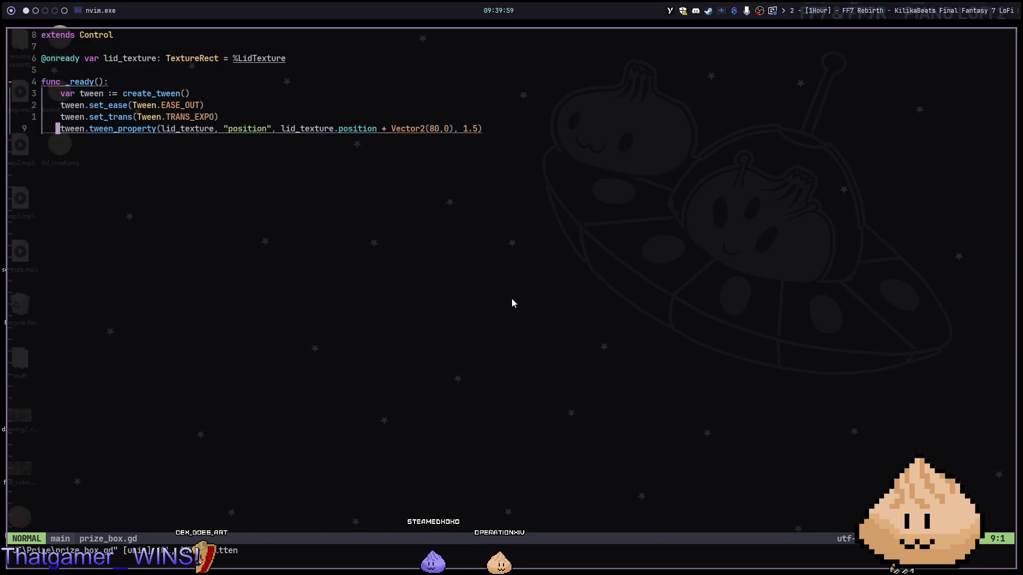
- Open room.gd in Neovim and move to the blank line after the timer await in canvas_finished
key("space")
key("f")
key("f")
type("ro")
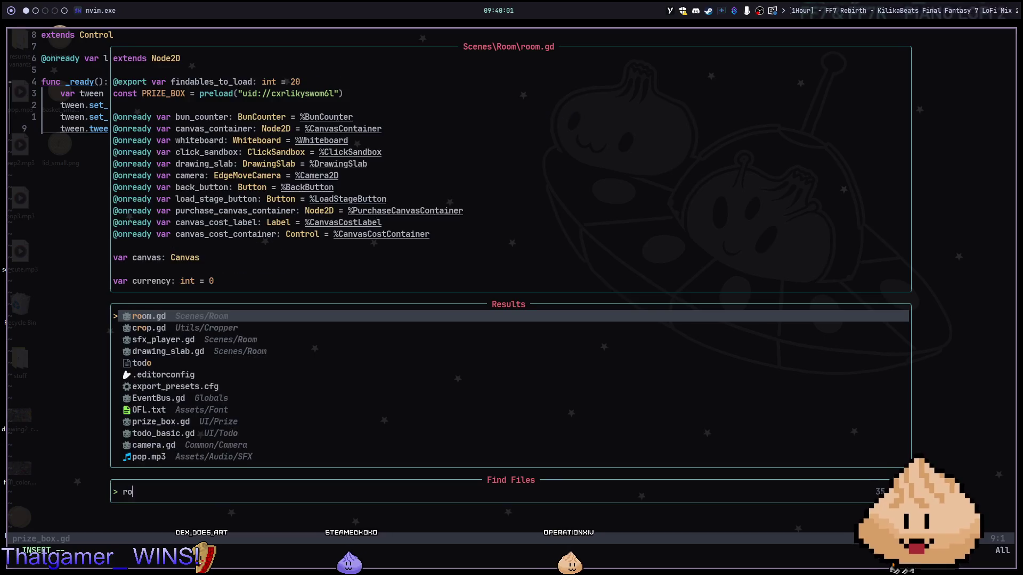
key("Return")
key("g")
key("g")
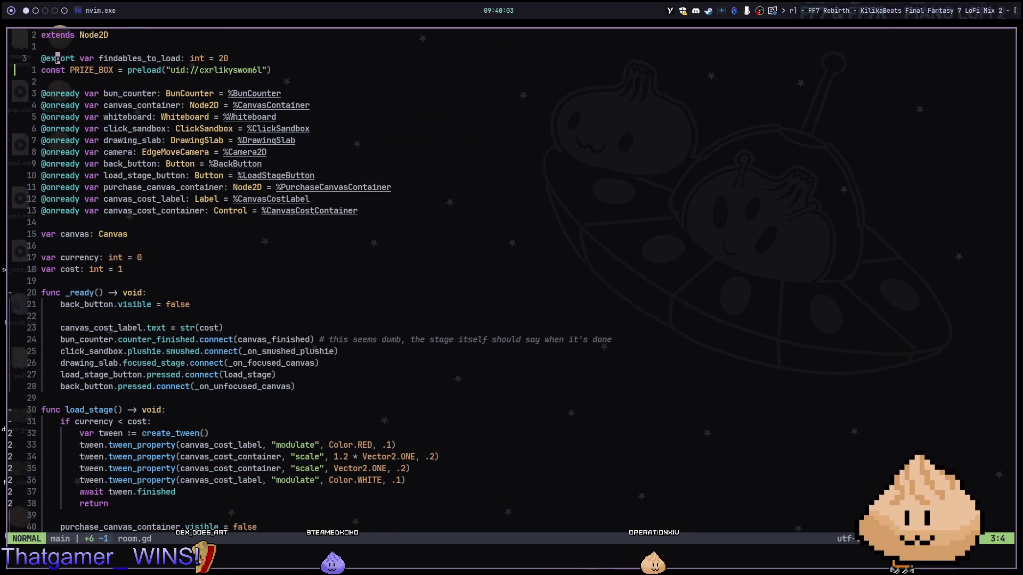
key("o")
key("Escape")
key("Return")
key("j")
key("j")
key("j")
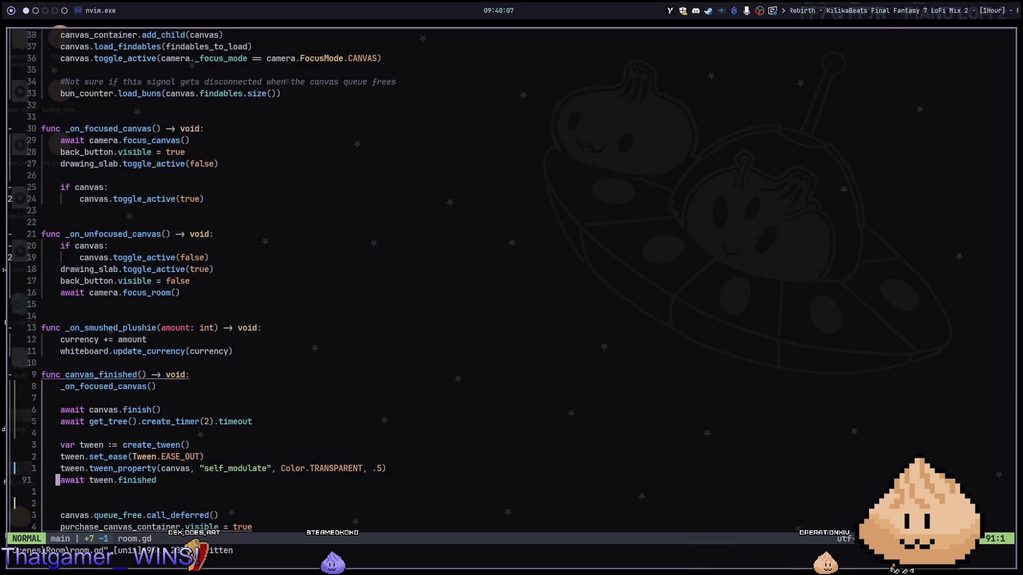
key("k")
key("k")
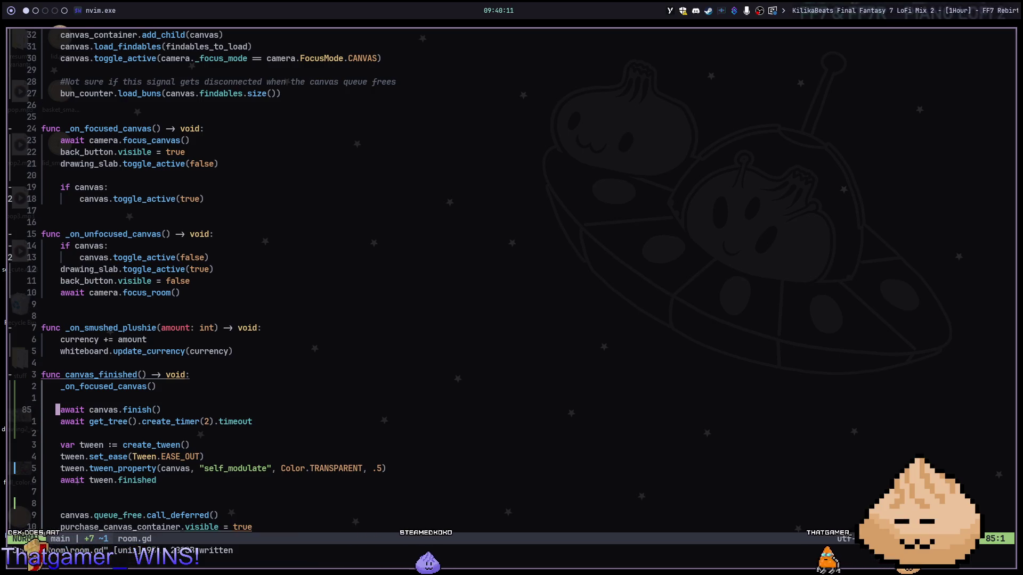
- Add add_child(PRIZE_BOX.instantiate()) after the timer await and save room.gd
type("Opri")
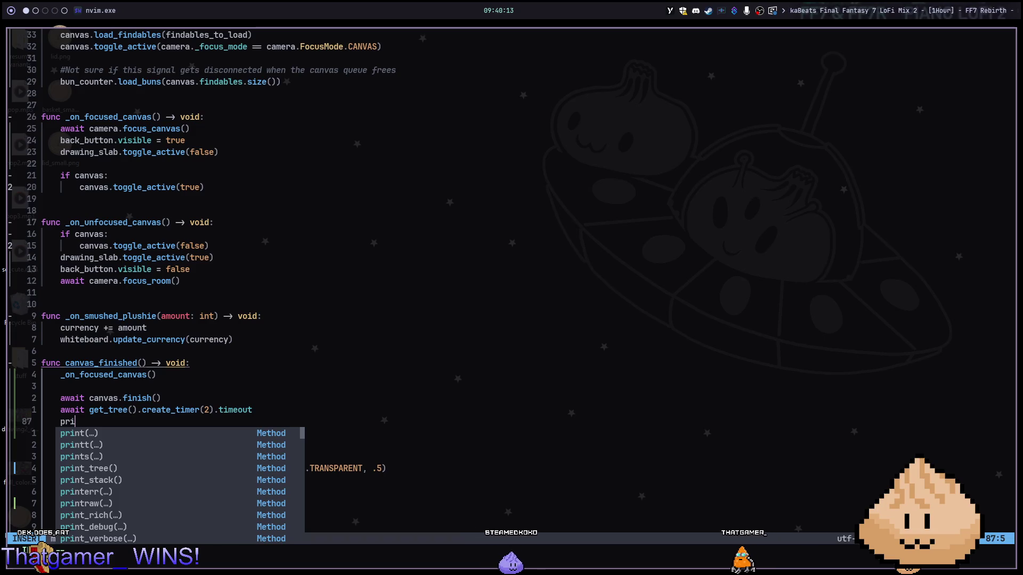
key("BackSpace")
key("BackSpace")
key("BackSpace")
type("add_child(p")
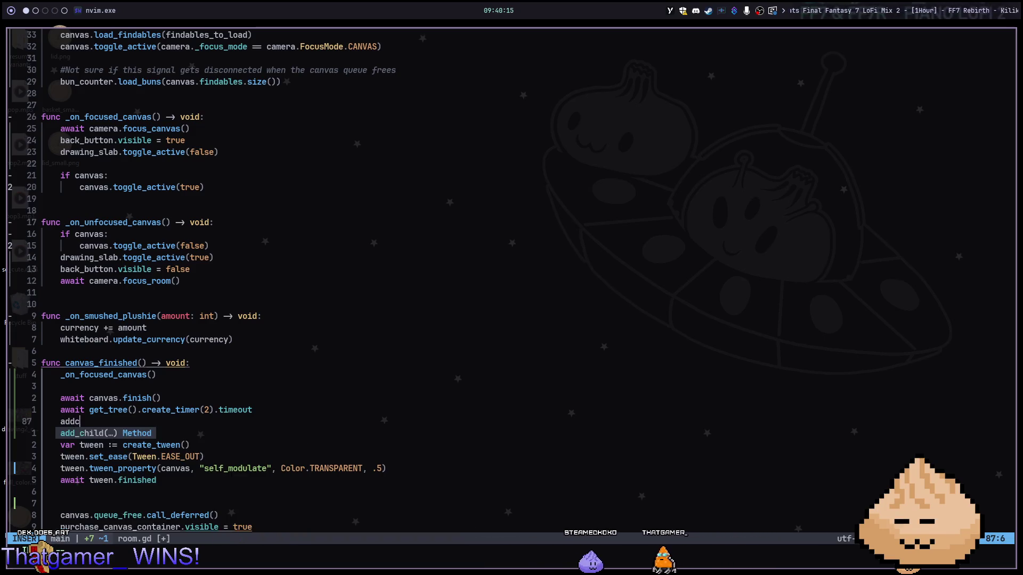
type("r")
key("Tab")
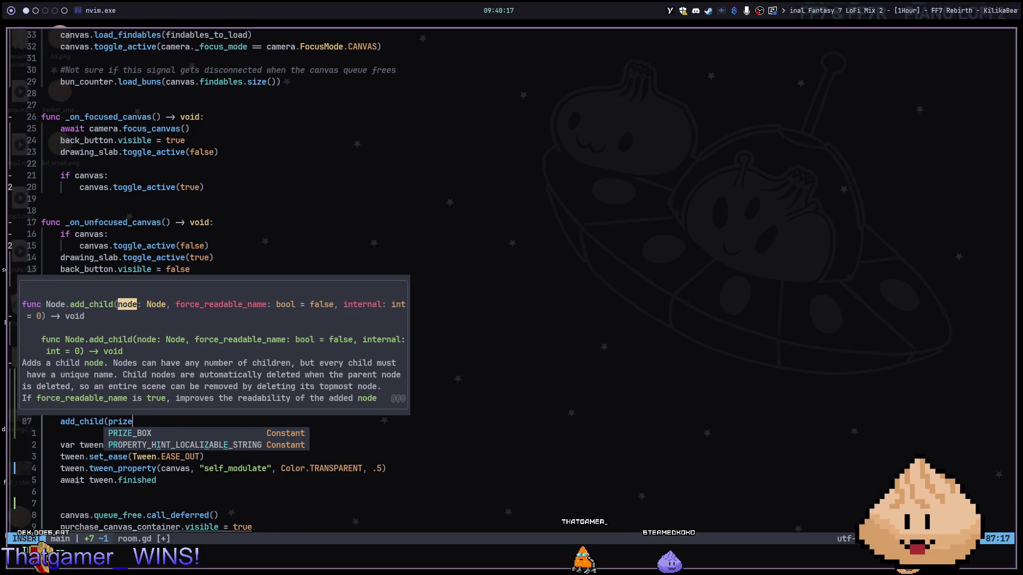
key("Return")
type(".ins")
key("Return")
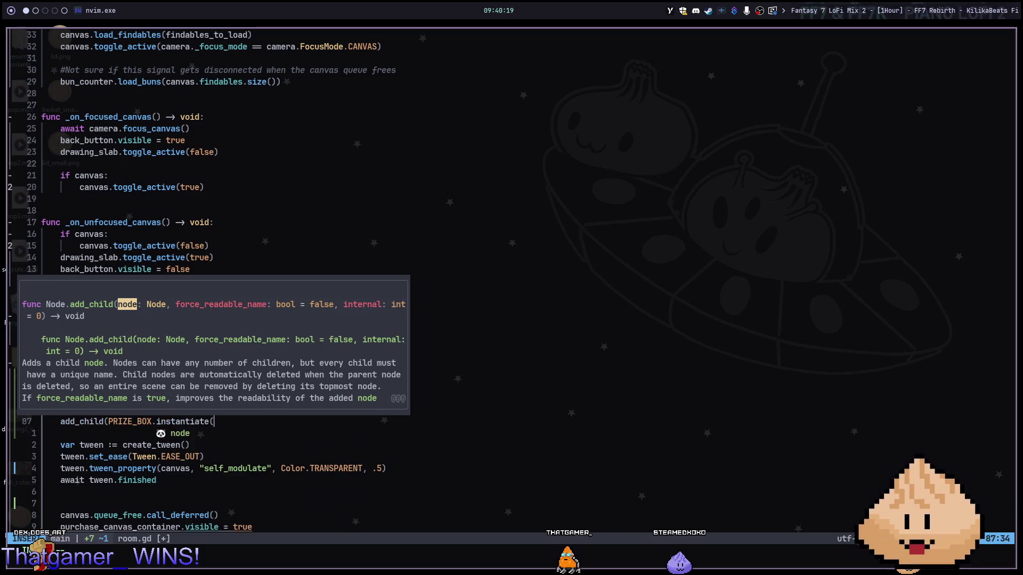
type("))")
key("Escape")
type(":w")
key("Return")
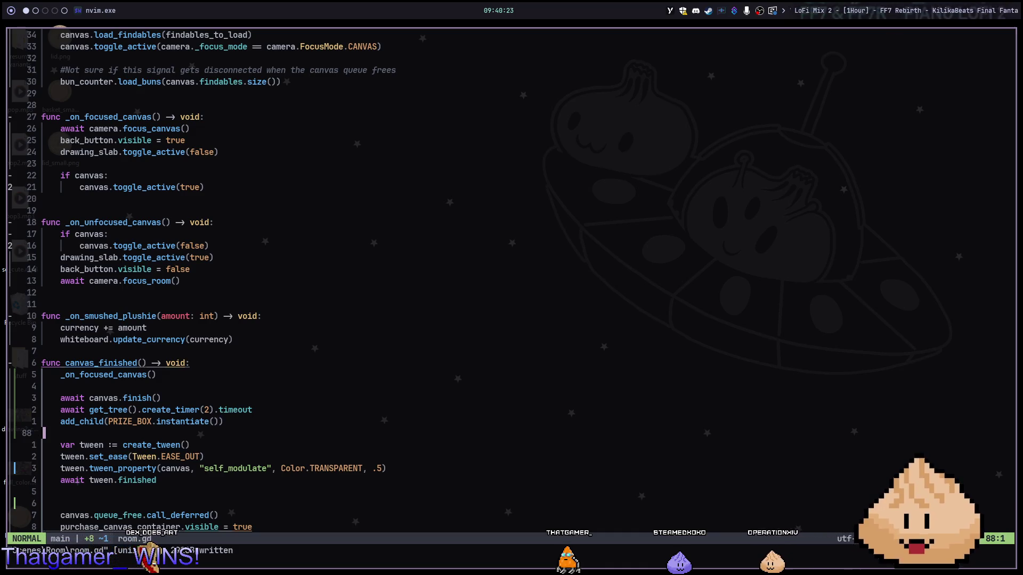
- Replace that line with var prize_box = PRIZE_BOX.instantiate()
key("O")
key("Escape")
key("j")
key("j")
key("o")
key("Escape")
key("k")
key("k")
key("k")
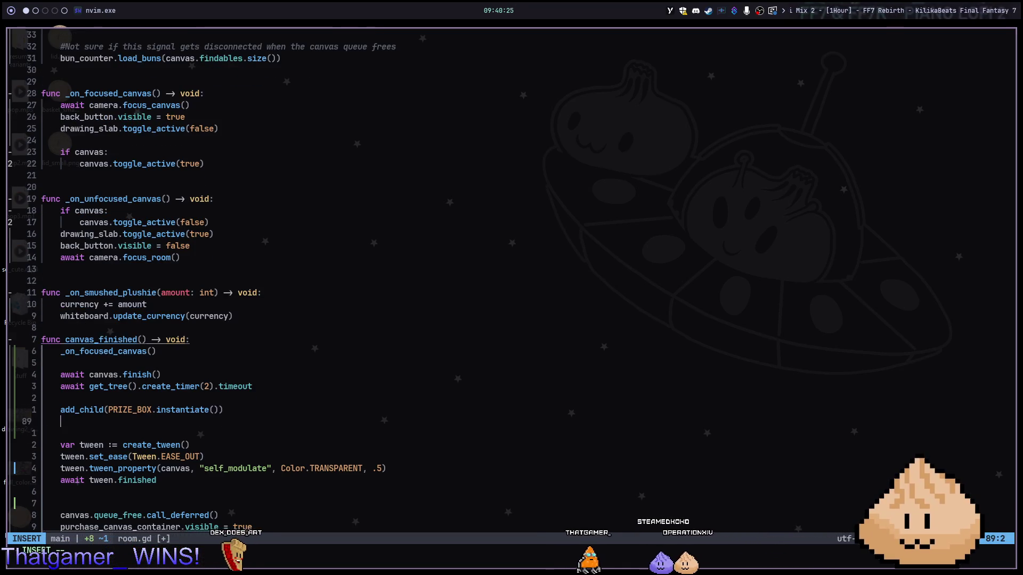
type("ovar prize_box")
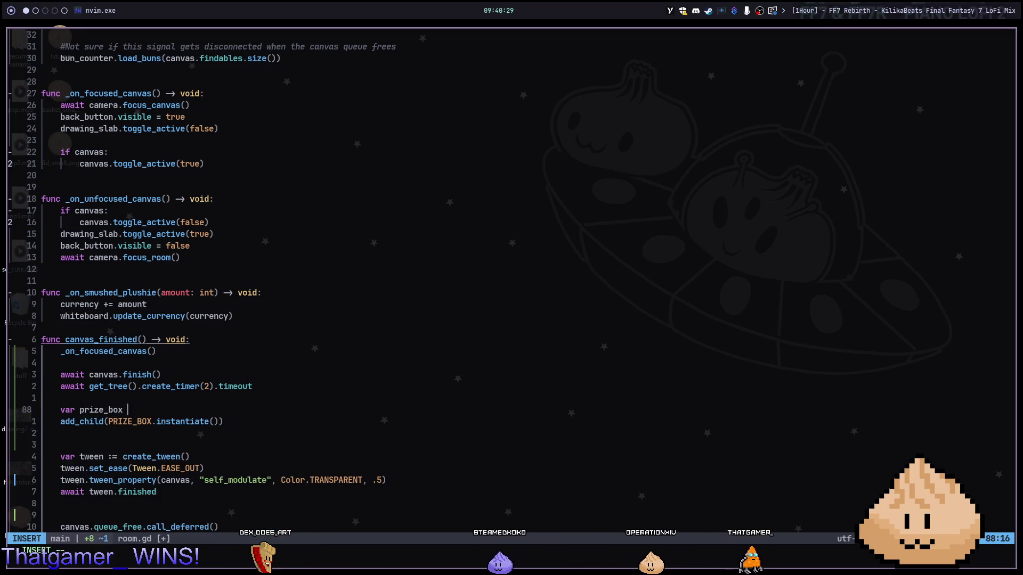
type("PRIZ")
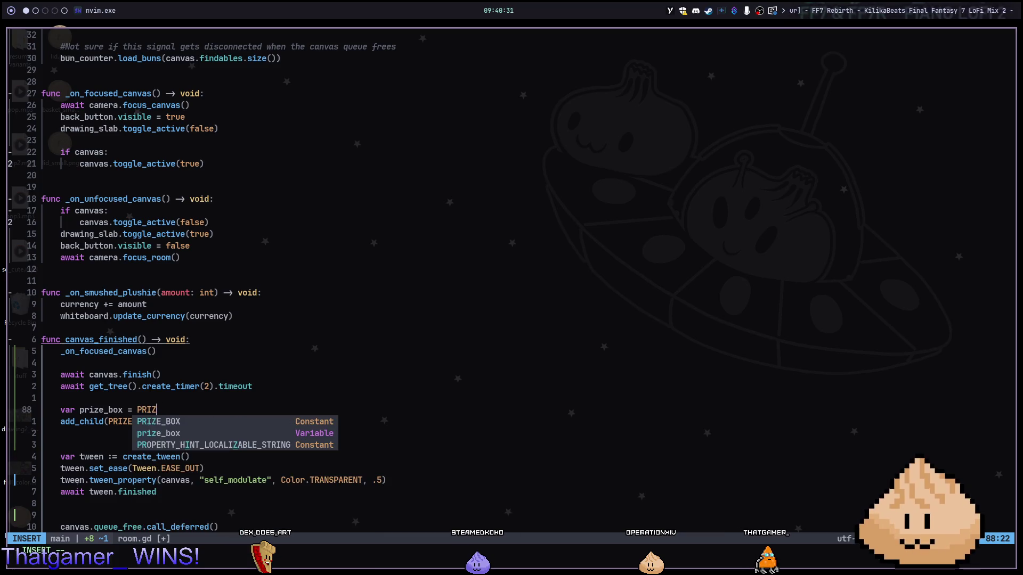
key("Tab")
type(".inst")
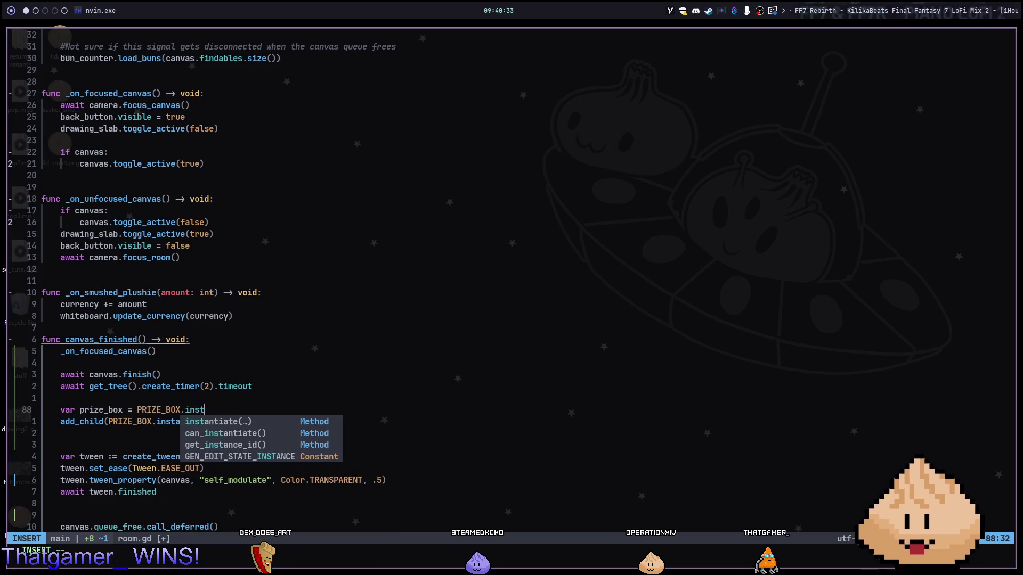
key("Return")
key("Escape")
type("ate()")
key("Escape")
key("j")
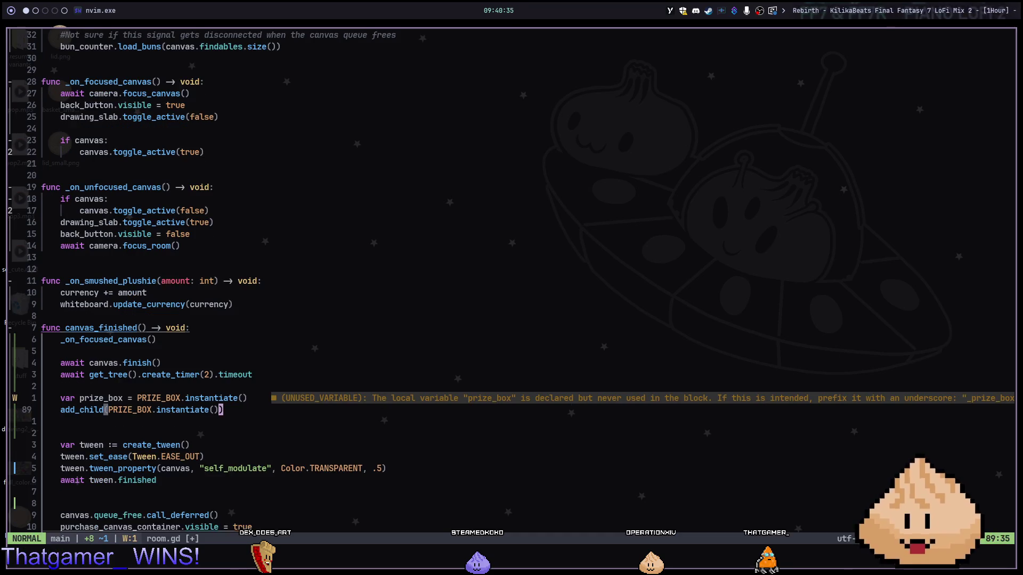
key("d")
key("d")
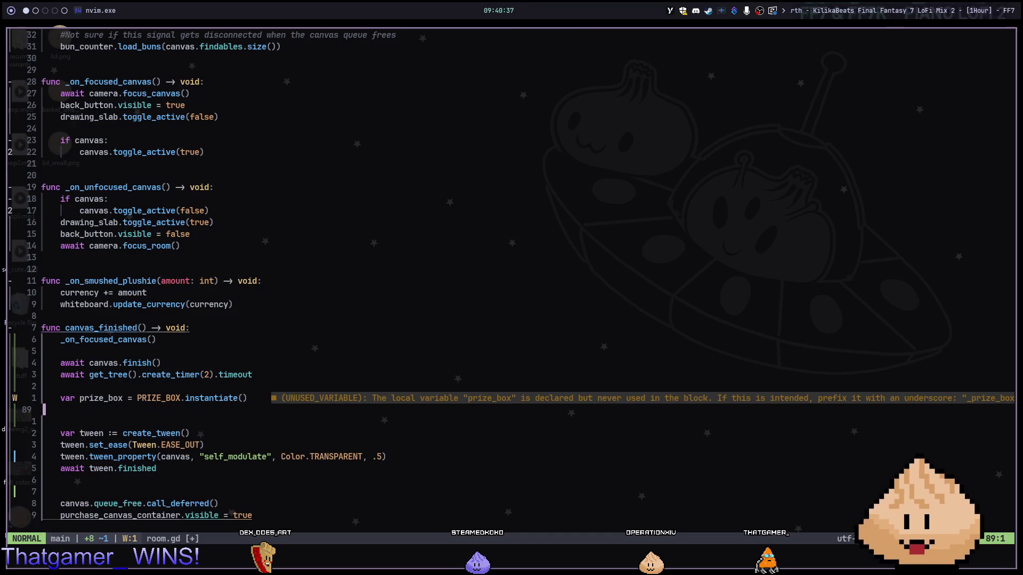
- Duplicate the two-second timer await below prize_box and add add_child(prize_box)
key("k")
key("y")
key("y")
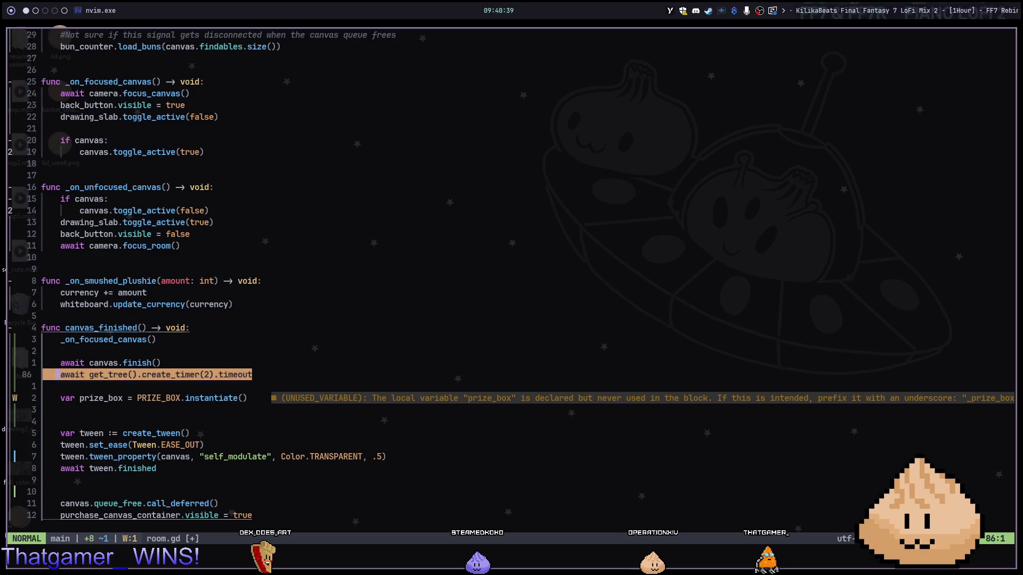
key("j")
key("j")
key("j")
key("p")
type("o")
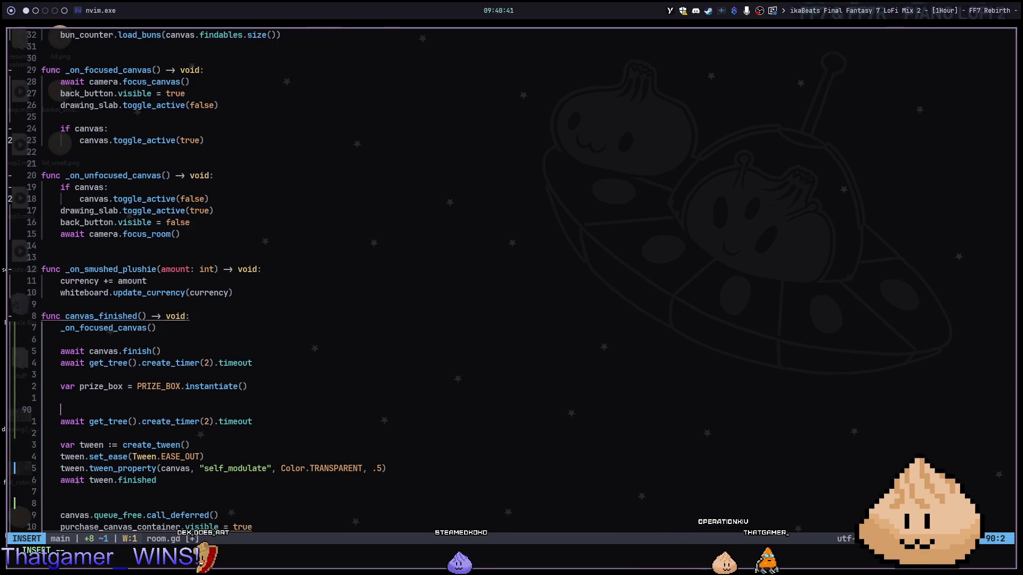
type("add_child(prize")
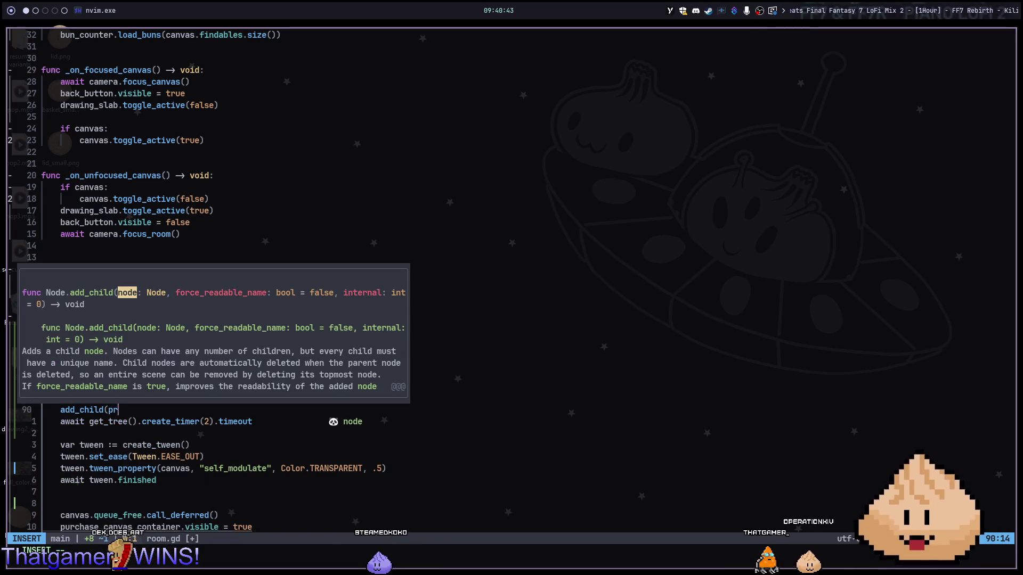
type("_box)")
key("Escape")
- Add queue_free.call_deferred(prize_box) as the next line of canvas_finished
type("jo")
type("queue")
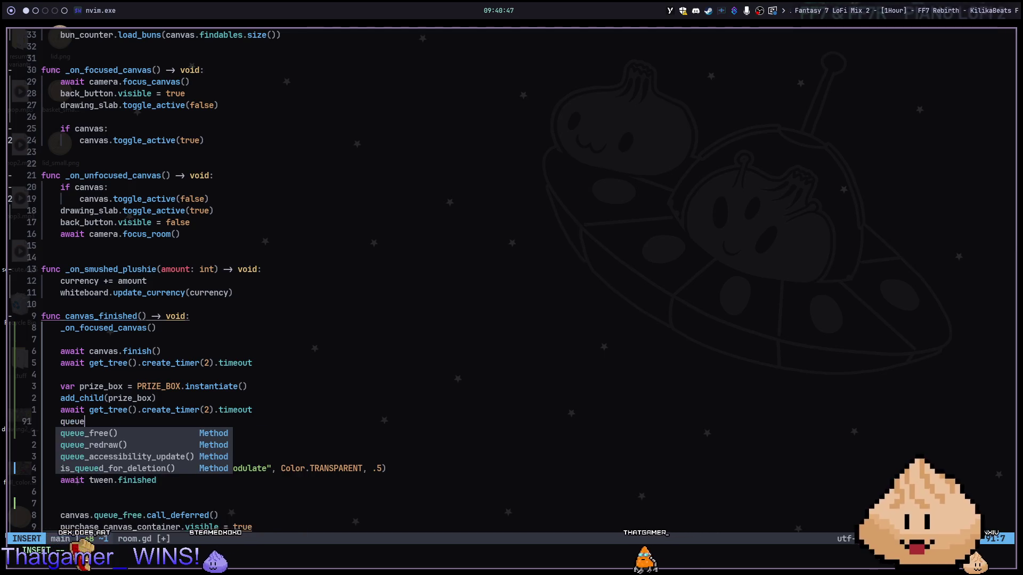
key("Return")
key("c")
key("c")
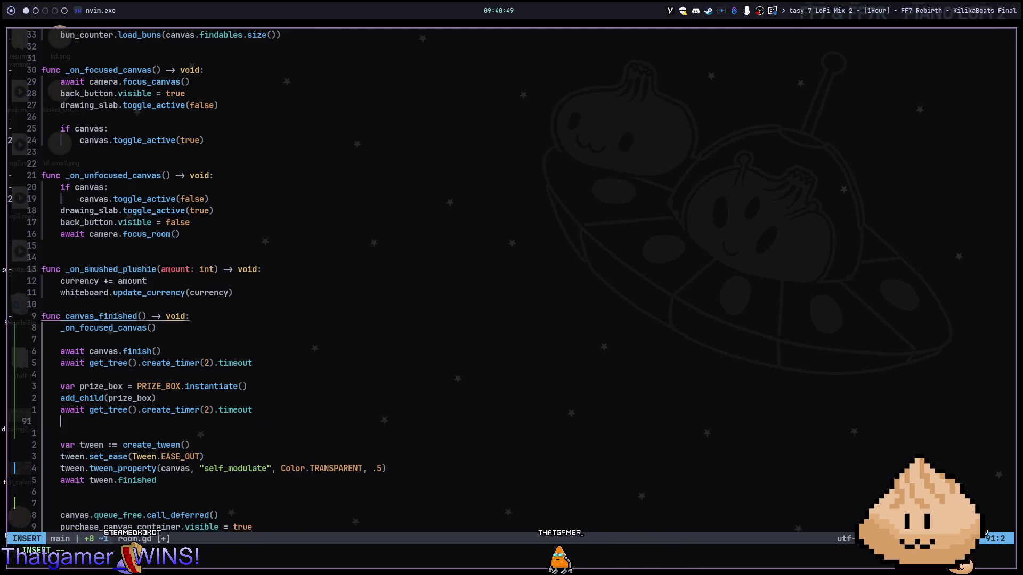
type("queue")
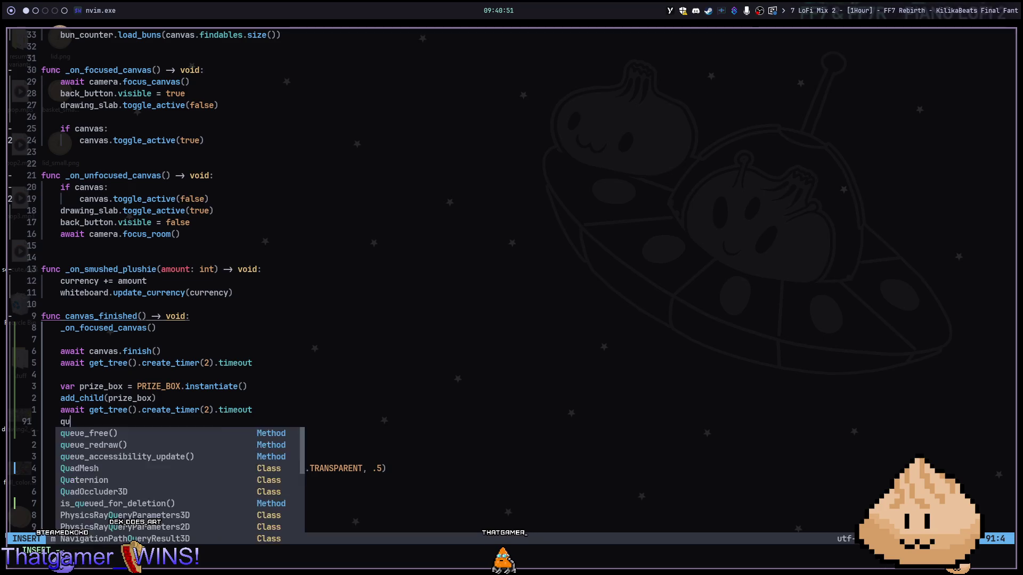
key("Return")
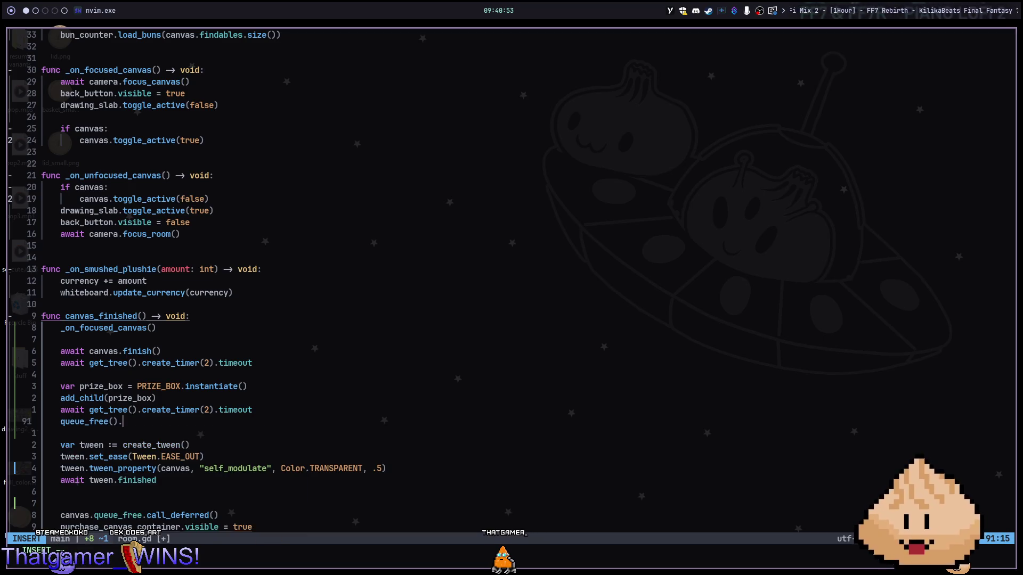
type(".")
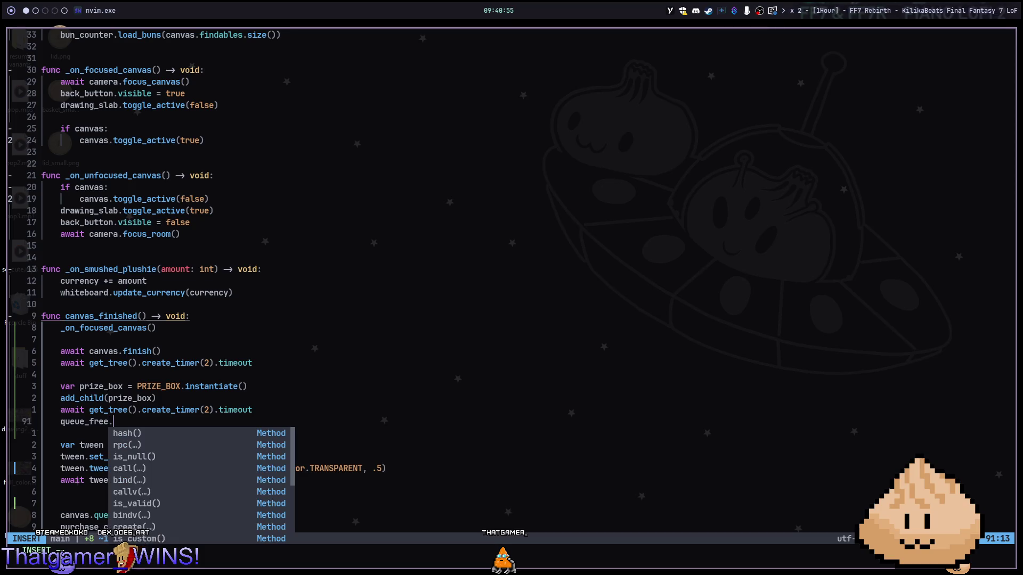
key("Escape")
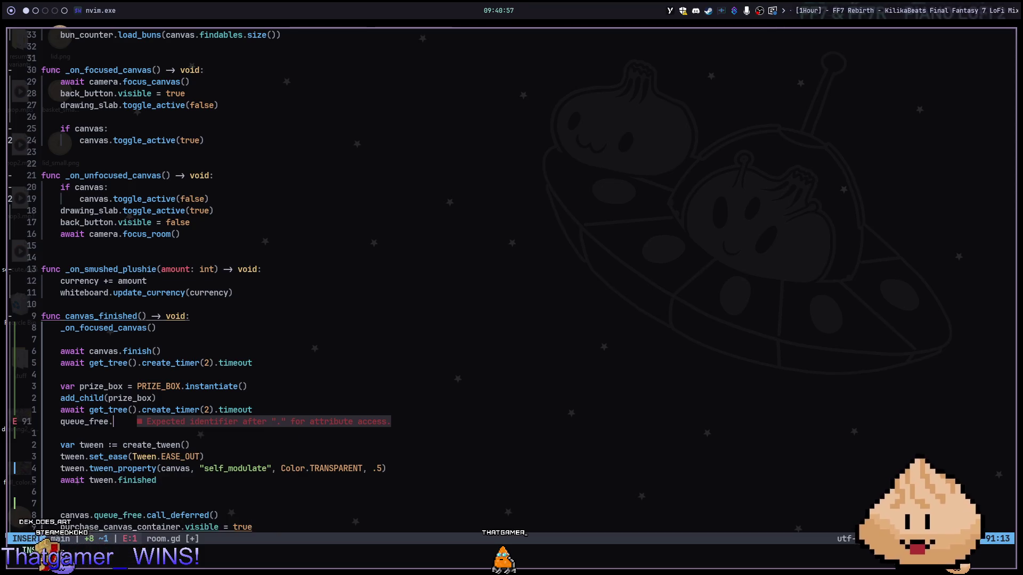
type("call")
key("Down")
key("Down")
key("Return")
type("prize_box")
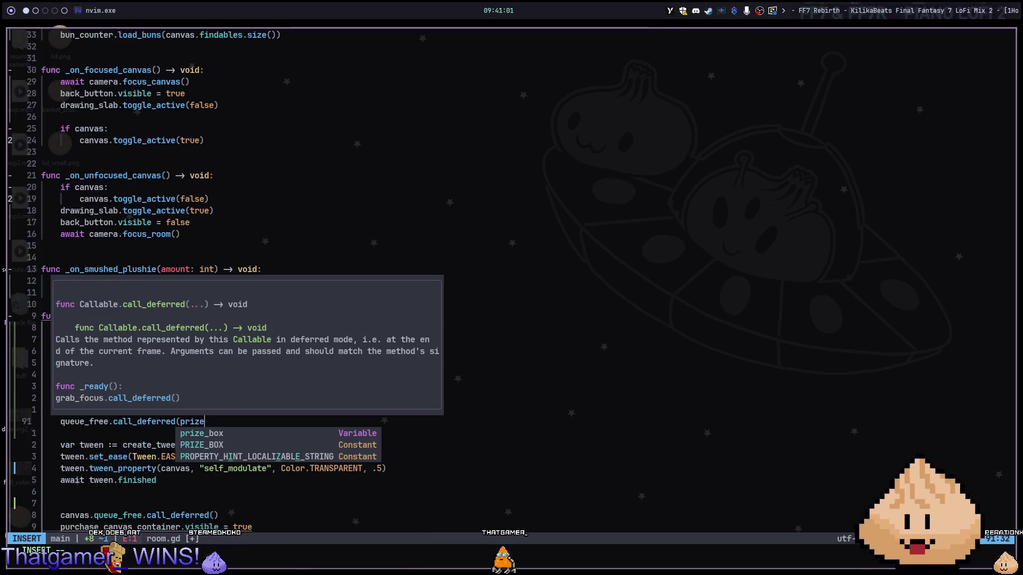
key("Escape")
key("colon")
key("alt+2")
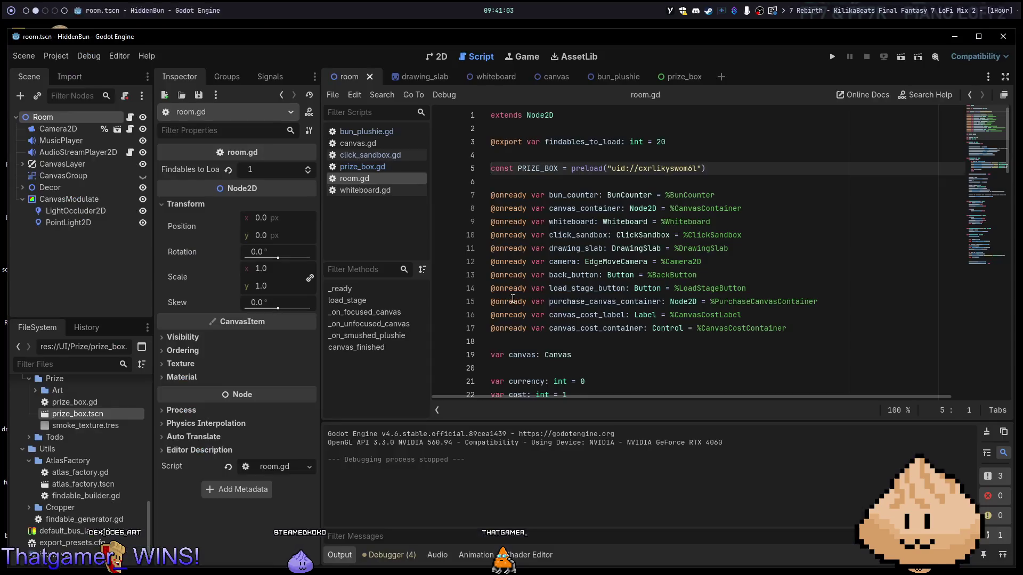
- Run the project, buy a drawing on the laptop, and find the Scoopy doodle in it
left_click(442, 57)
key("F5")
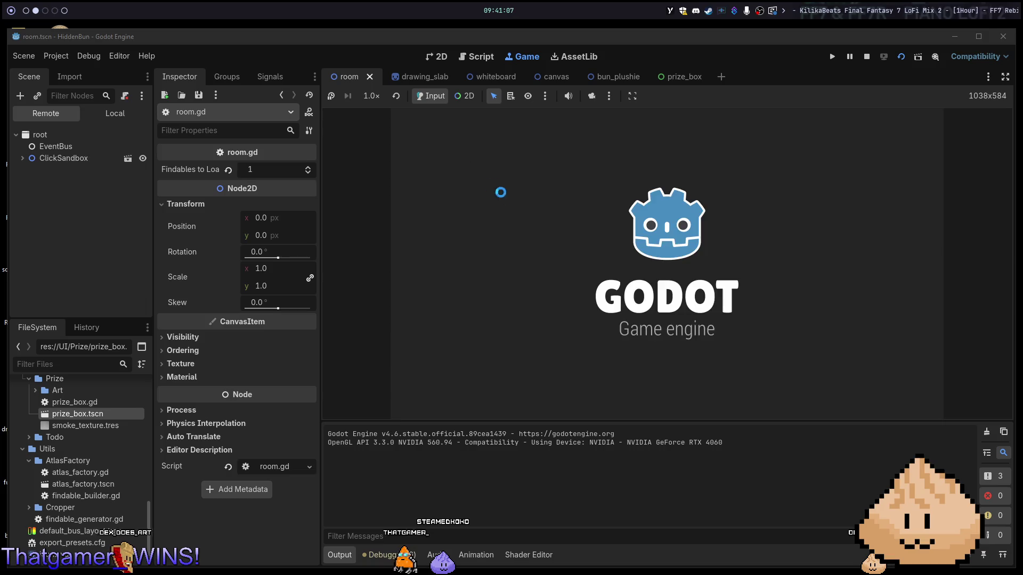
left_click(667, 338)
left_click(619, 353)
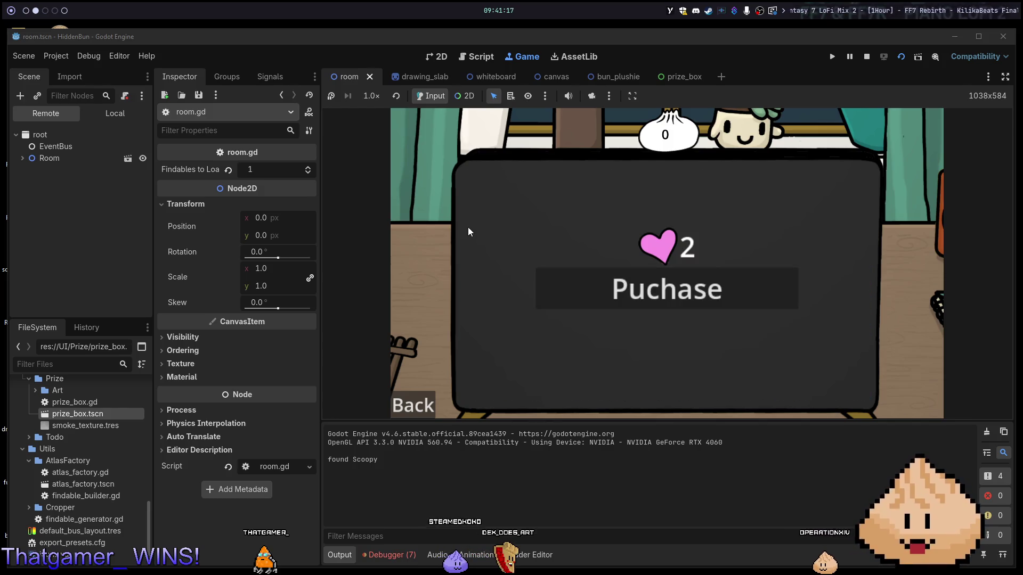
key("alt+1")
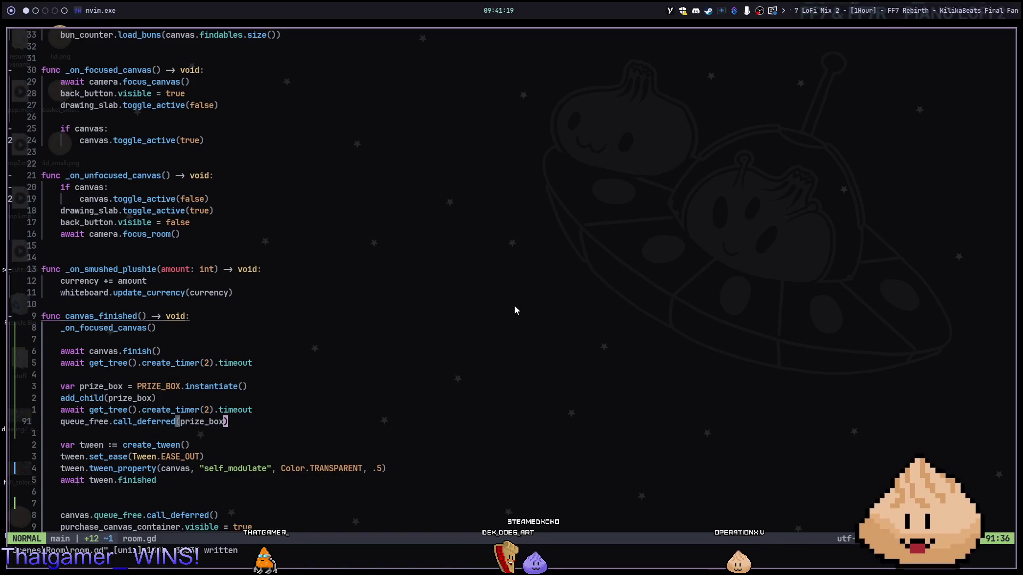
- Comment out the second timer await and queue_free lines, then relaunch the game
key("k")
key("k")
key("k")
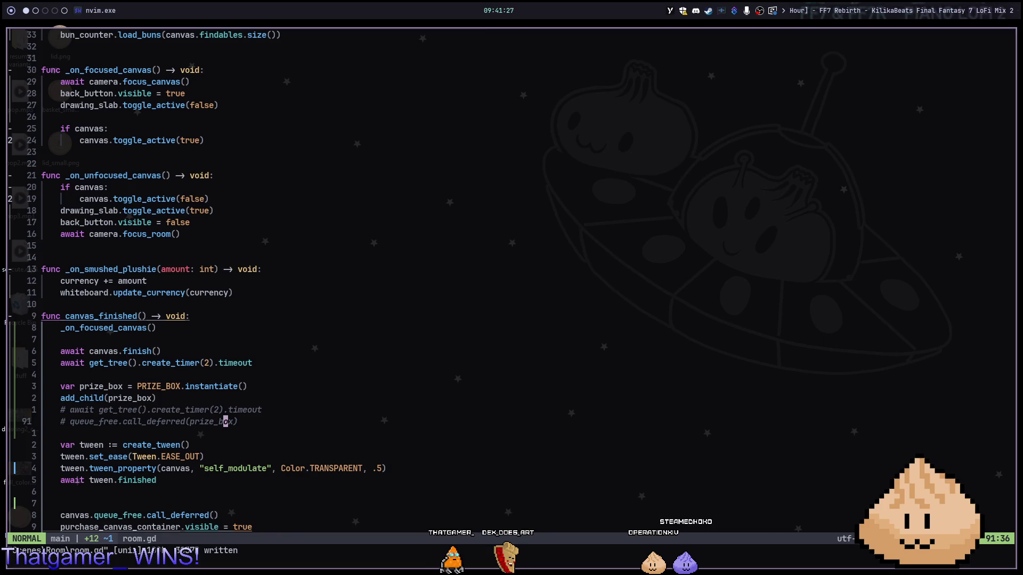
key("super+2")
key("F5")
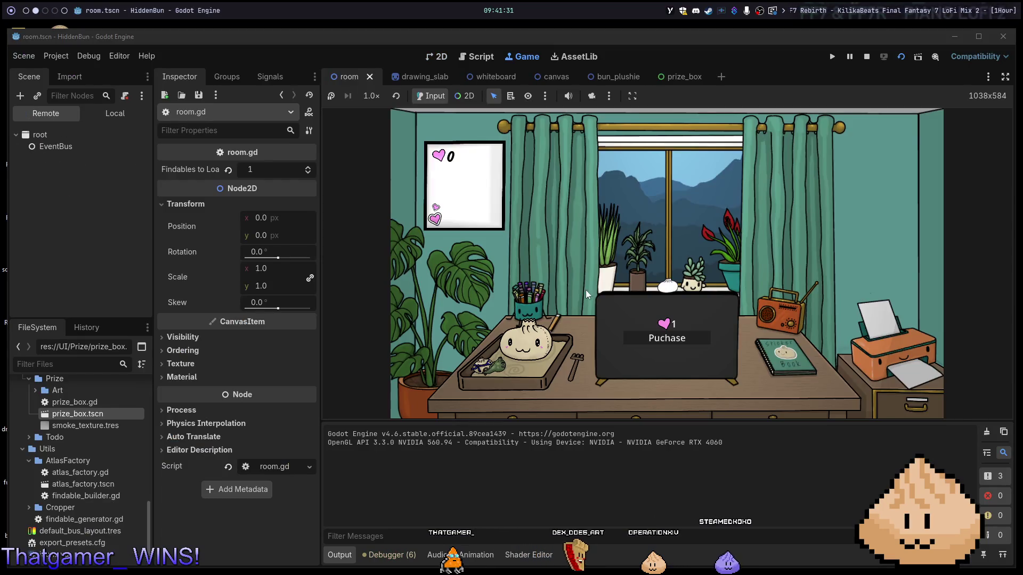
- Buy another drawing, find Scoopy in it, and return to the full room view
left_click(630, 346)
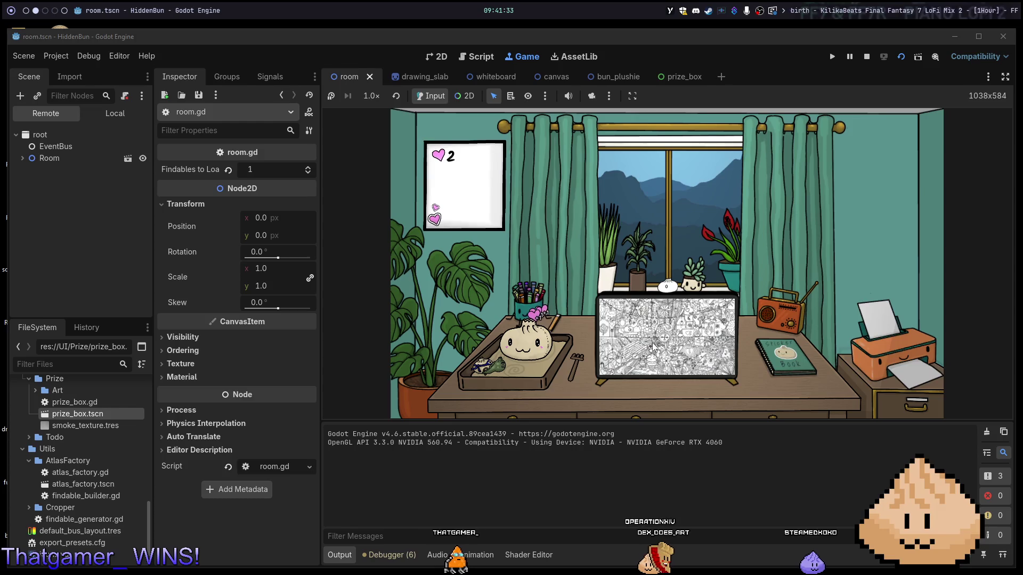
left_click(653, 346)
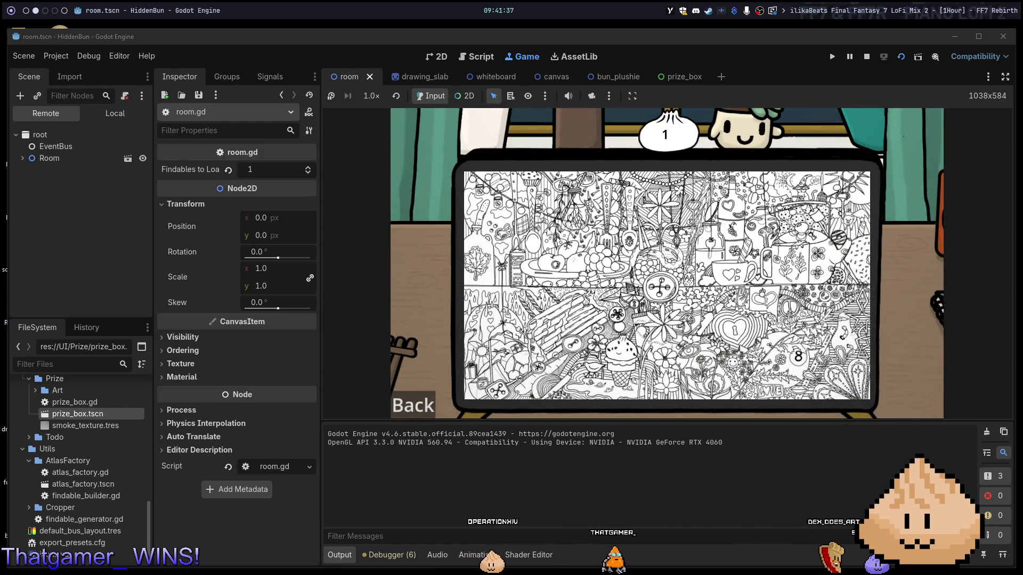
left_click(618, 352)
left_click(426, 401)
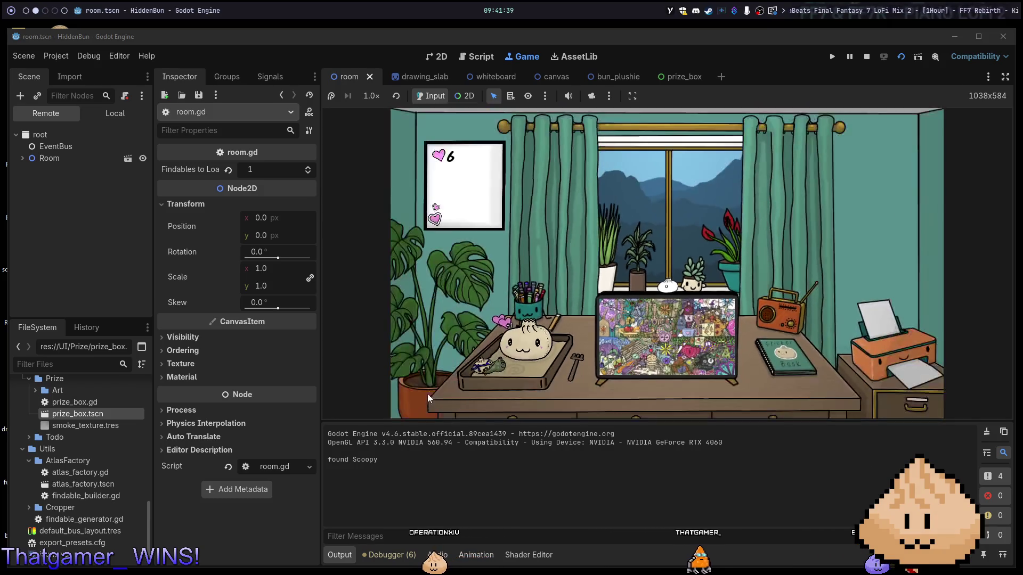
- Expand Room, CanvasModulate, Decor and DrawingSlab in the Remote scene tree, then collapse them
left_click(22, 157)
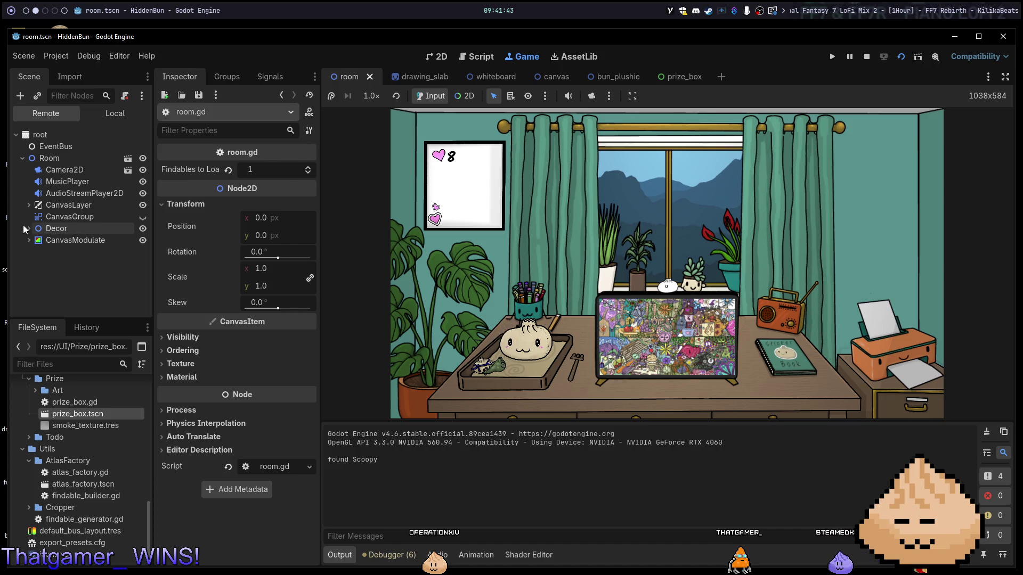
left_click(26, 240)
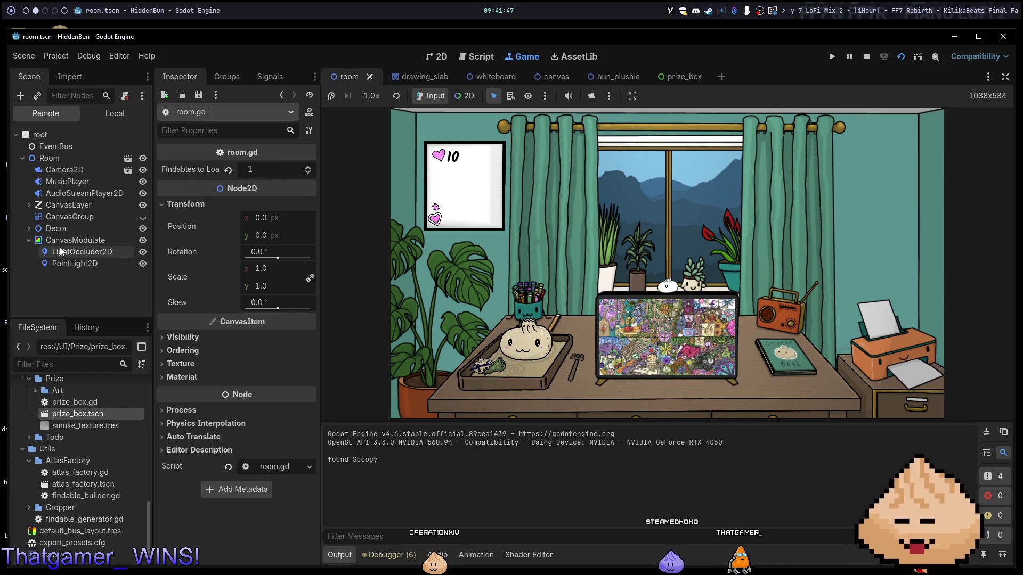
left_click(29, 228)
scroll(53, 247, "down", 3)
scroll(53, 247, "down", 2)
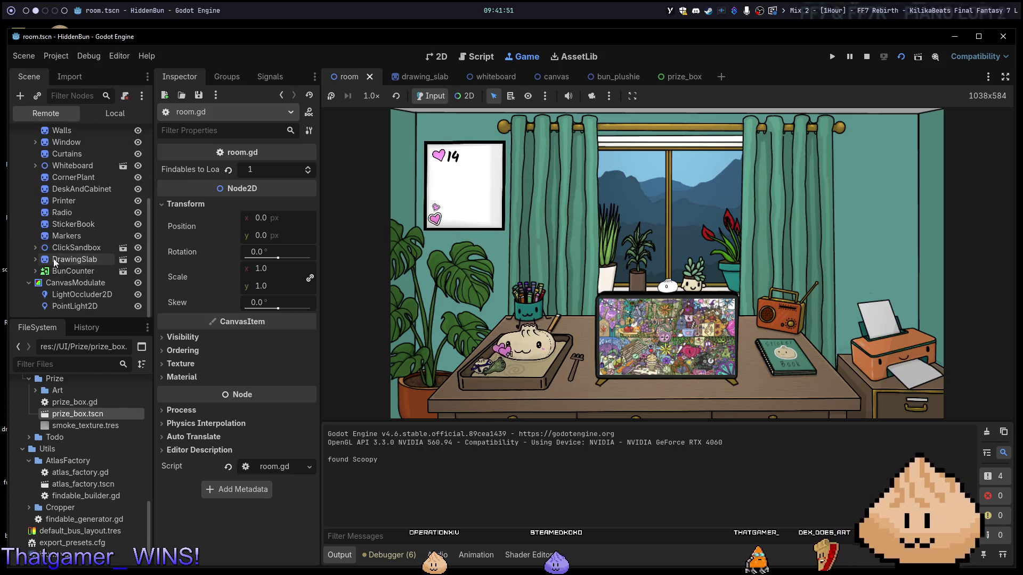
left_click(35, 259)
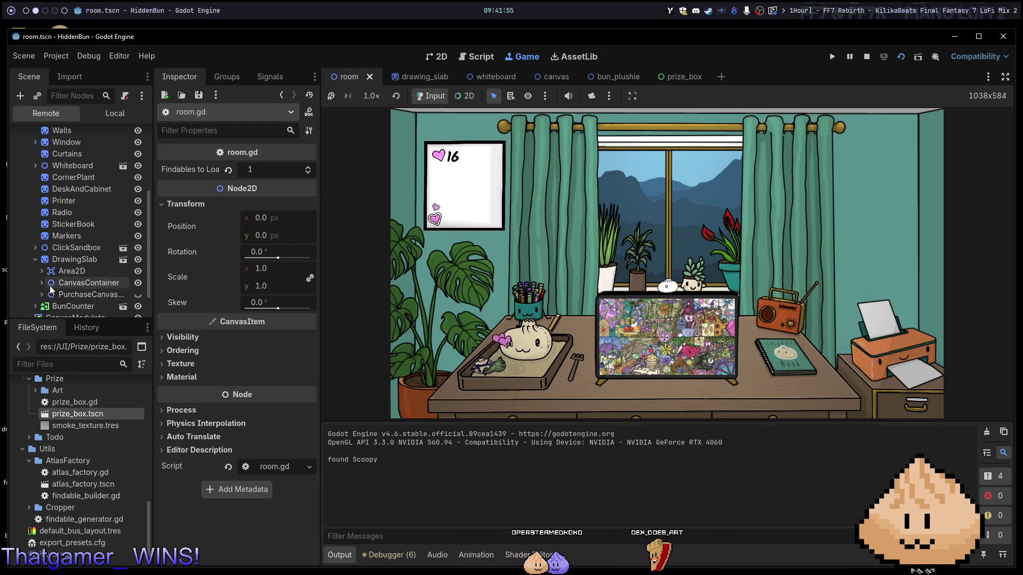
scroll(59, 266, "up", 5)
left_click(23, 158)
left_click(23, 159)
left_click(24, 225)
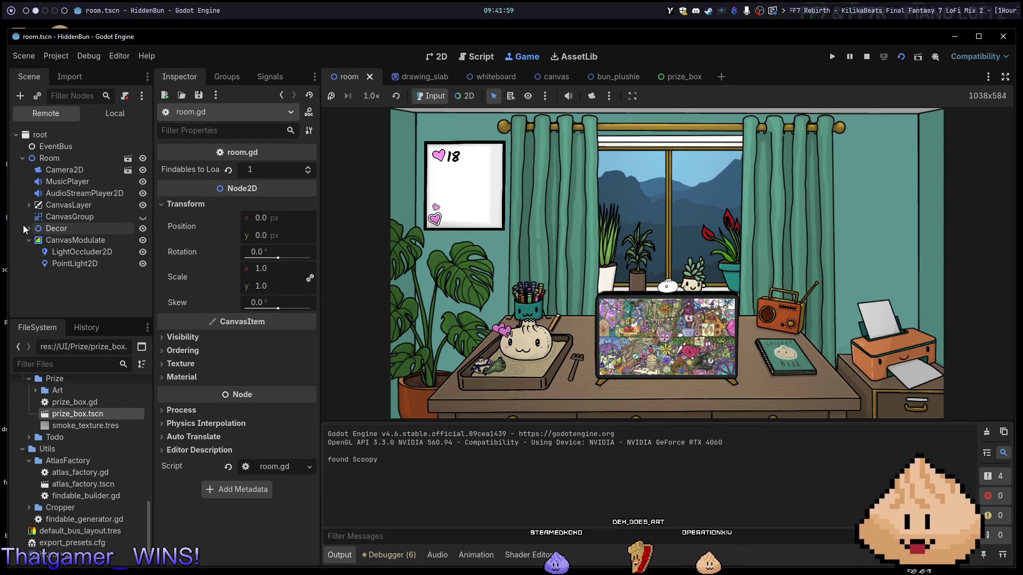
left_click(28, 238)
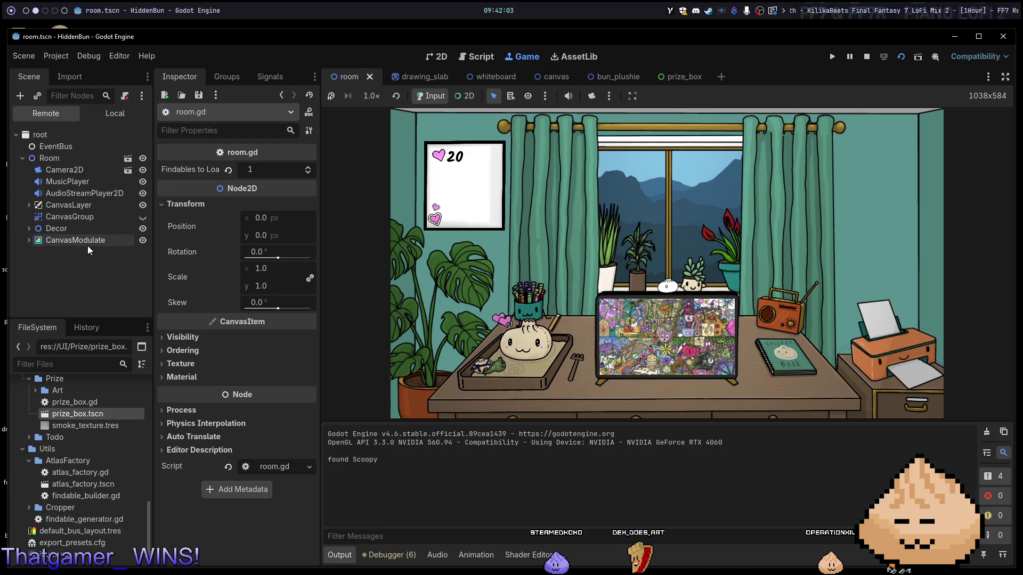
key("alt+1")
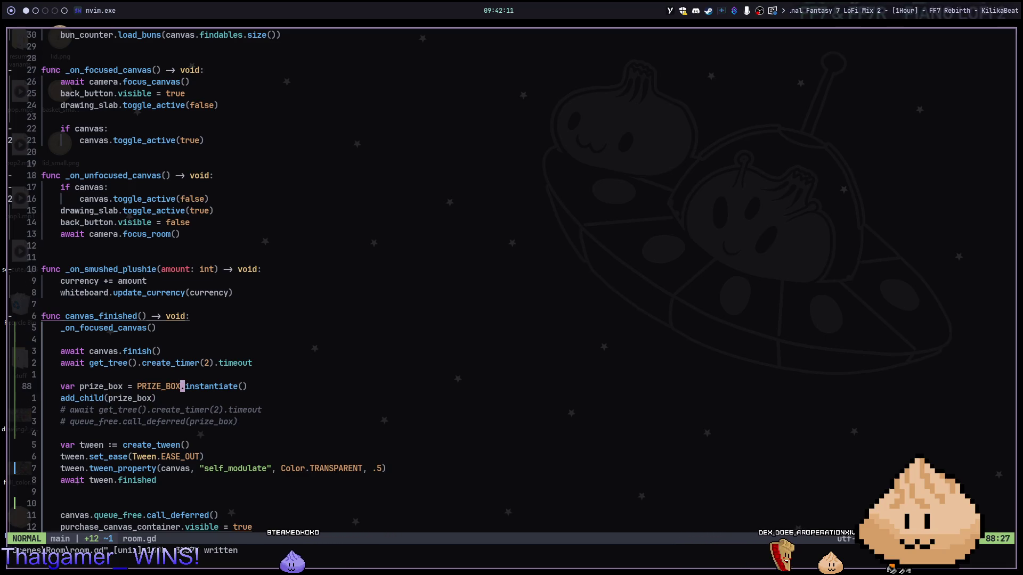
- Look over prize_box.gd through the Telescope finder, then jump back to room.gd
key("space")
key("f")
key("f")
type("prize")
key("Return")
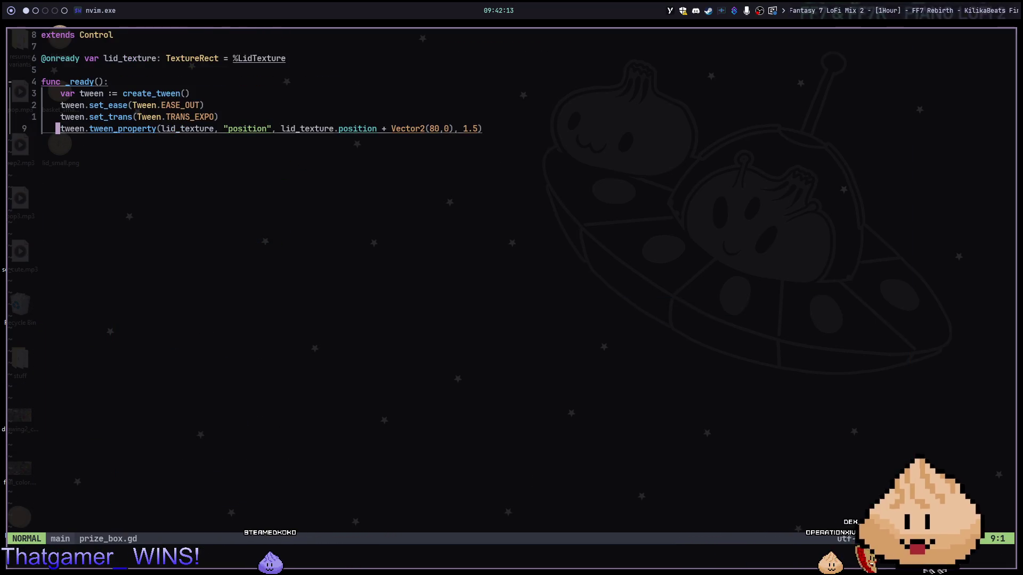
key("ctrl+o")
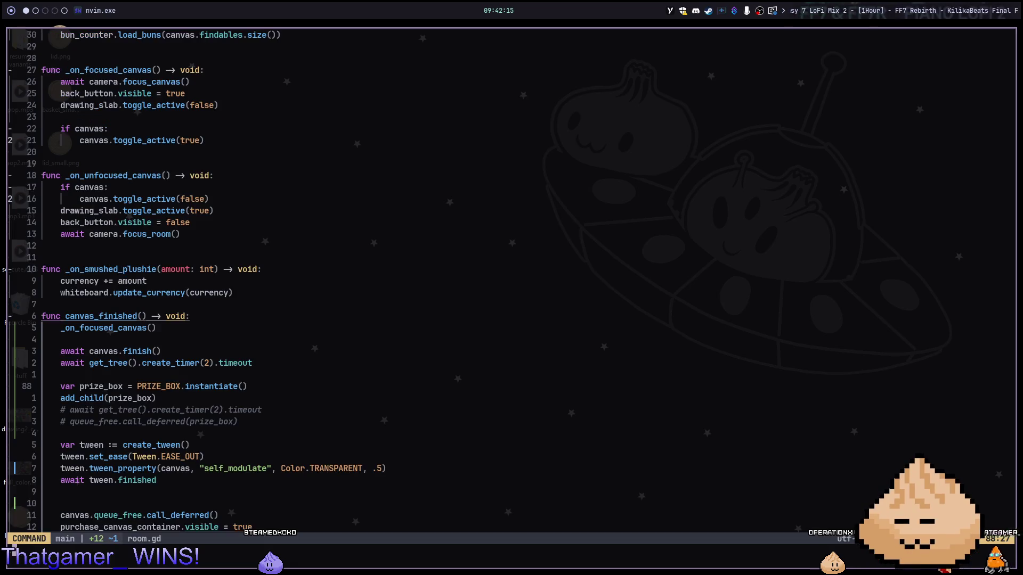
- Open the project listing with :Ex and reopen room.gd from the file finder
key("colon")
type("Ex")
key("Return")
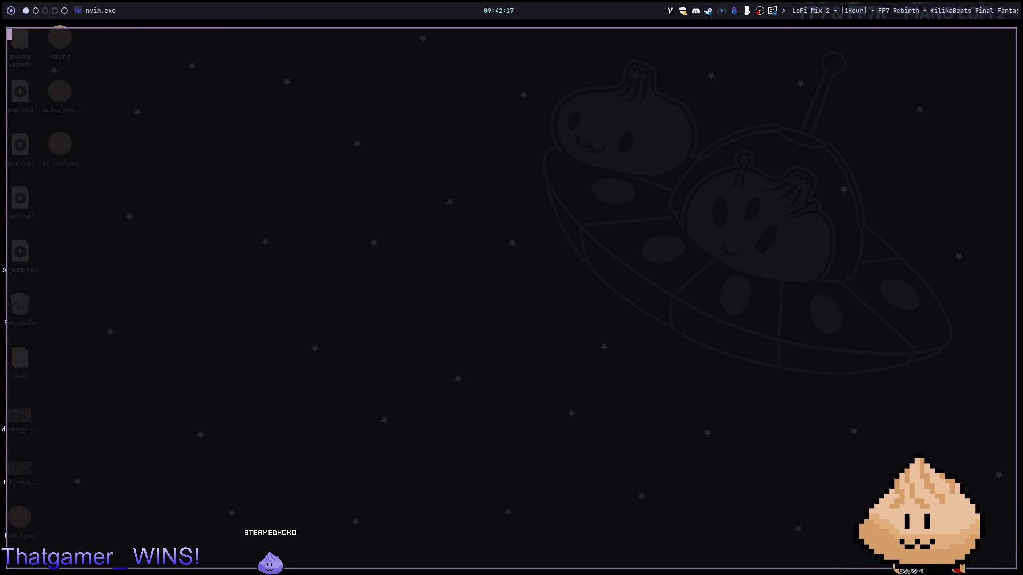
key("space")
key("f")
key("f")
type("ro")
key("Return")
- Save room.gd with :w and return to the Godot workspace
type(":53")
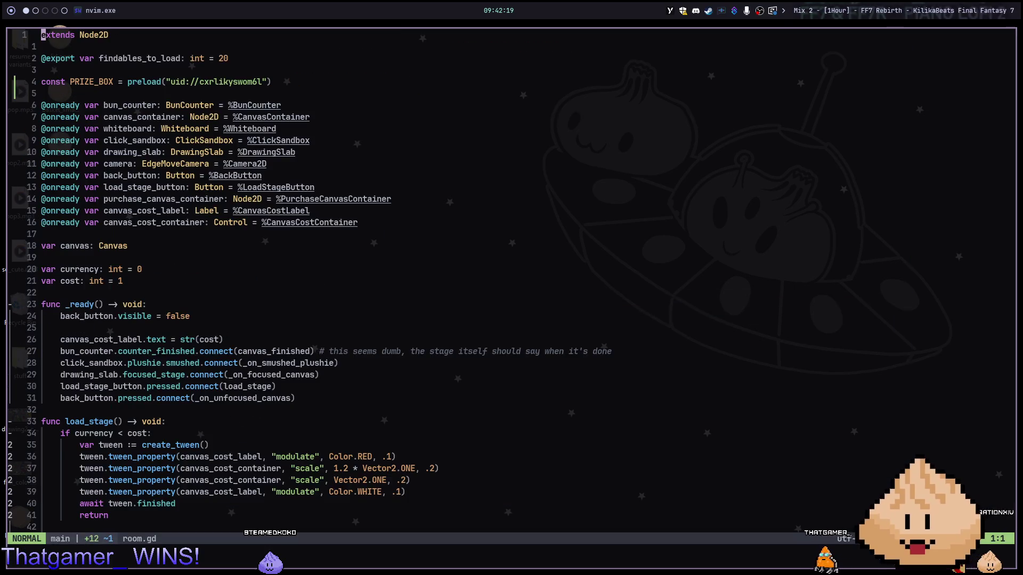
key("BackSpace")
key("BackSpace")
type("w")
key("Return")
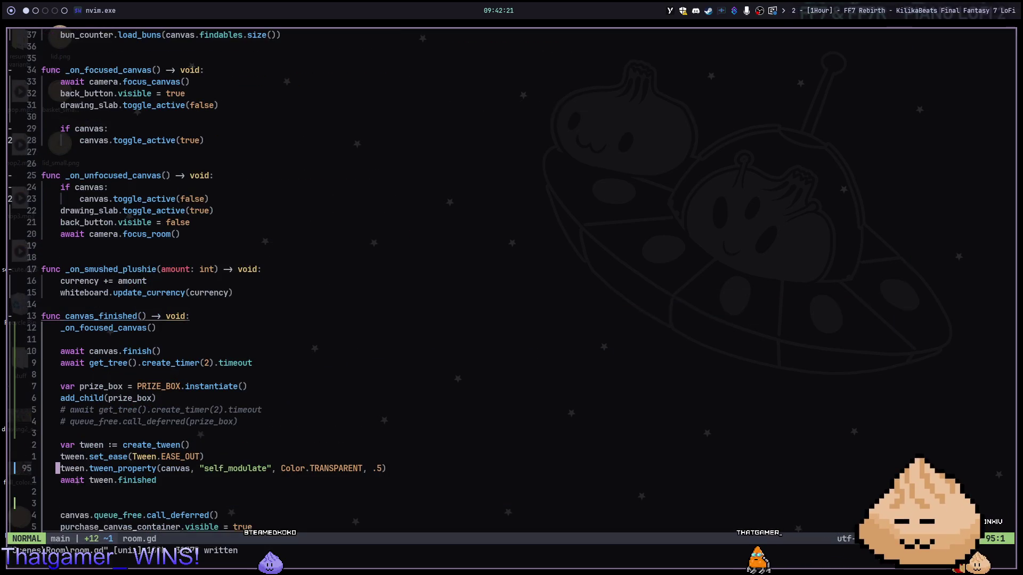
key("alt+3")
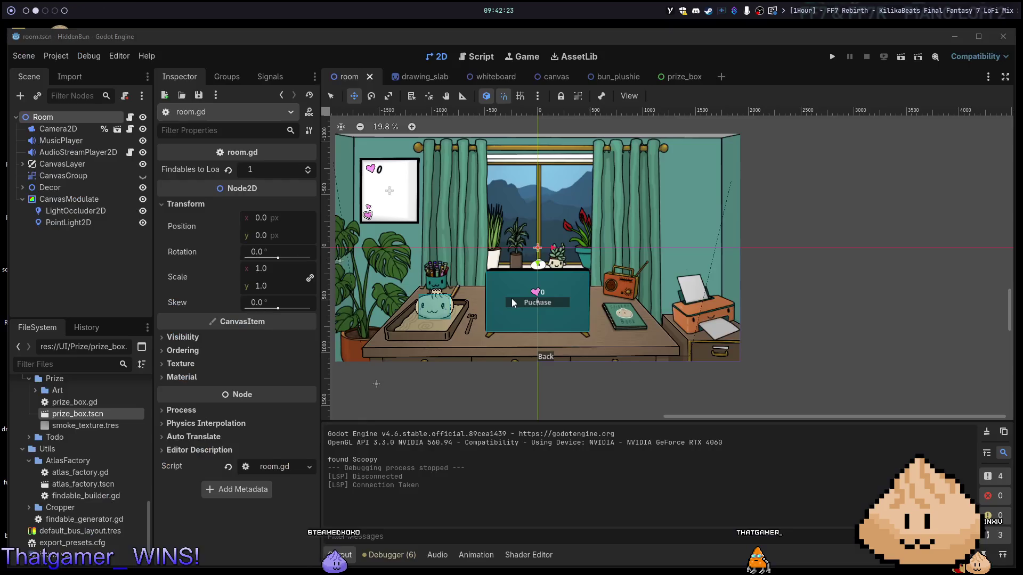
- Run the game, buy a new drawing on the laptop and find the hidden Scoopy
key("F5")
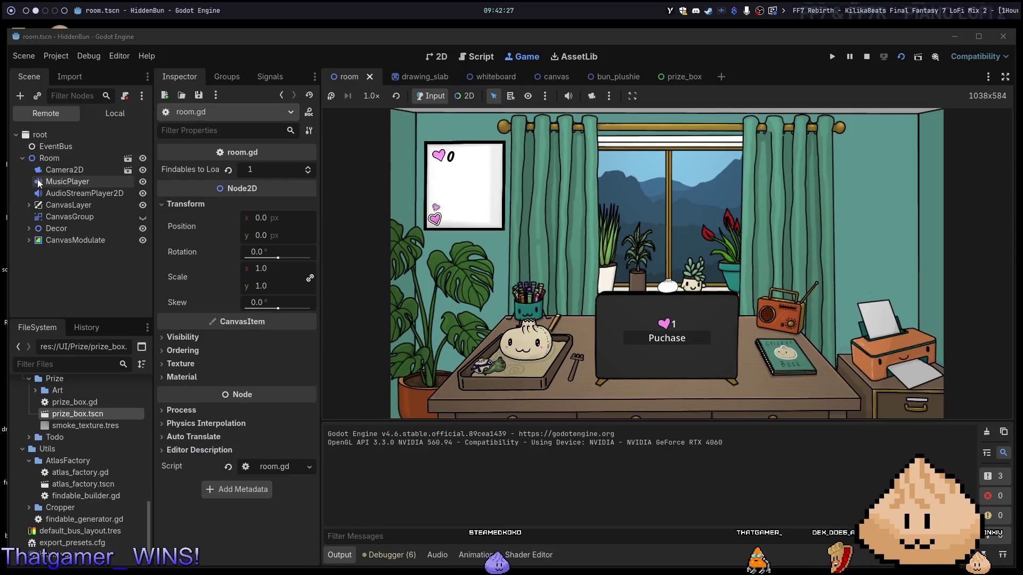
left_click(731, 342)
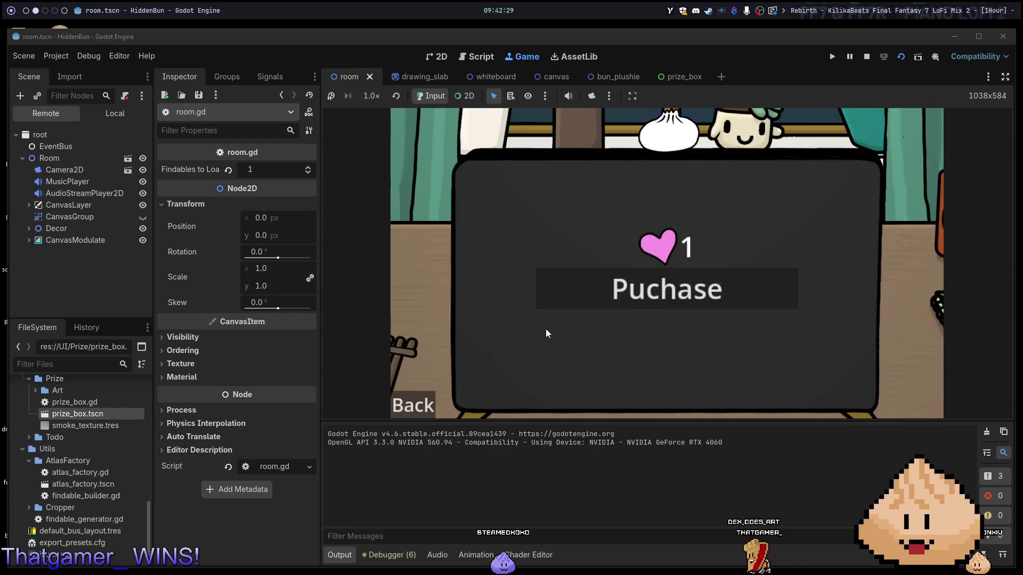
left_click(639, 288)
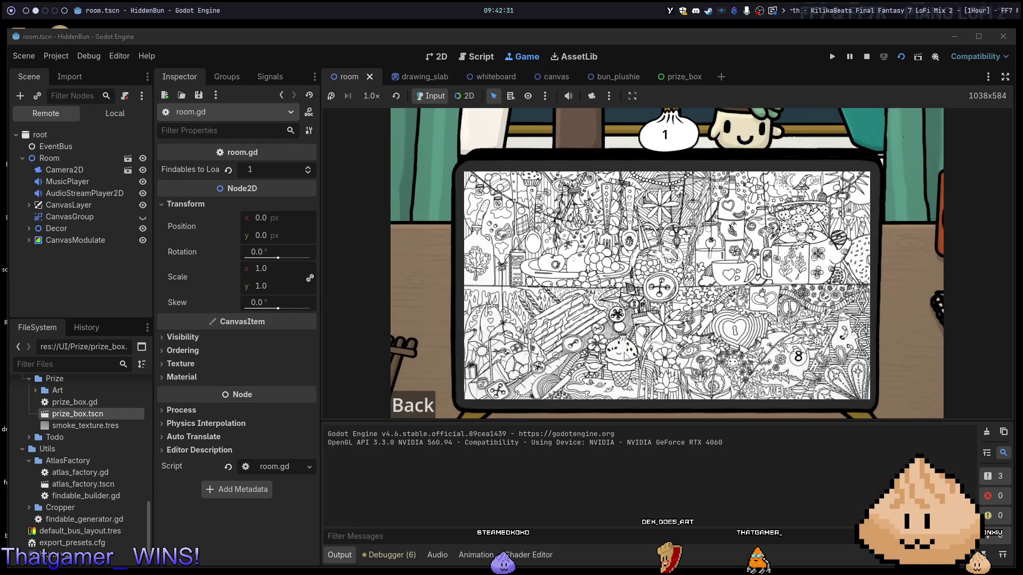
left_click(625, 357)
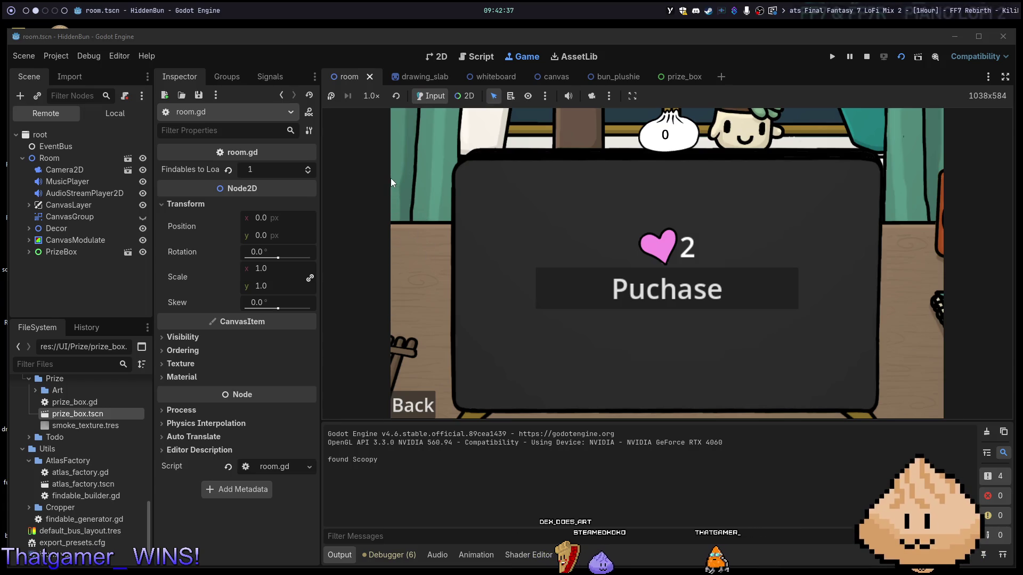
key("alt+Tab")
key("alt+Tab")
key("alt+Tab")
key("Escape")
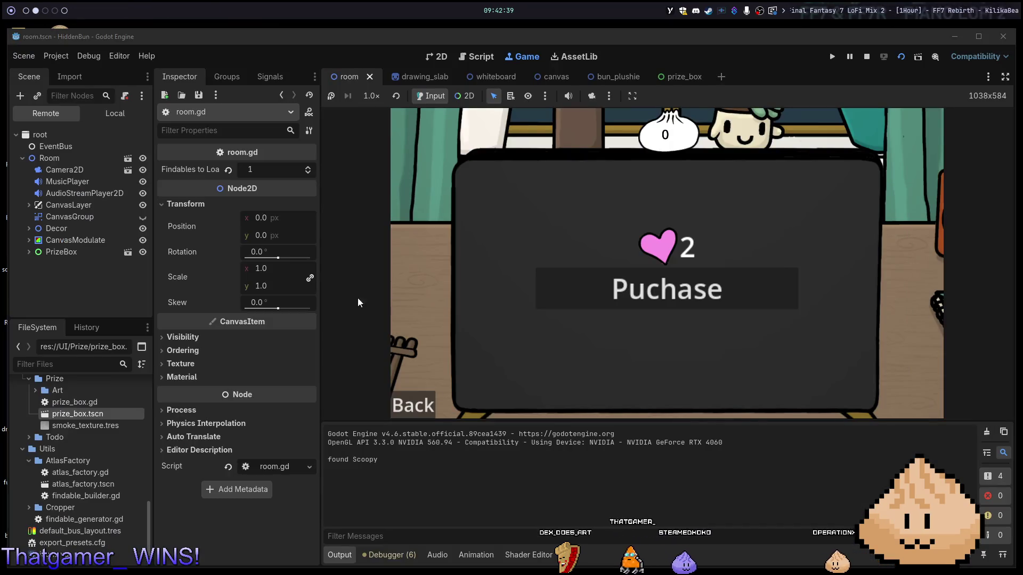
- Inspect the live PrizeBox and BasketTexture nodes, then open the prize basket in the room
left_click(27, 252)
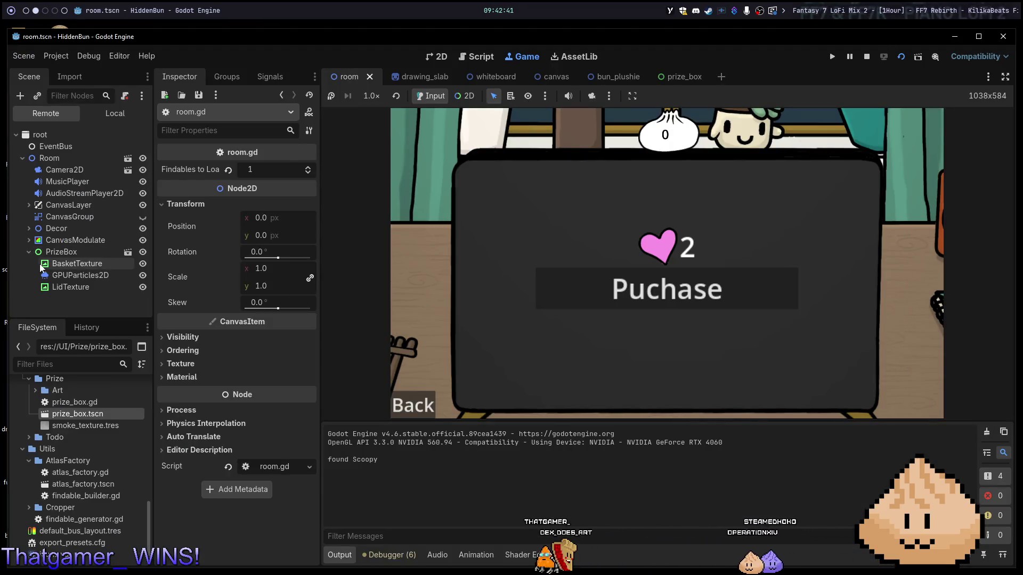
left_click(76, 263)
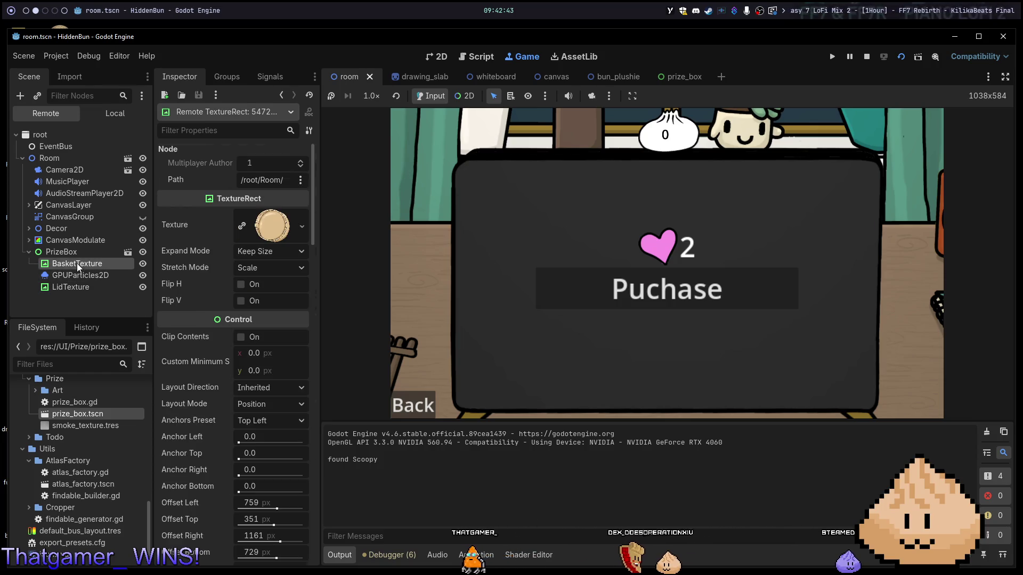
left_click(71, 253)
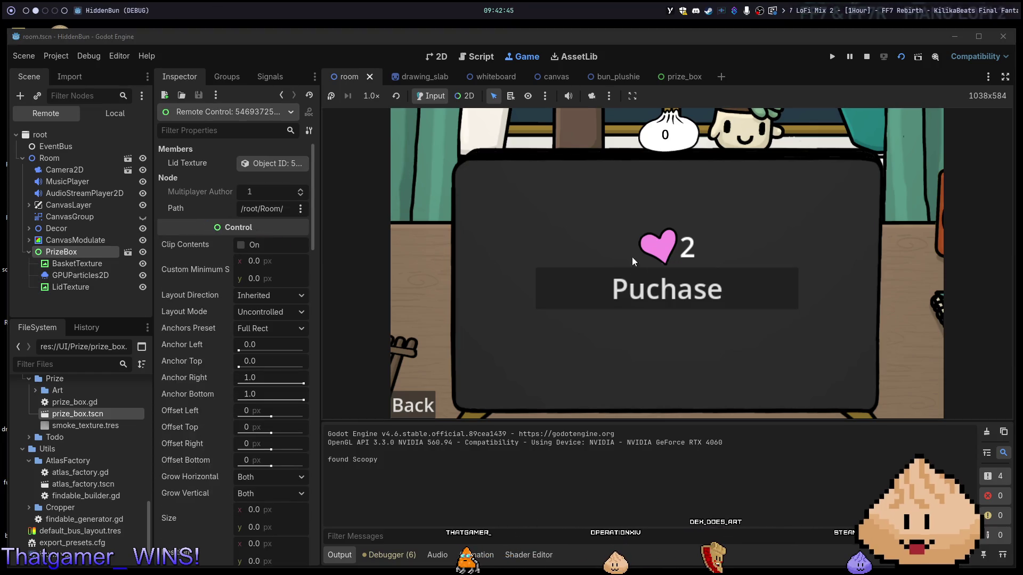
key("alt+Tab")
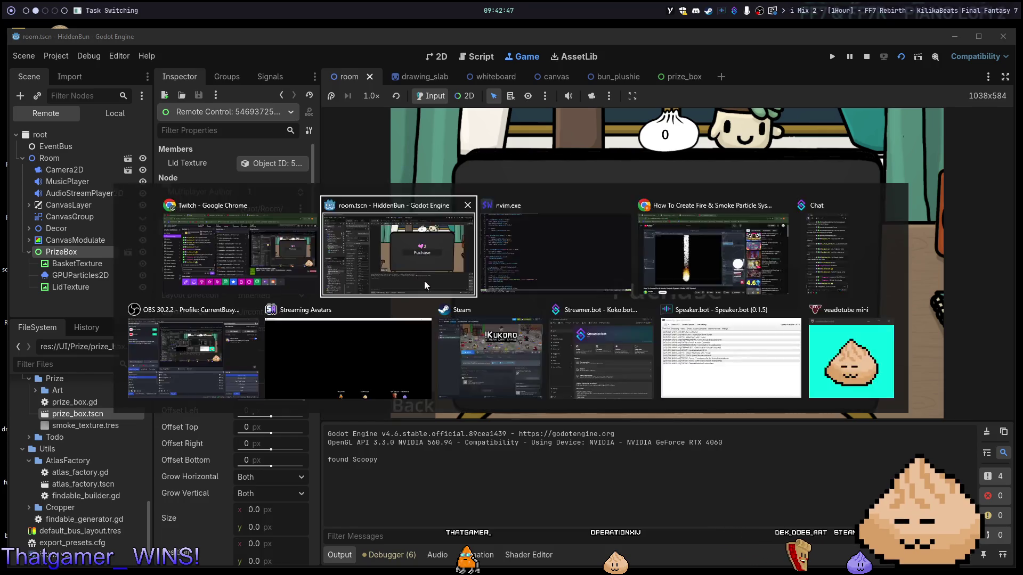
left_click(413, 405)
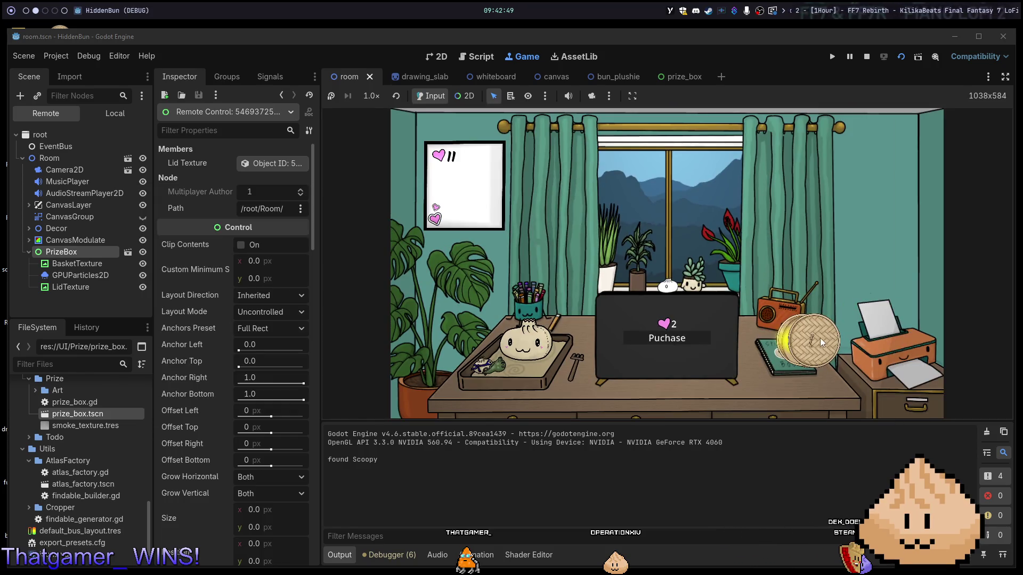
left_click(823, 338)
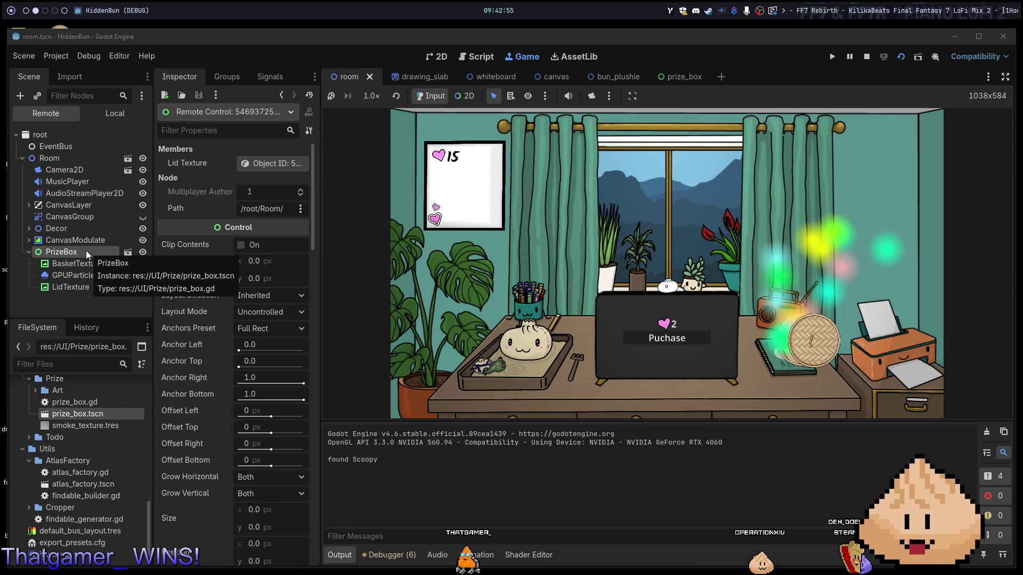
- Expand CanvasLayer, try moving PrizeBox into it, then stop the game
double_click(45, 204)
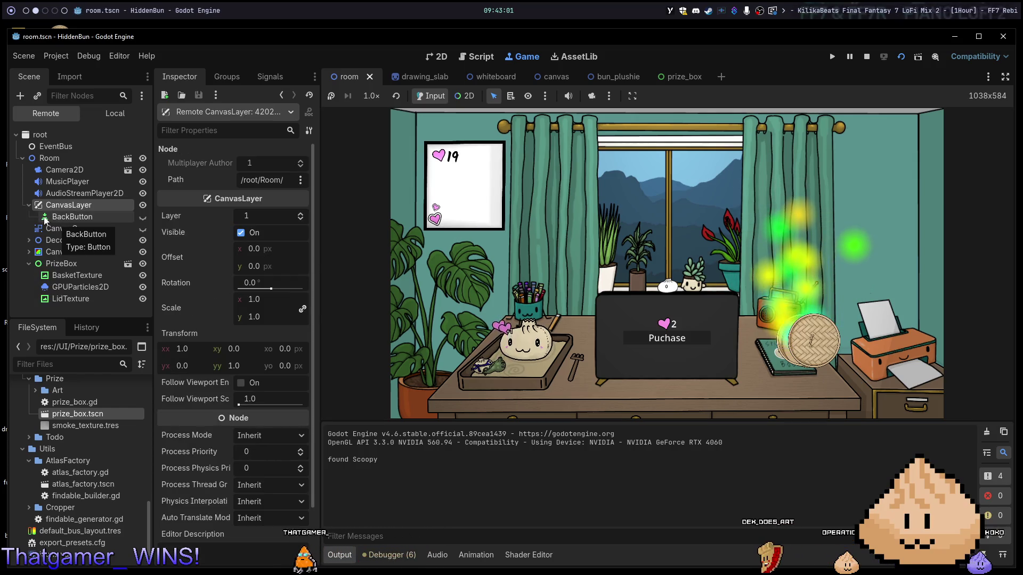
left_click(75, 265)
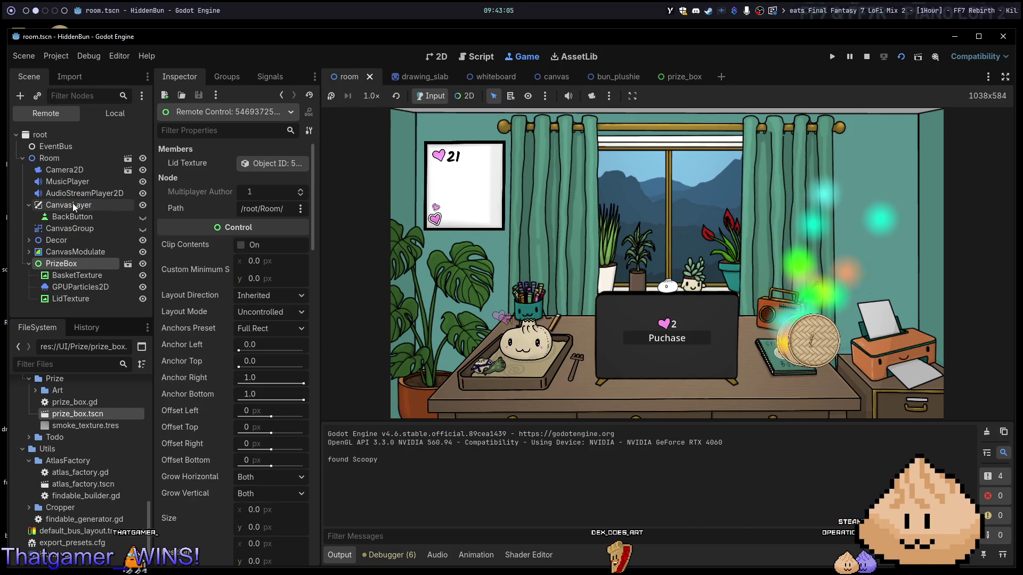
left_click_drag(76, 263, 66, 211)
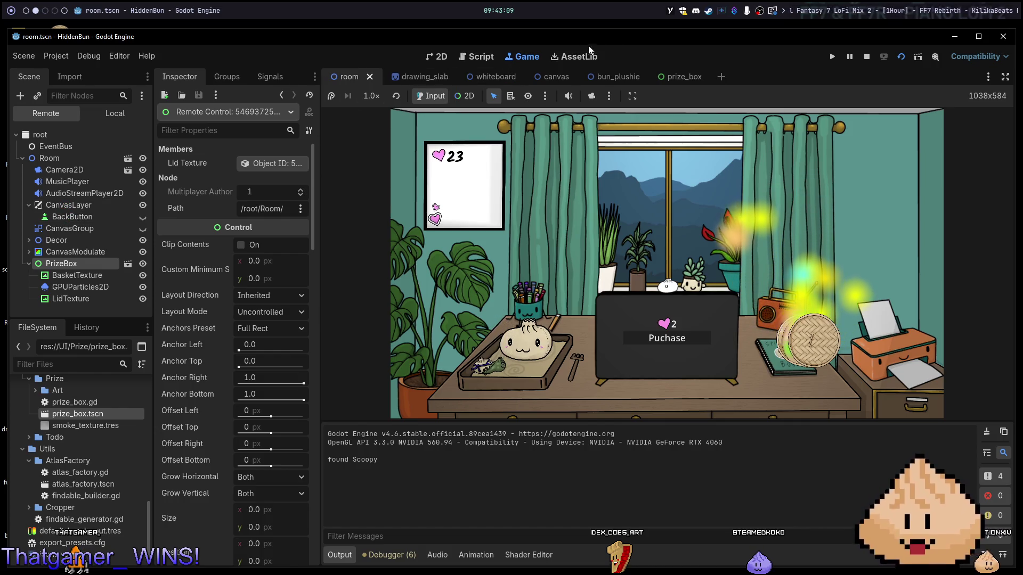
left_click(866, 55)
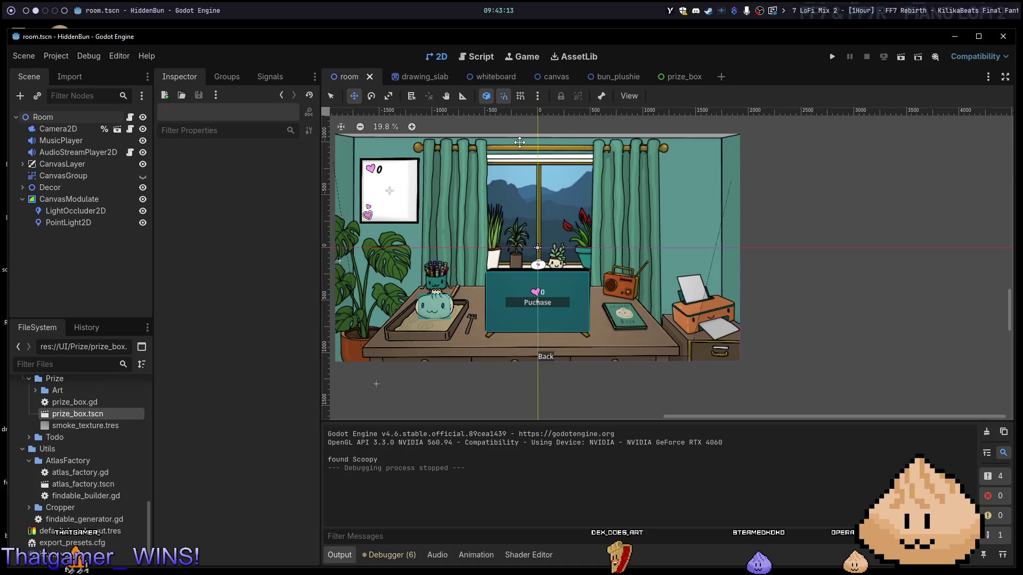
- Rename the room's CanvasLayer node to HUD
left_click(21, 164)
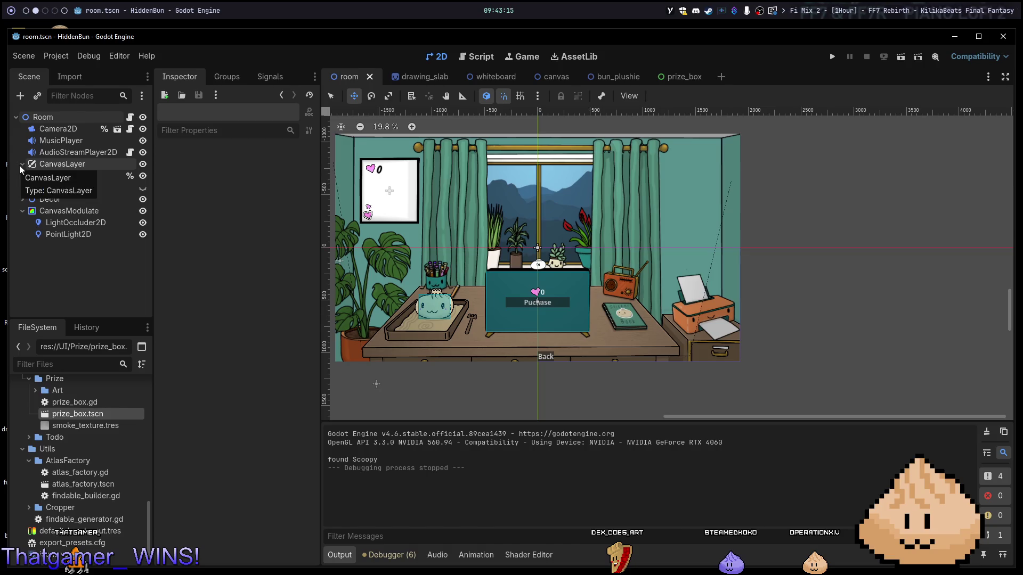
key("super+1")
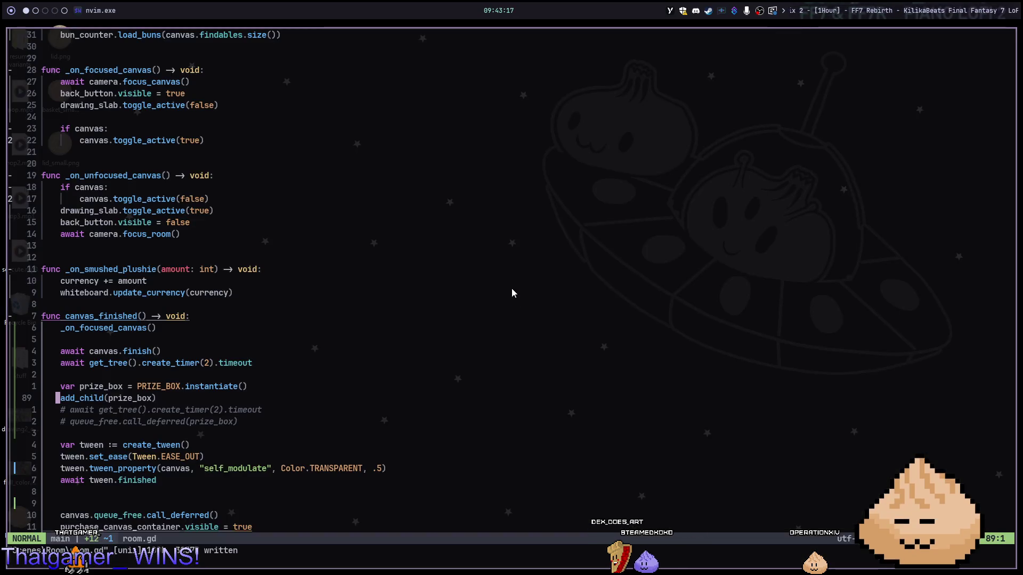
key("super+2")
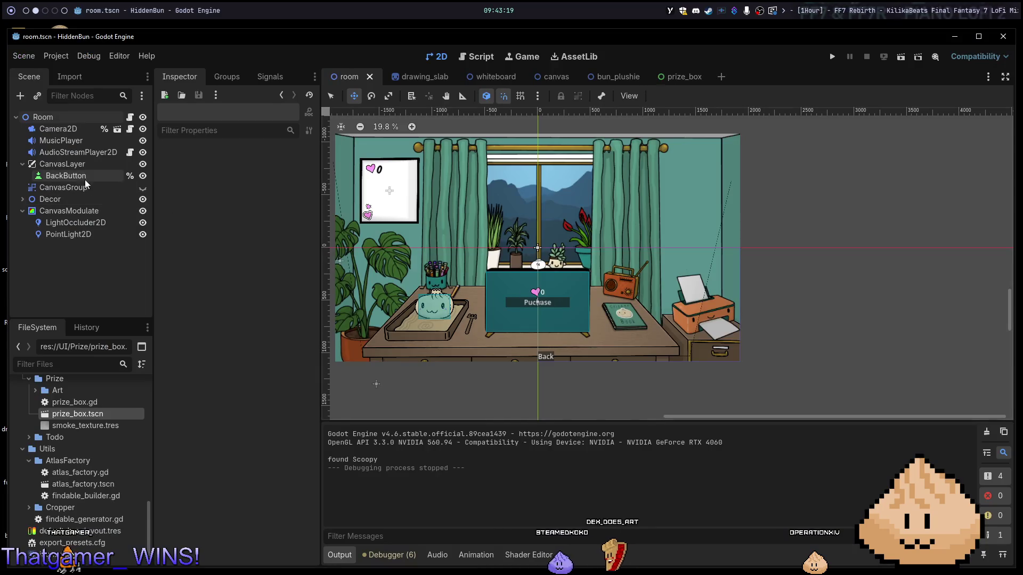
right_click(66, 166)
left_click(135, 264)
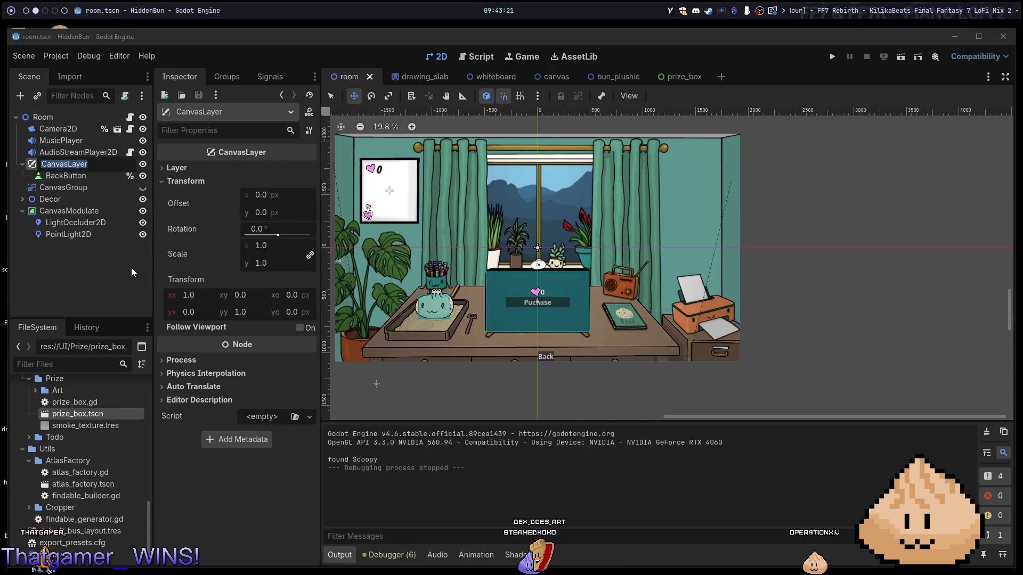
type("HUD")
key("Return")
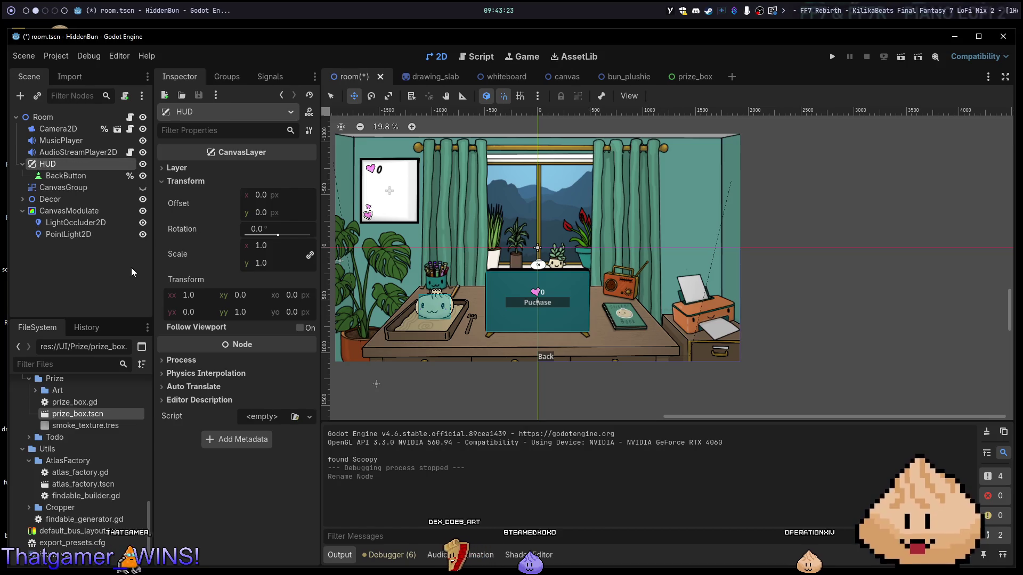
- Make HUD accessible by unique name and save the room scene
right_click(78, 165)
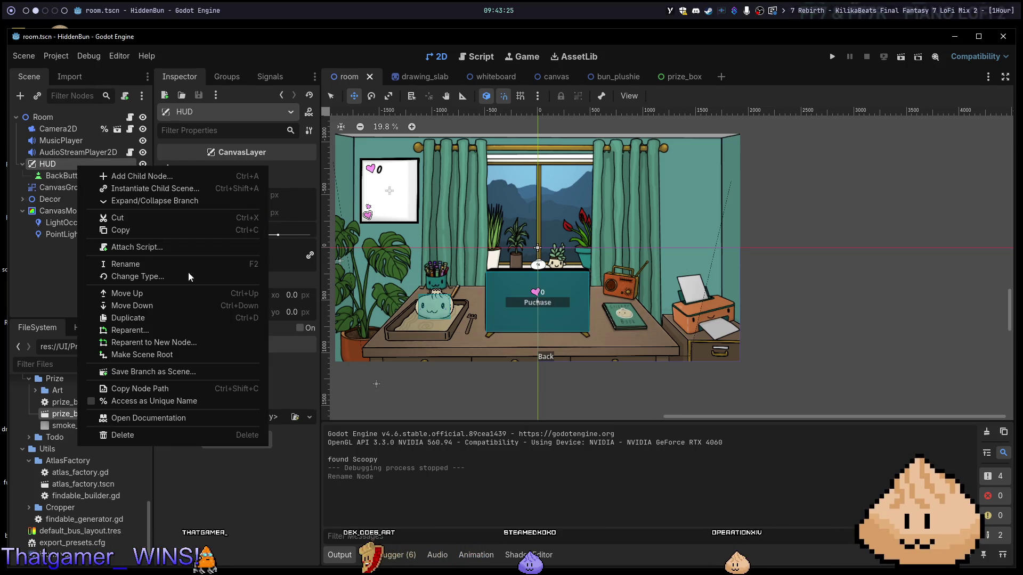
left_click(206, 407)
key("ctrl+s")
key("alt+1")
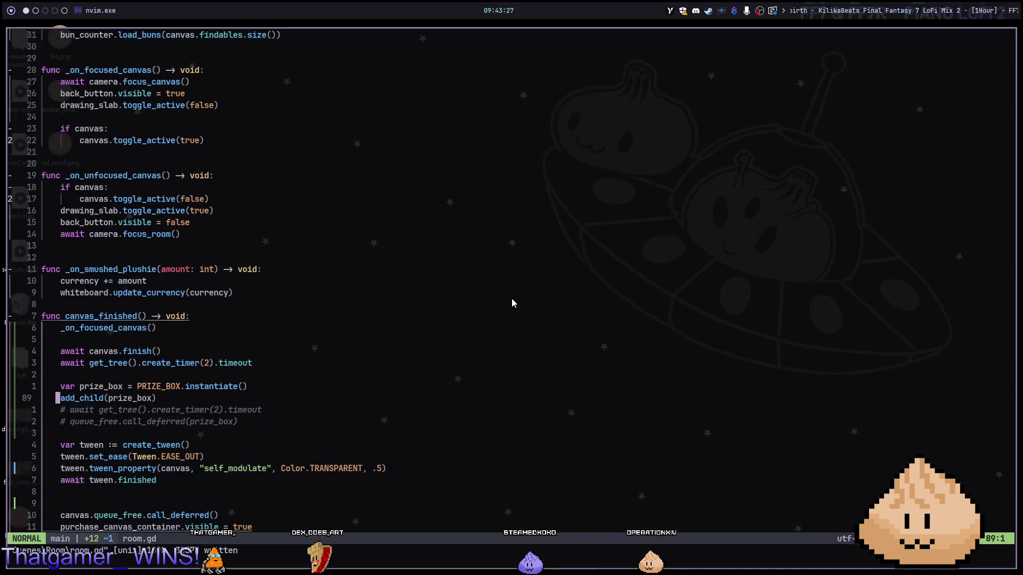
key("g")
key("g")
key("j")
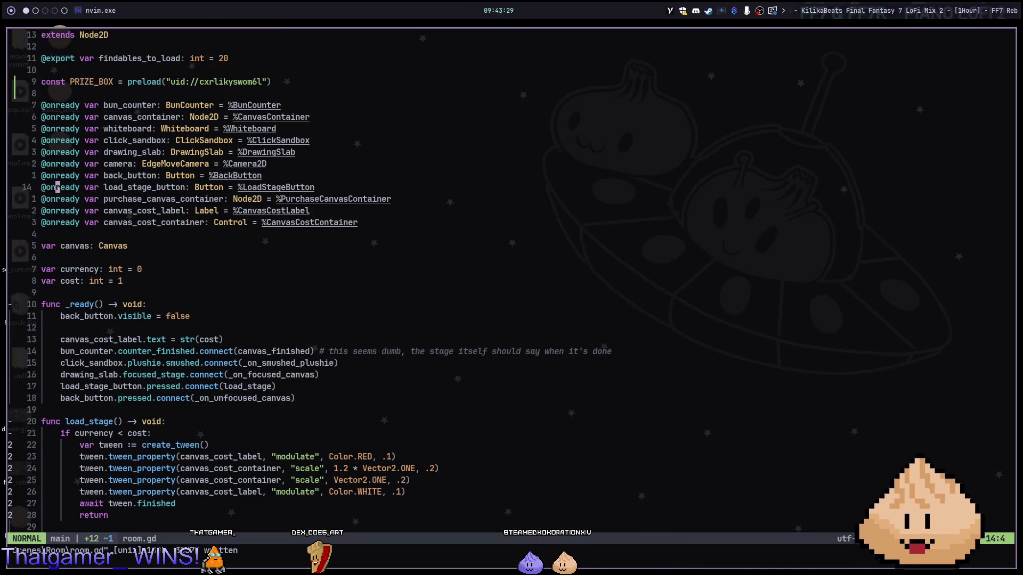
type("o@onready")
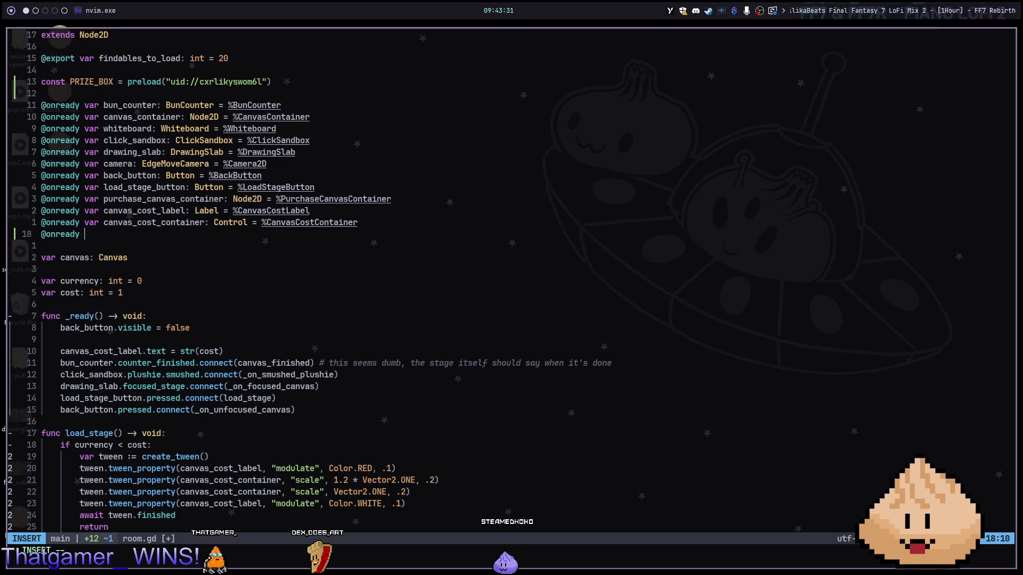
key("BackSpace")
key("BackSpace")
key("BackSpace")
type("hud: C")
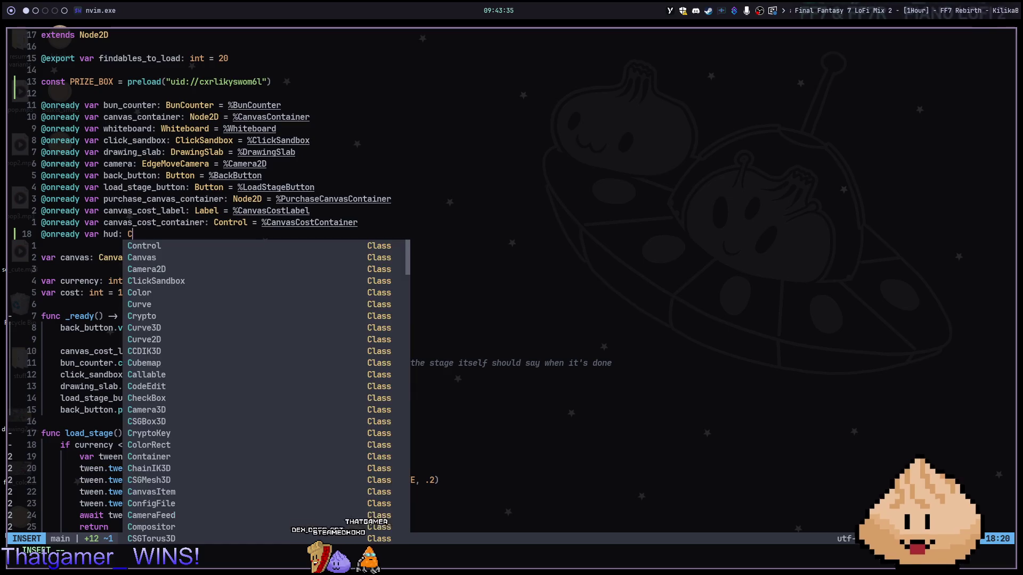
type("anvasLayer")
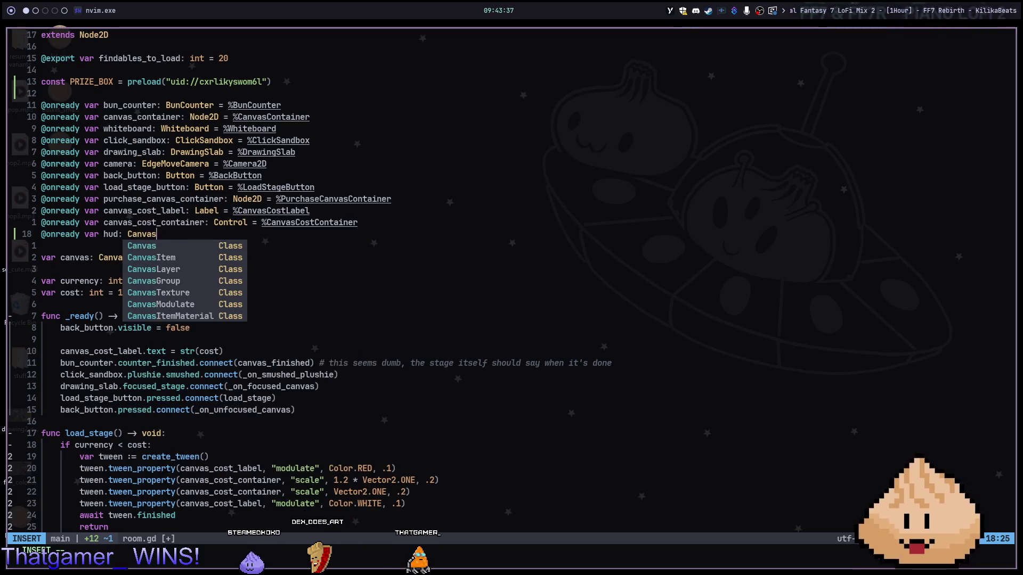
key("Escape")
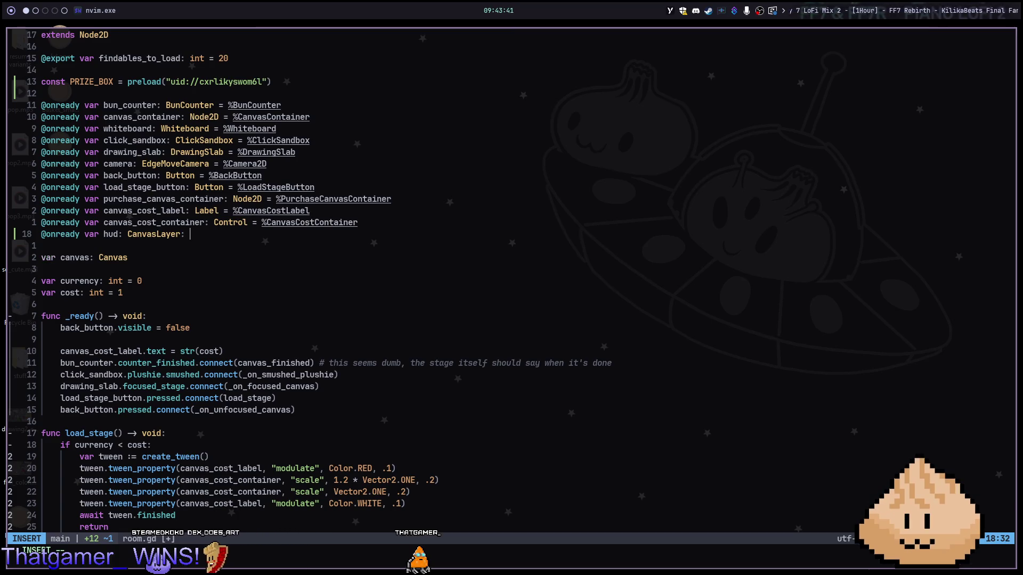
type("D")
key("Escape")
- Change add_child(prize_box) to hud.add_child(prize_box), save room.gd and run the game
key("ctrl+o")
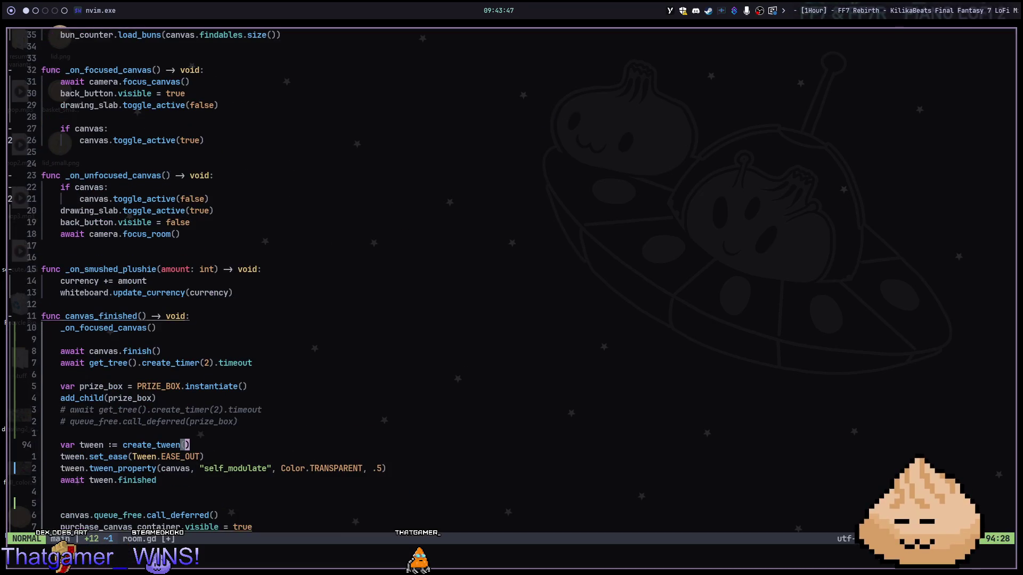
type("k:w")
key("Return")
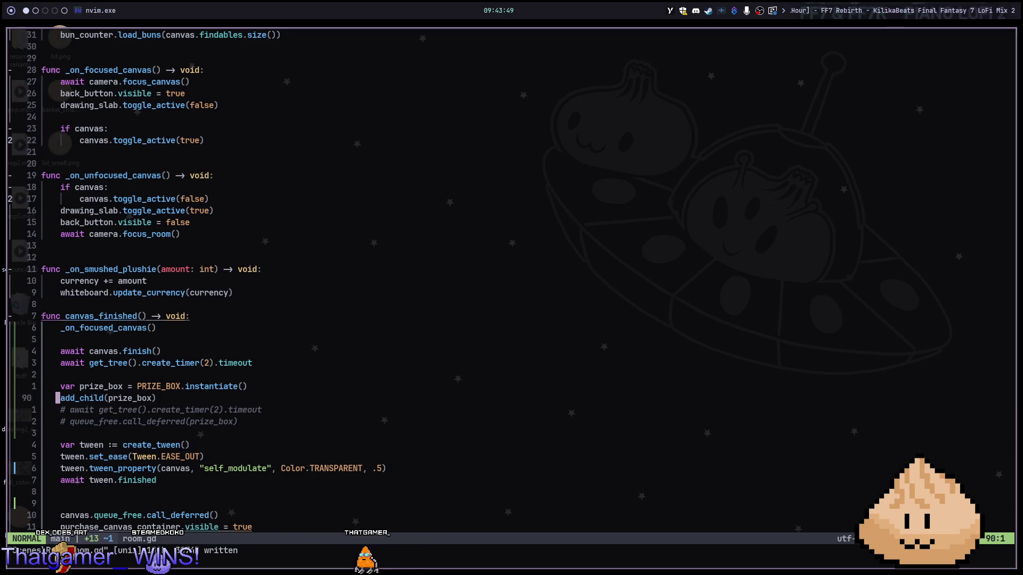
type("h")
key("BackSpace")
key("Escape")
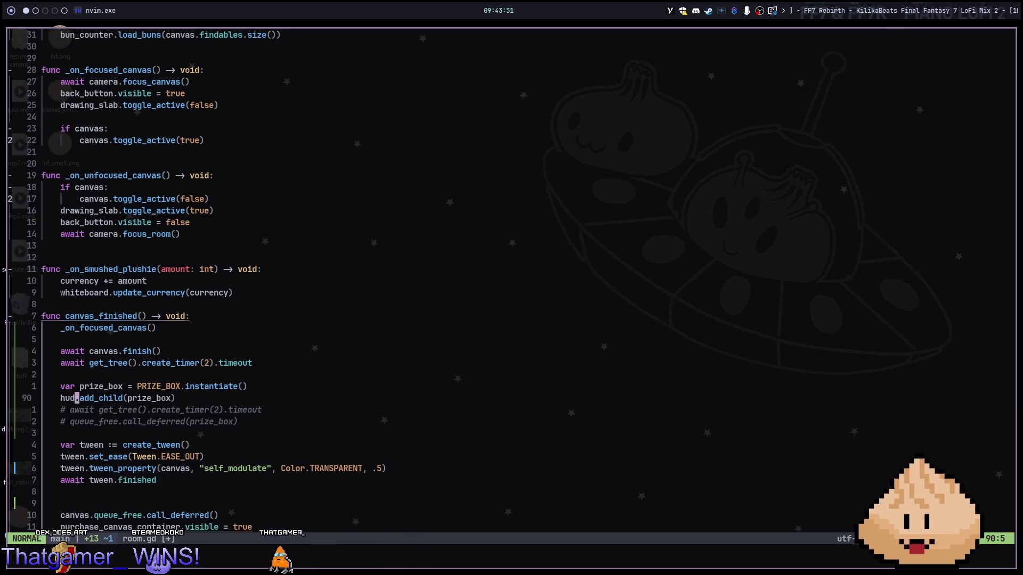
key("alt+Tab")
key("F5")
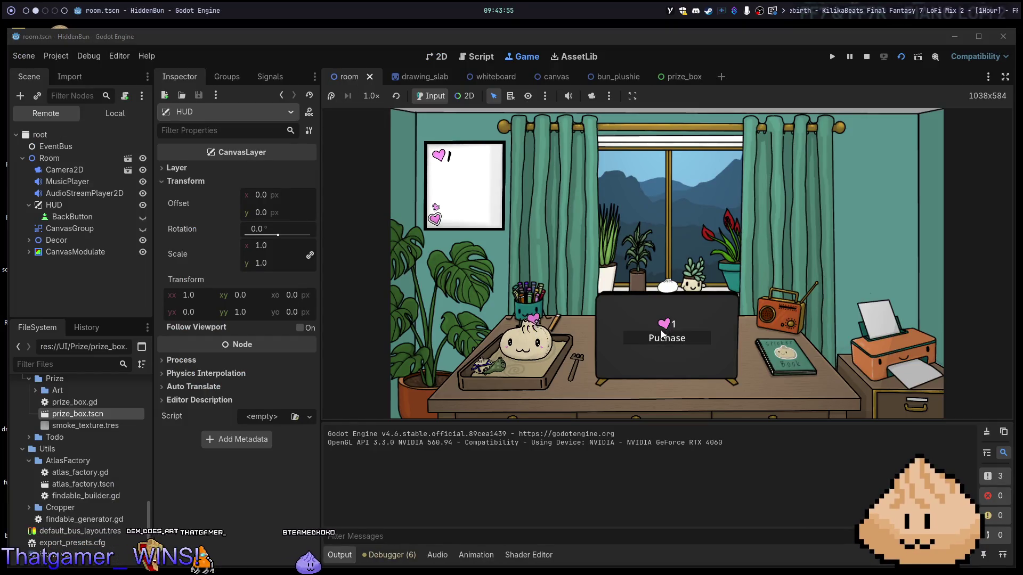
- Buy a drawing, find the hidden Scoopy and close the prize box popup
left_click(664, 338)
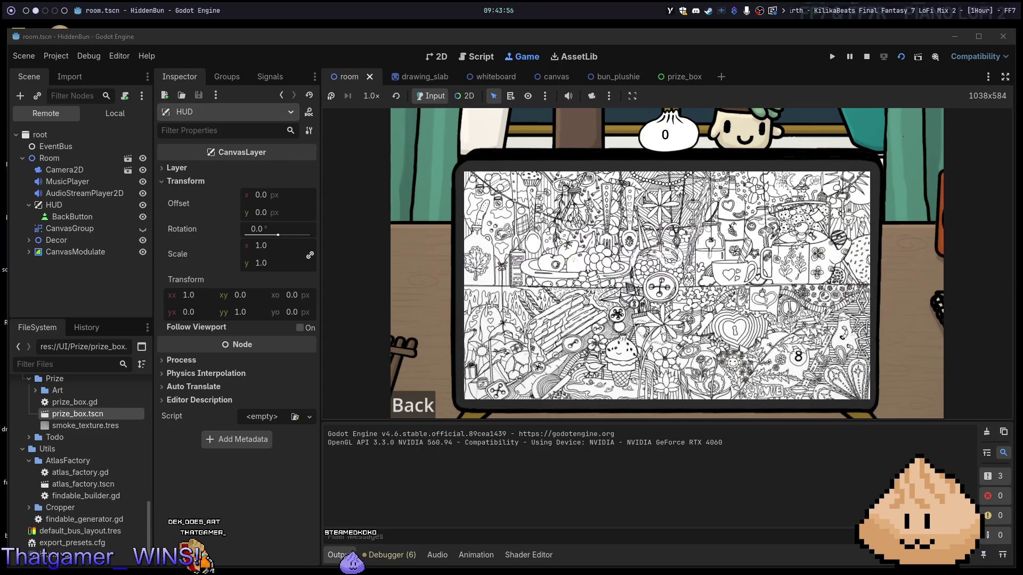
left_click(619, 349)
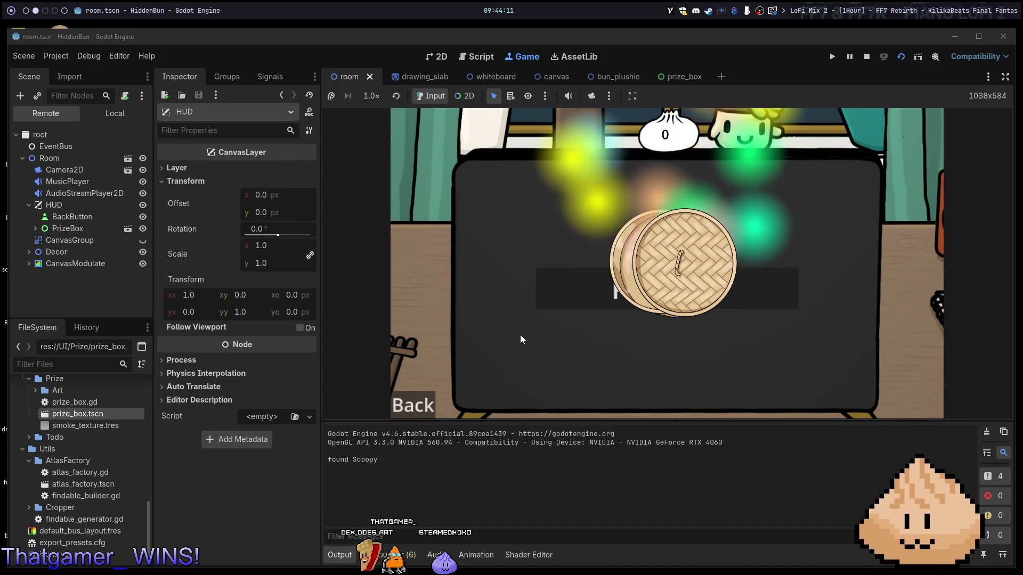
left_click(536, 331)
- Restart the game and spend a heart on Puchase at the laptop, then return to room.gd
key("F5")
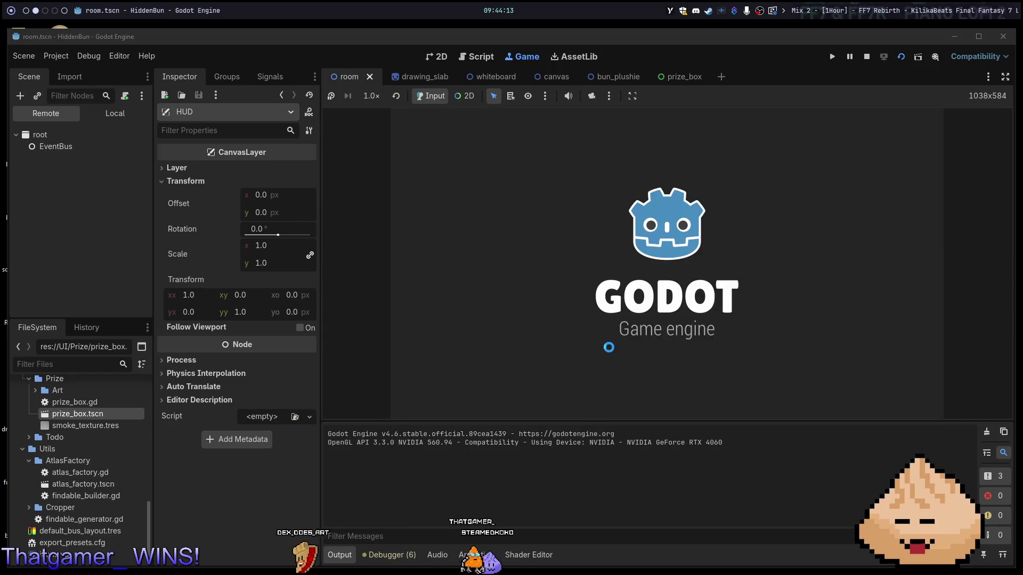
left_click(610, 353)
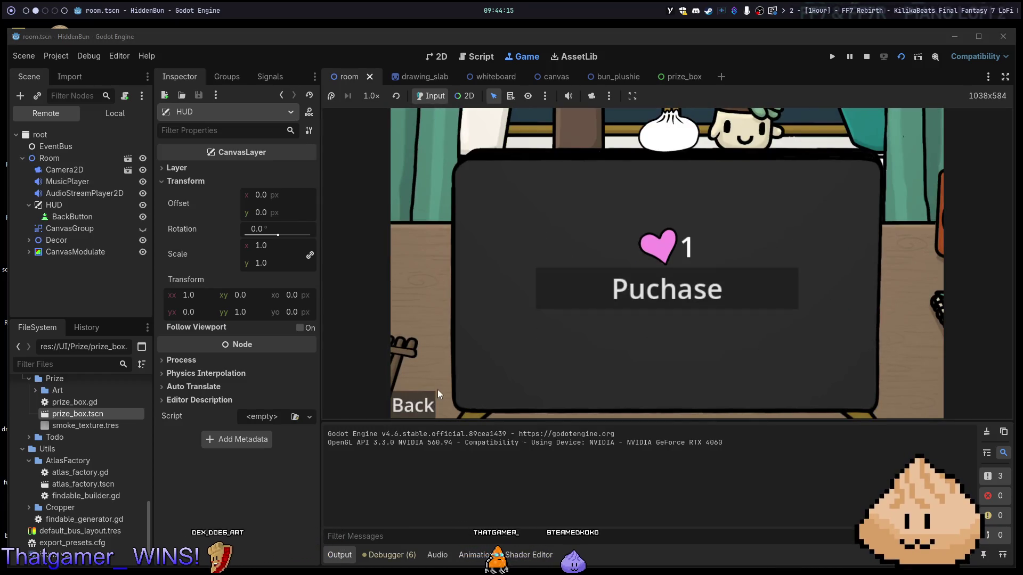
left_click(607, 362)
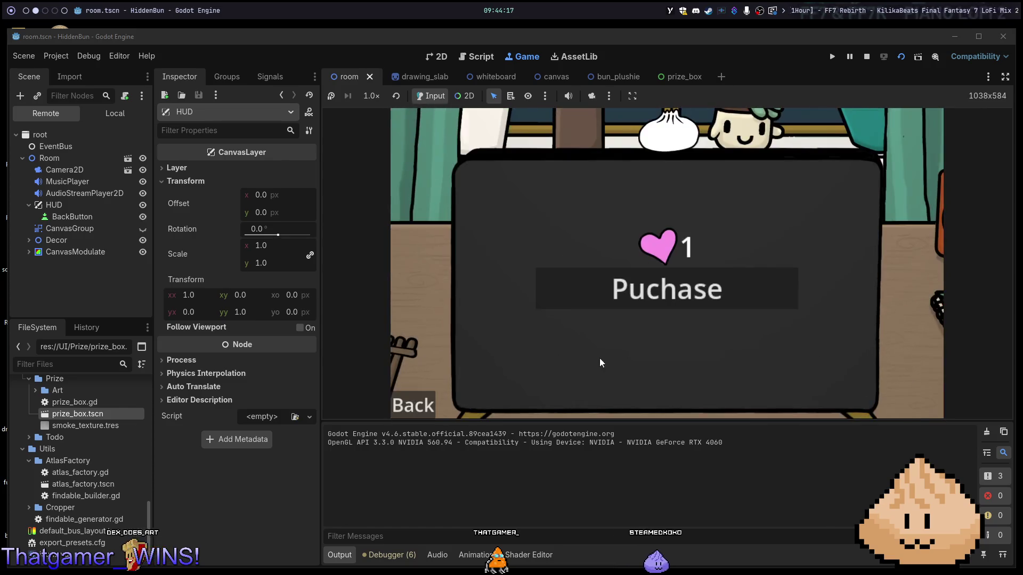
left_click(778, 279)
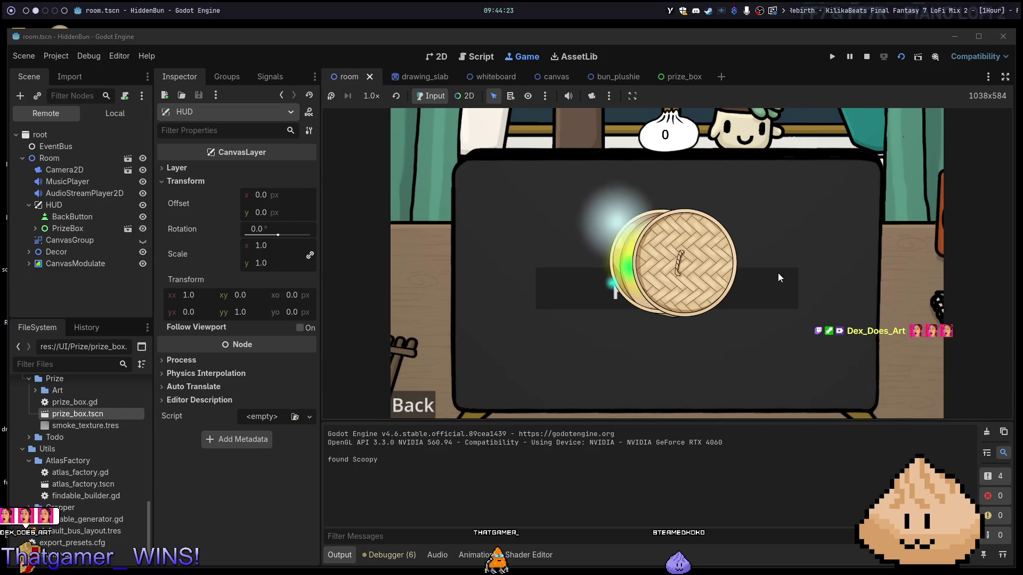
key("alt+Tab")
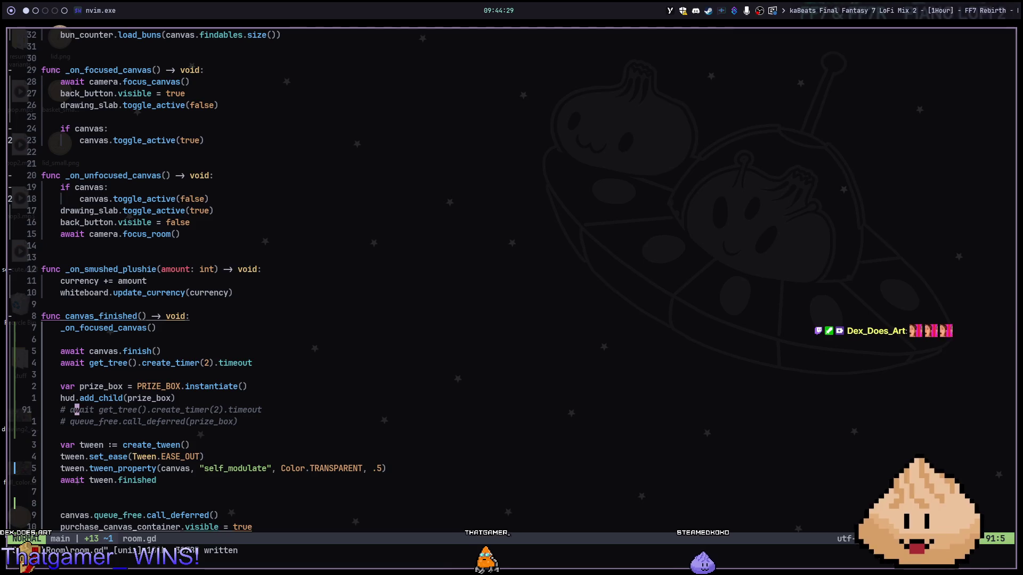
- Uncomment the delayed prize box queue_free lines 91–92 in room.gd and save
key("g")
key("c")
key("j")
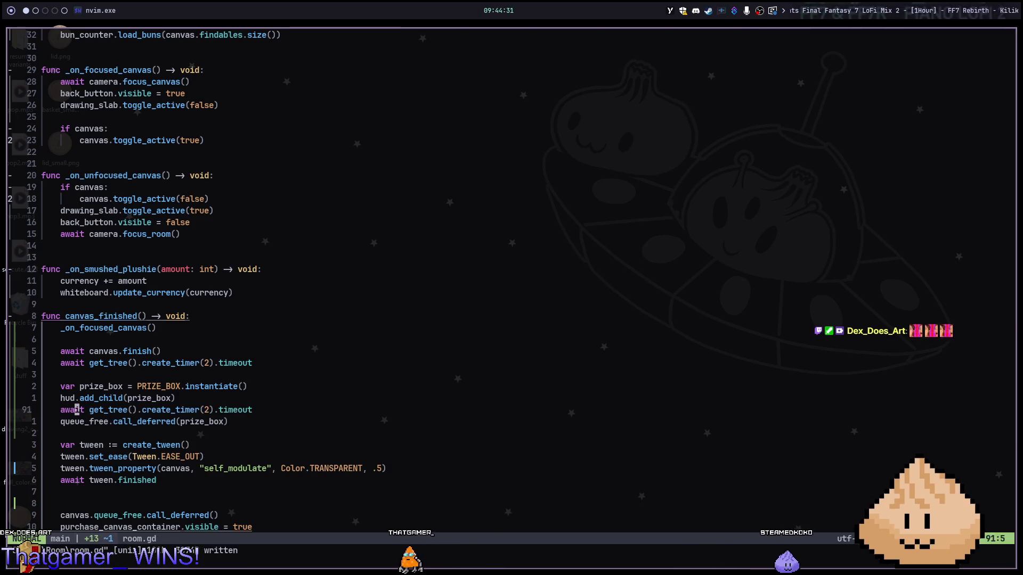
key("alt+Tab")
- Run the game, find the bun, buy the prize box, then stop the game
key("F5")
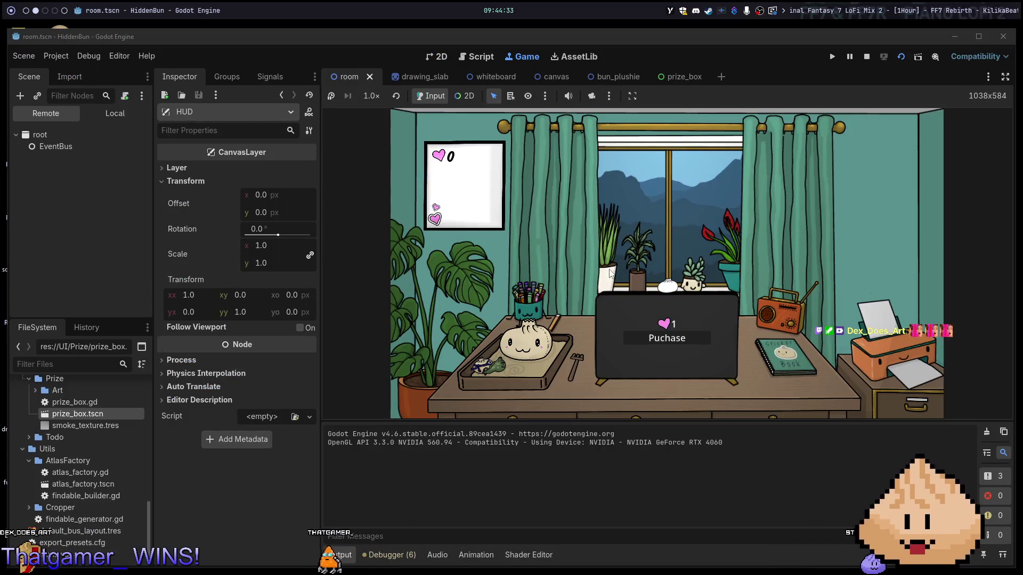
left_click(525, 344)
left_click(667, 338)
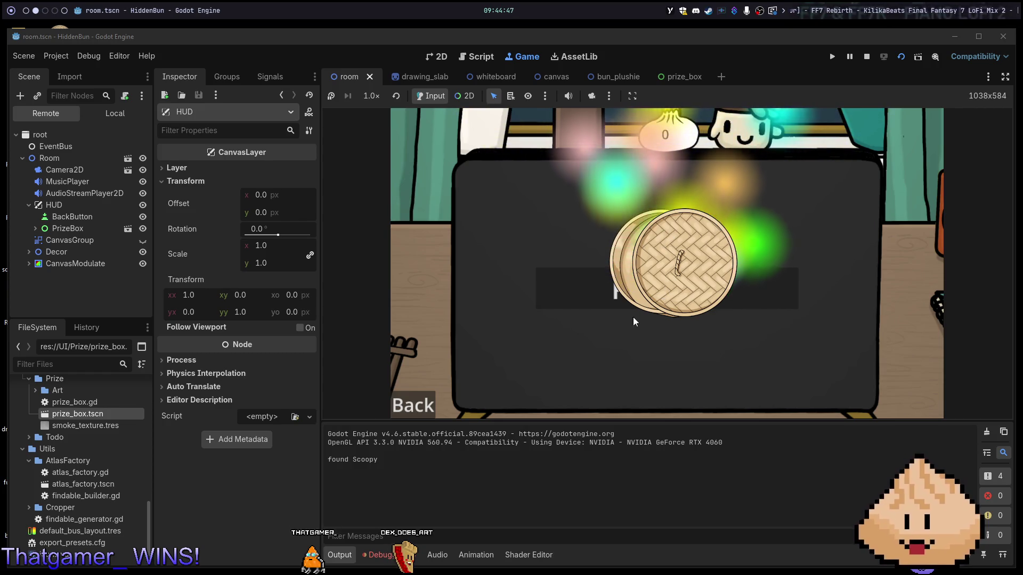
left_click(430, 414)
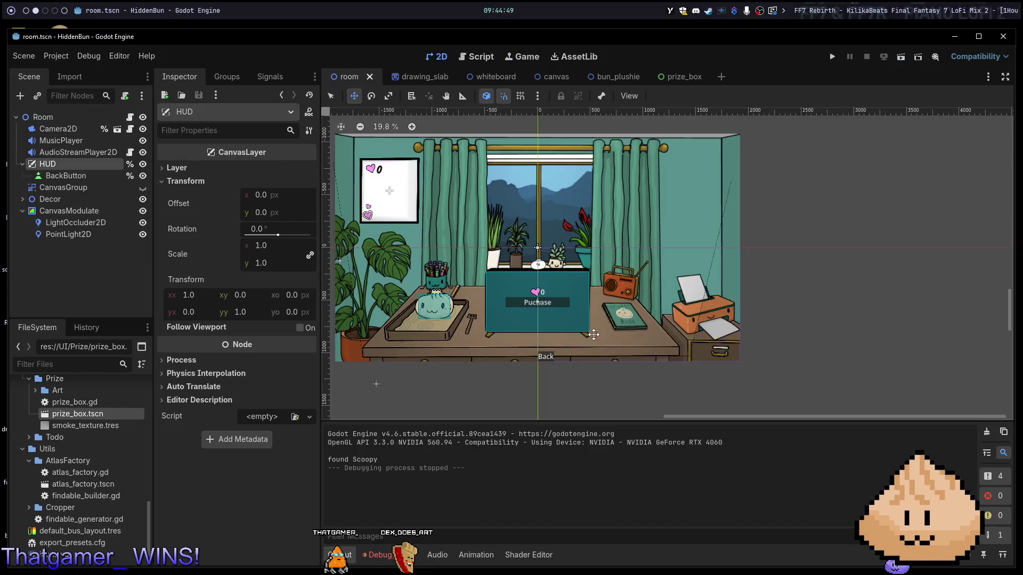
- Rerun the game, find the hidden bun and buy the prize box
key("alt+1")
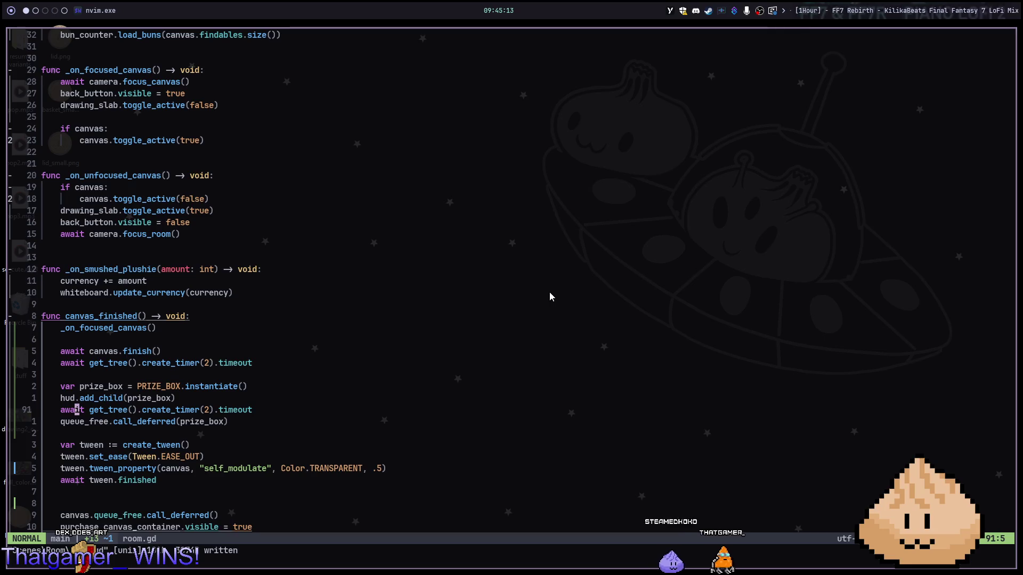
key("Escape")
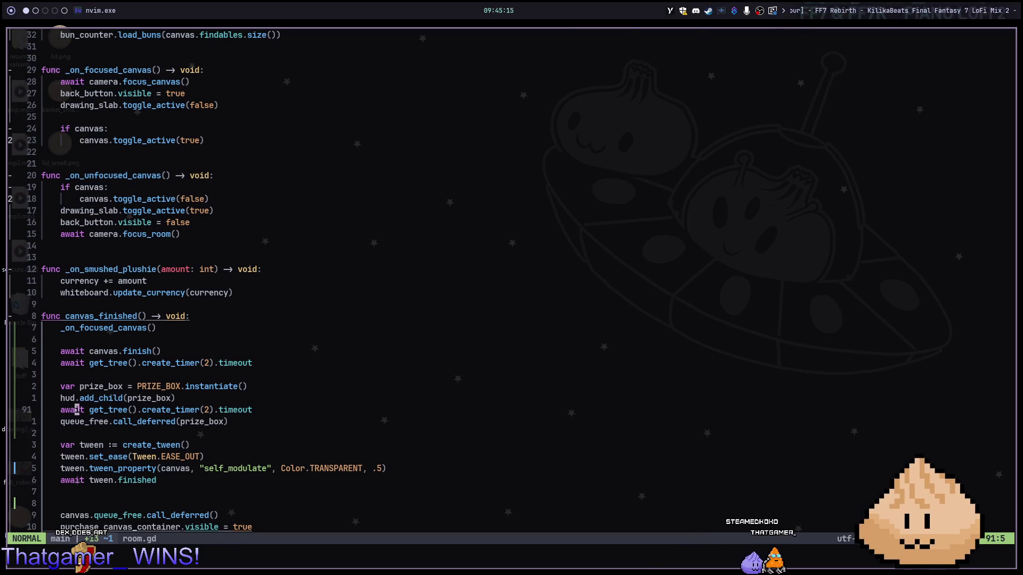
key("Return")
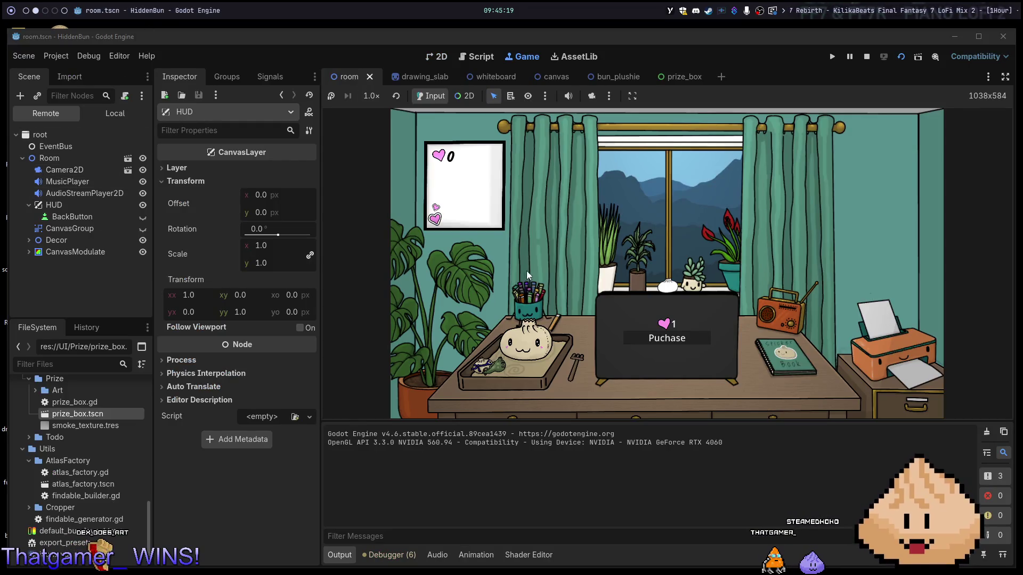
left_click(507, 368)
left_click(639, 339)
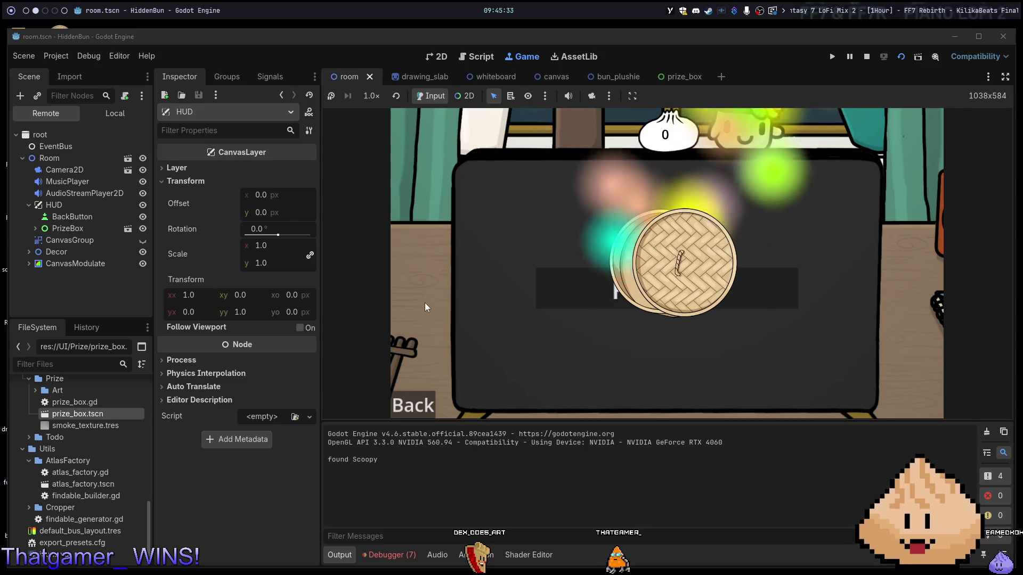
- Open the Debugger's Errors list to read the queue_free argument error
key("alt+1")
key("alt+2")
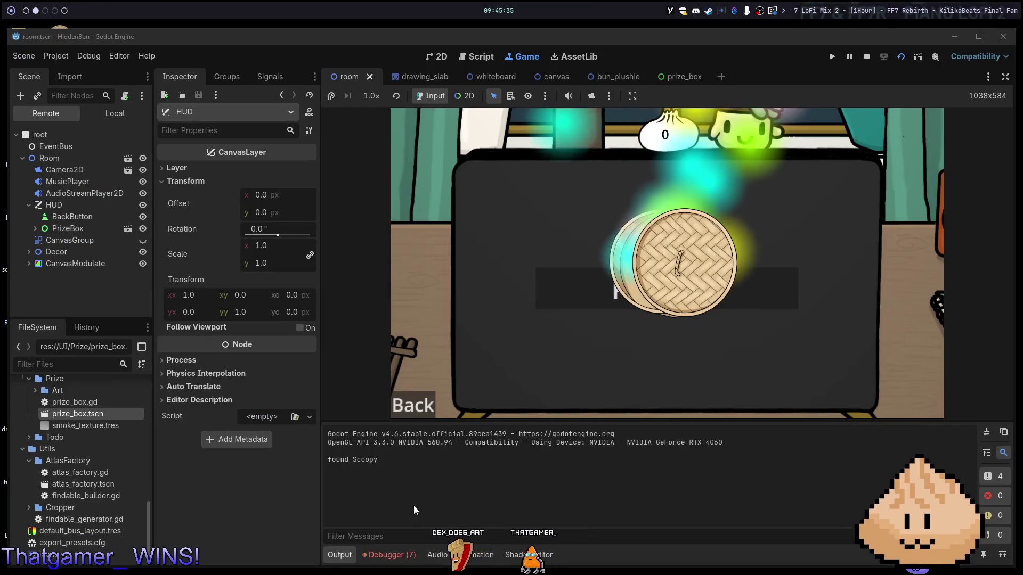
left_click(401, 567)
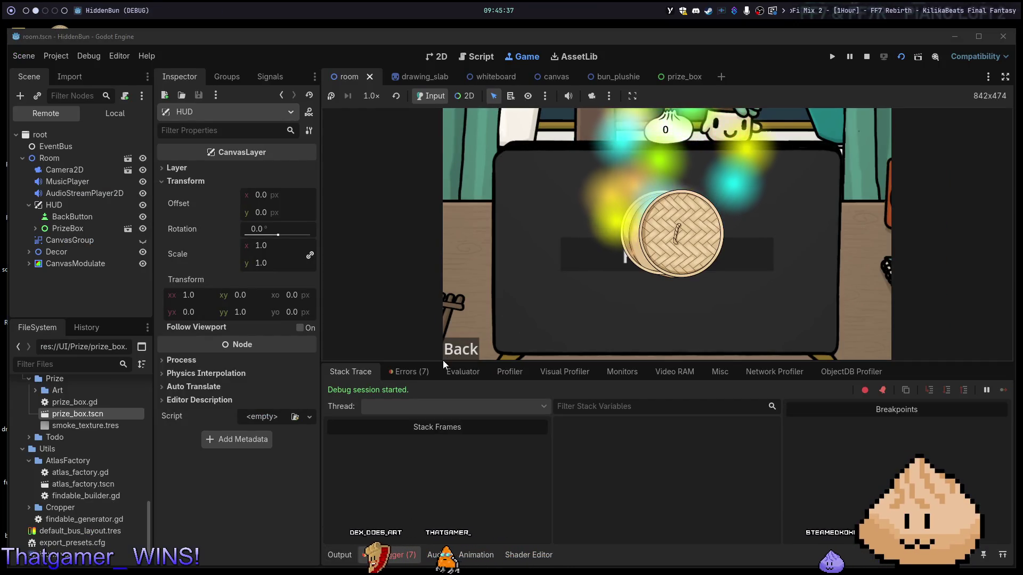
left_click(408, 371)
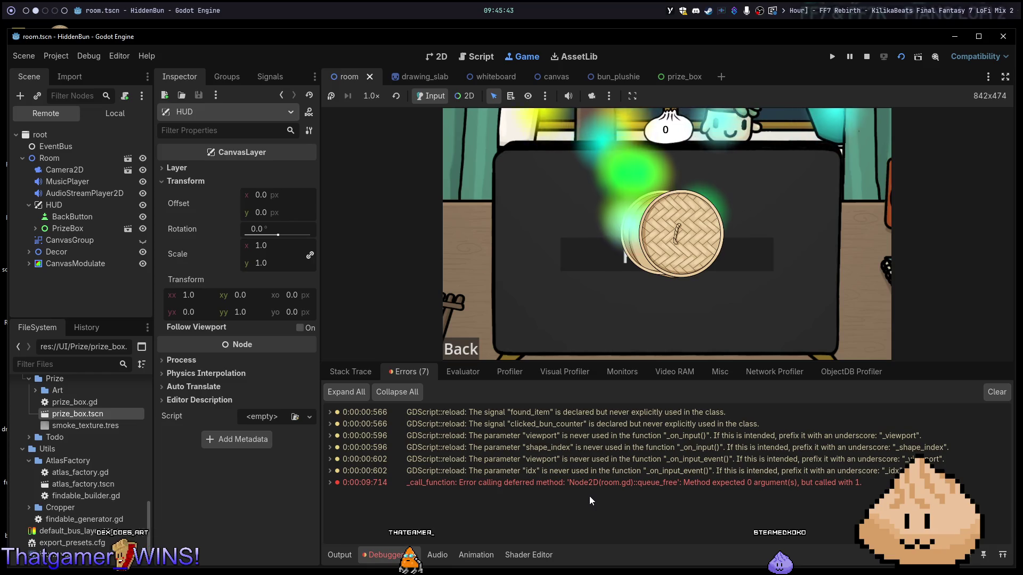
- Change line 92 to prize_box.queue_free.call_deferred(), save, and rerun the game
key("alt+1")
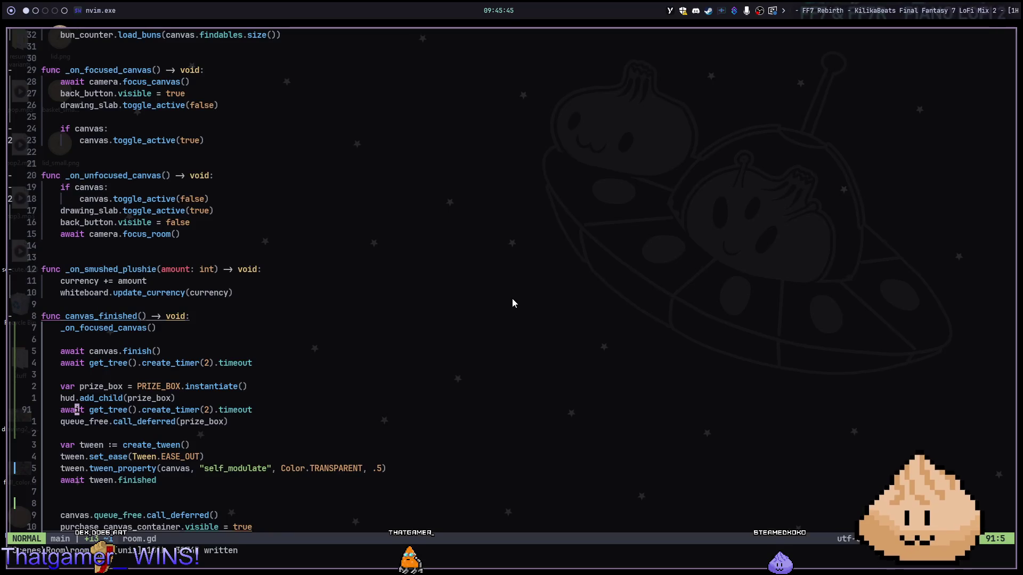
key("8")
key("Return")
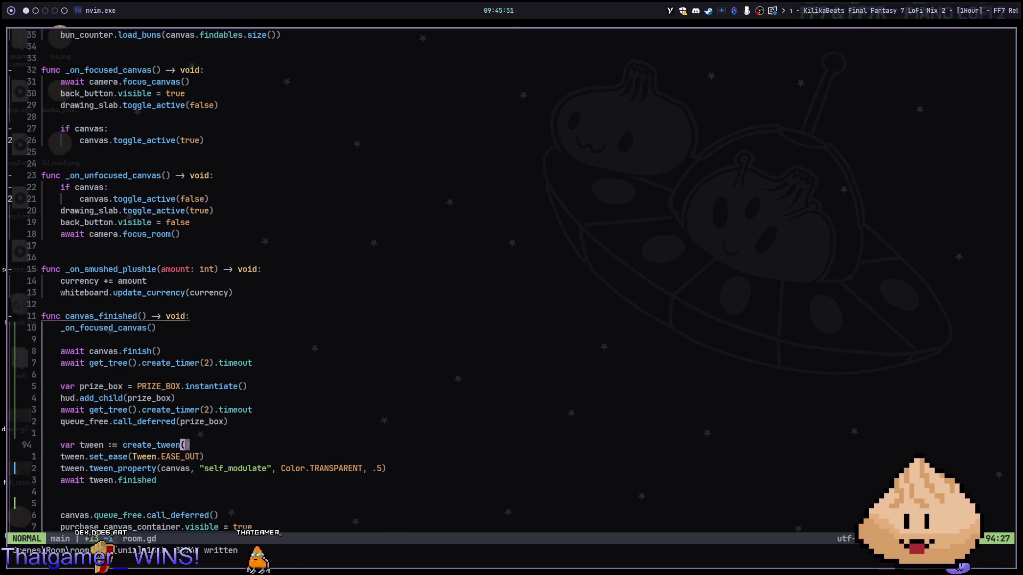
type("i")
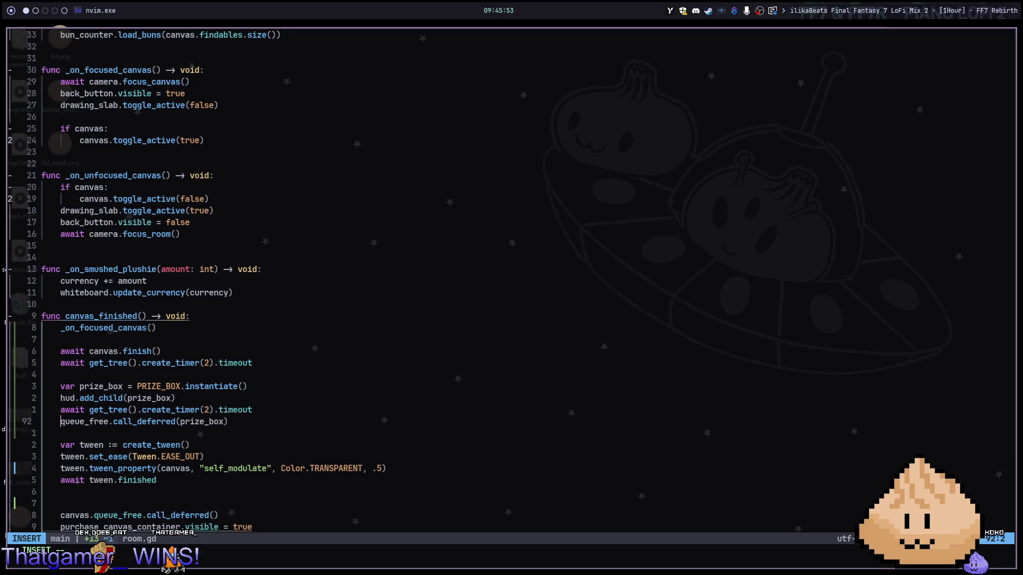
type("prize_box")
key("Escape")
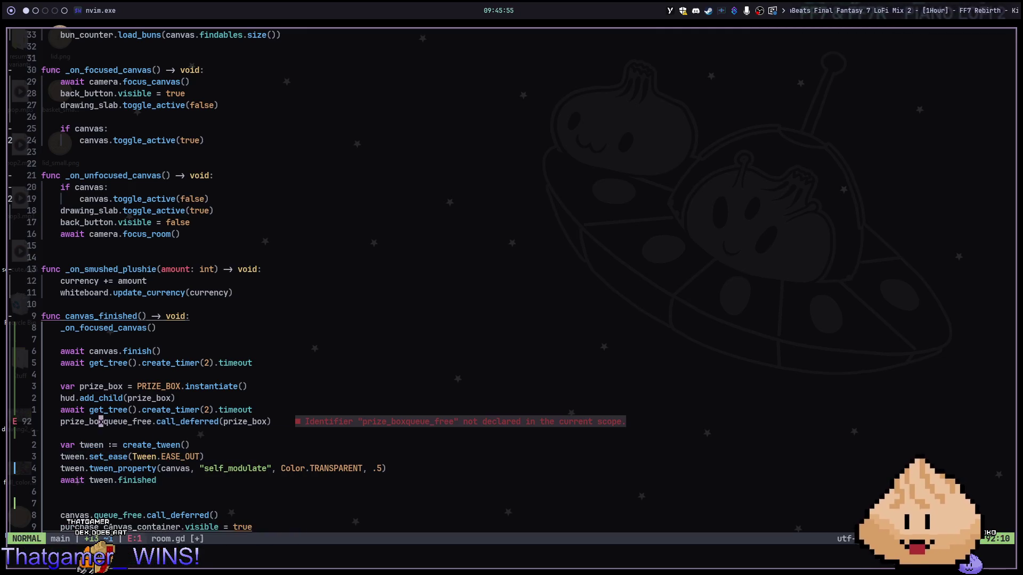
type(".")
key("Escape")
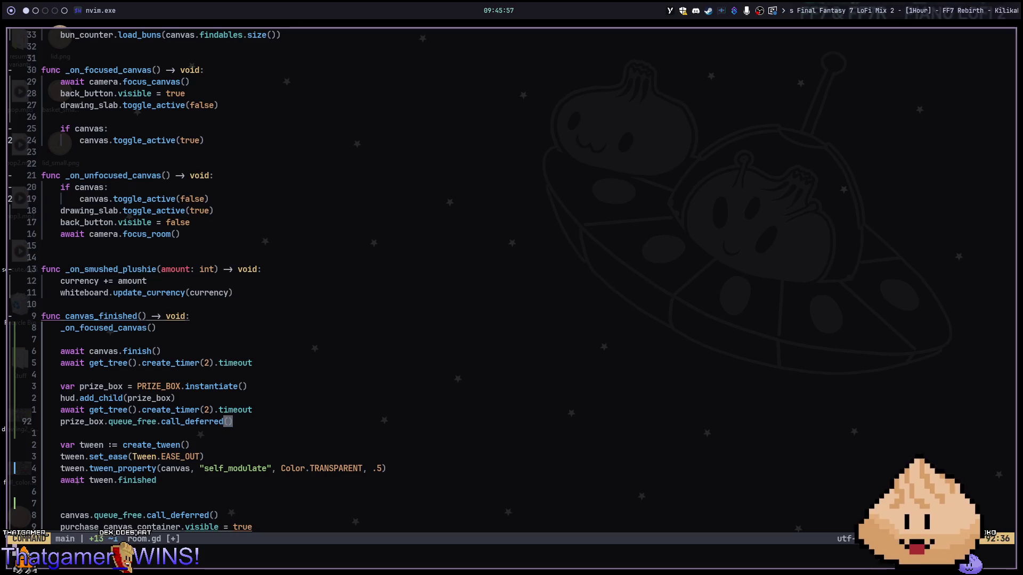
key("super+3")
key("F5")
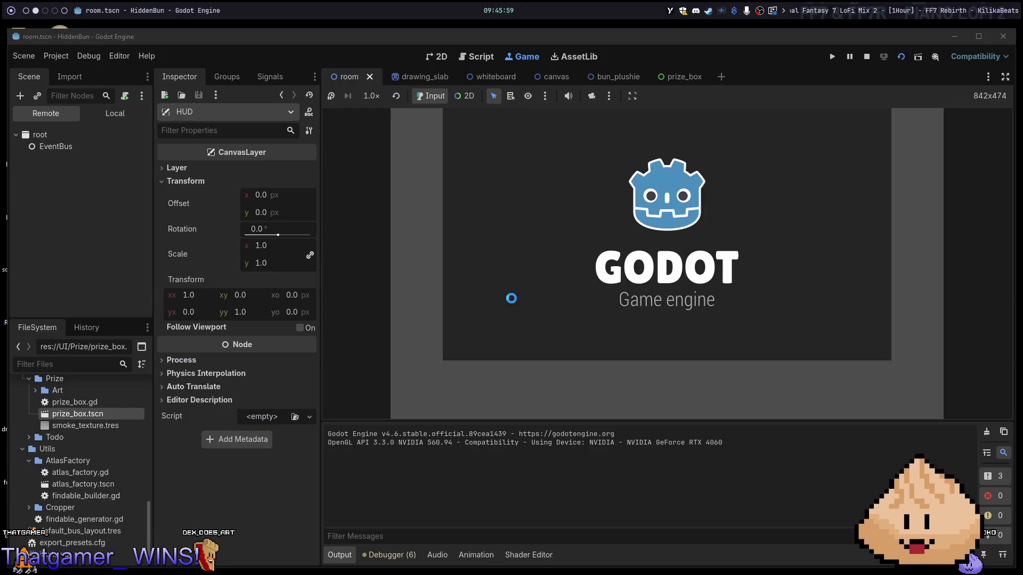
- Buy the prize box, find the hidden bun, then go back to room.gd
left_click(665, 339)
left_click(624, 353)
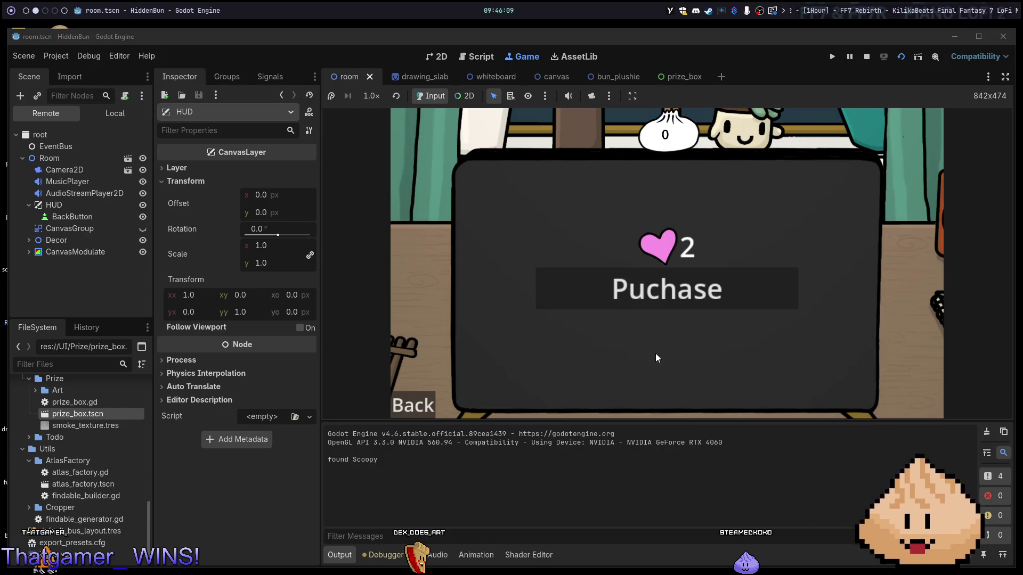
key("alt+1")
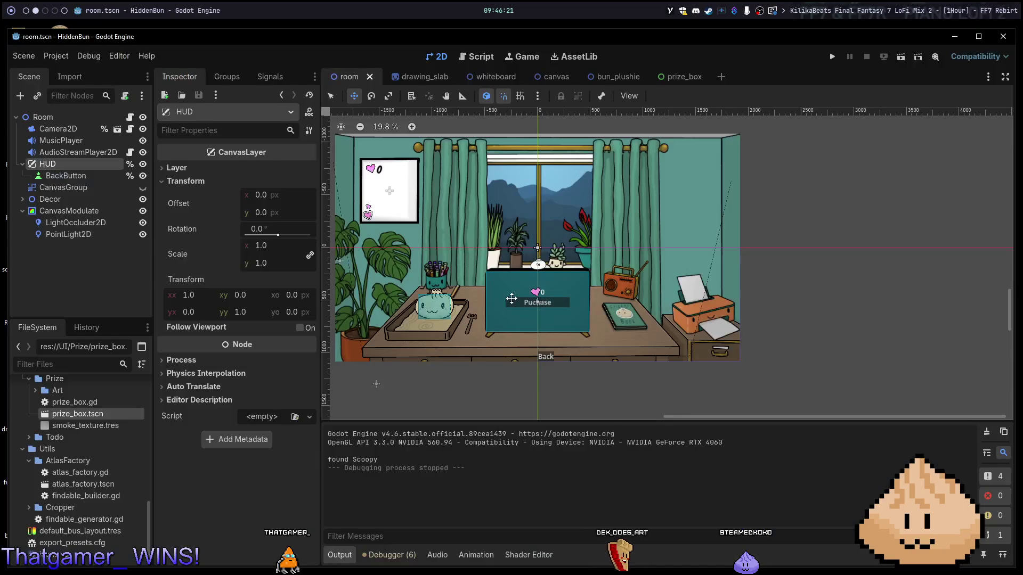
- Open prize_box.gd from the file finder and move to its _ready function
key("alt+Tab")
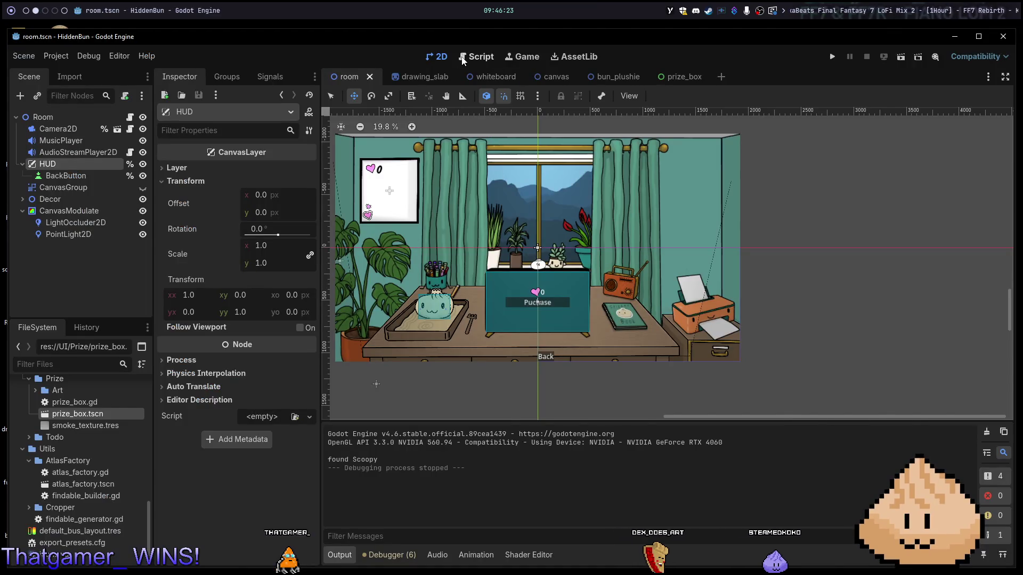
key("alt+Tab")
key("alt+Tab")
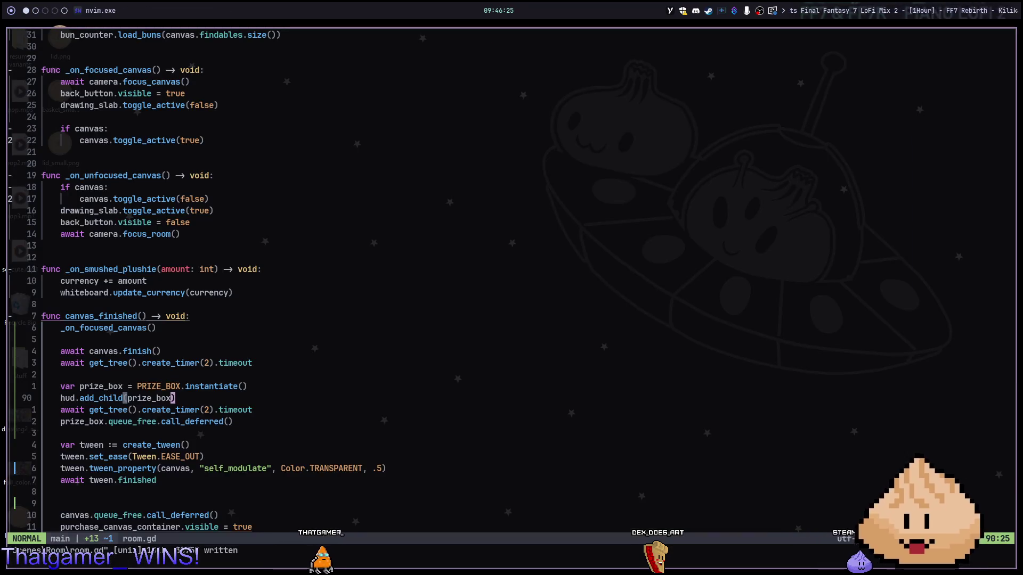
key("space")
key("f")
key("f")
type("priz")
key("Return")
key("j")
key("j")
key("j")
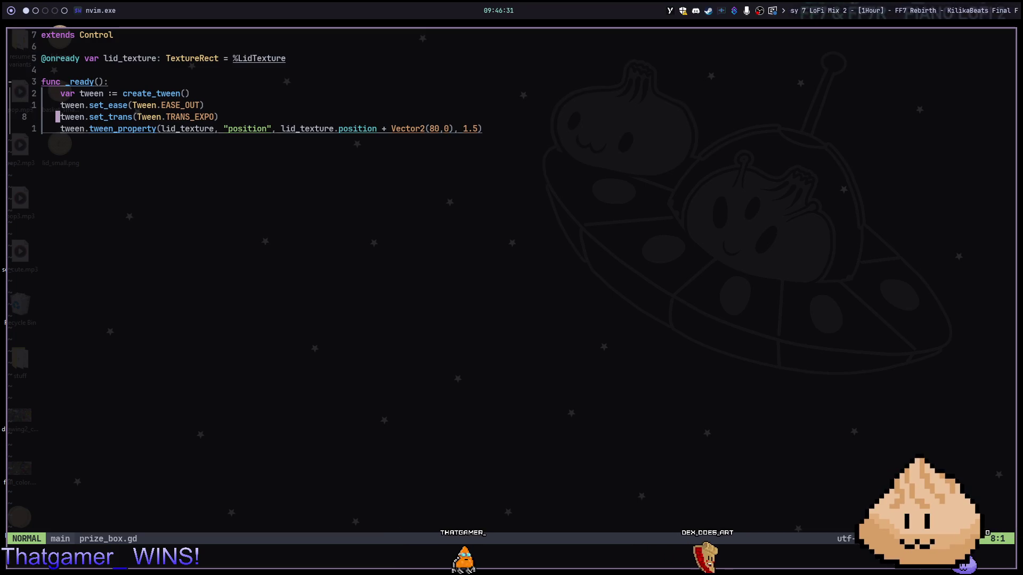
- Add tween.tween_property(self, "self_modulate", Color.WHITE, .8) and save prize_box.gd
type("otween.")
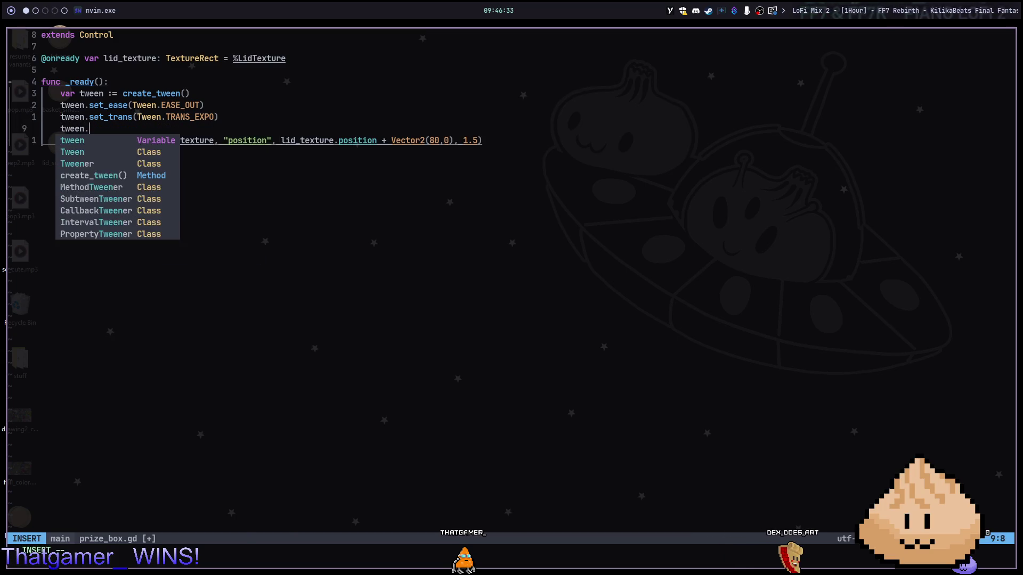
type("tw")
type("_pr")
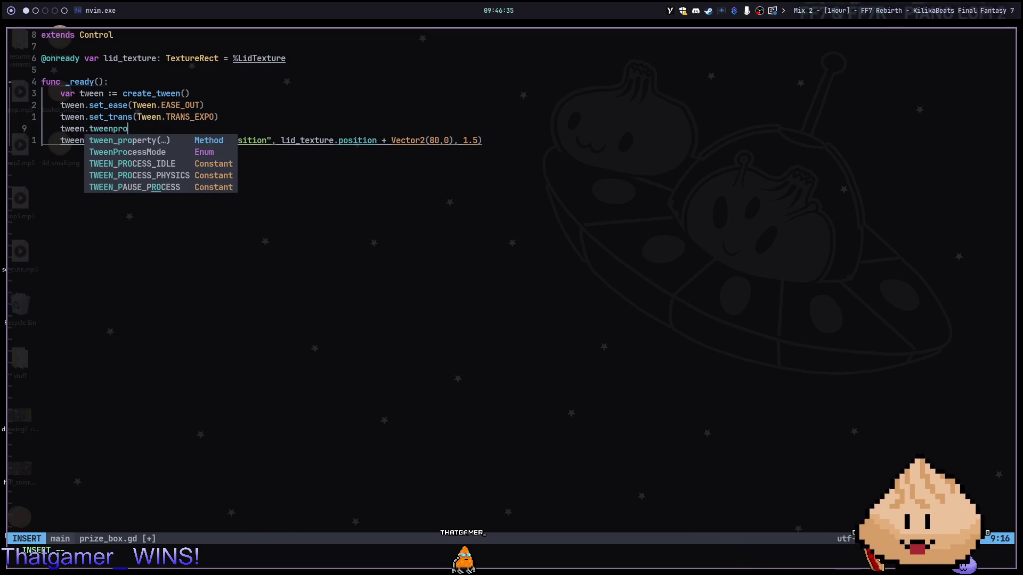
key("Return")
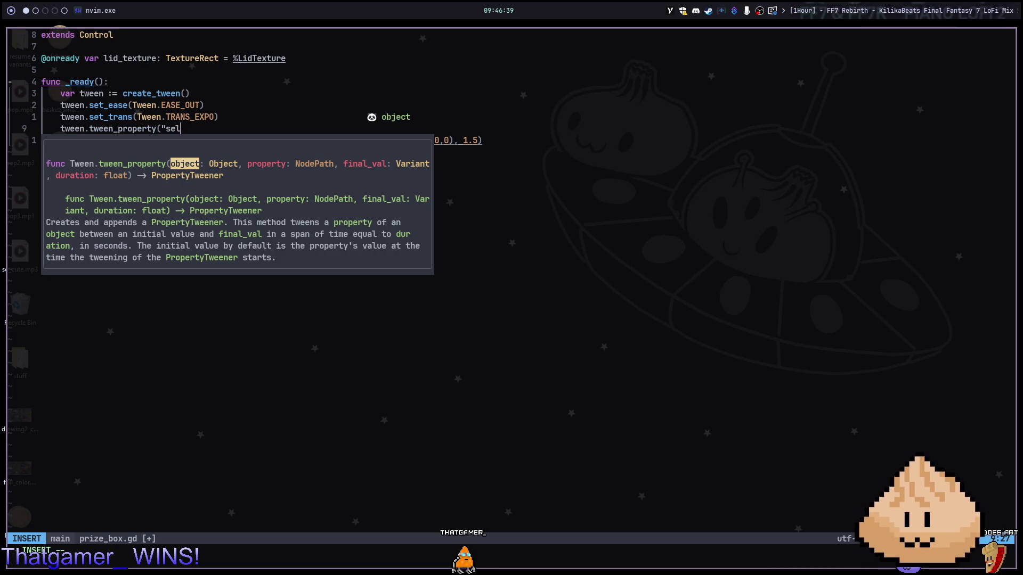
type("f, ")
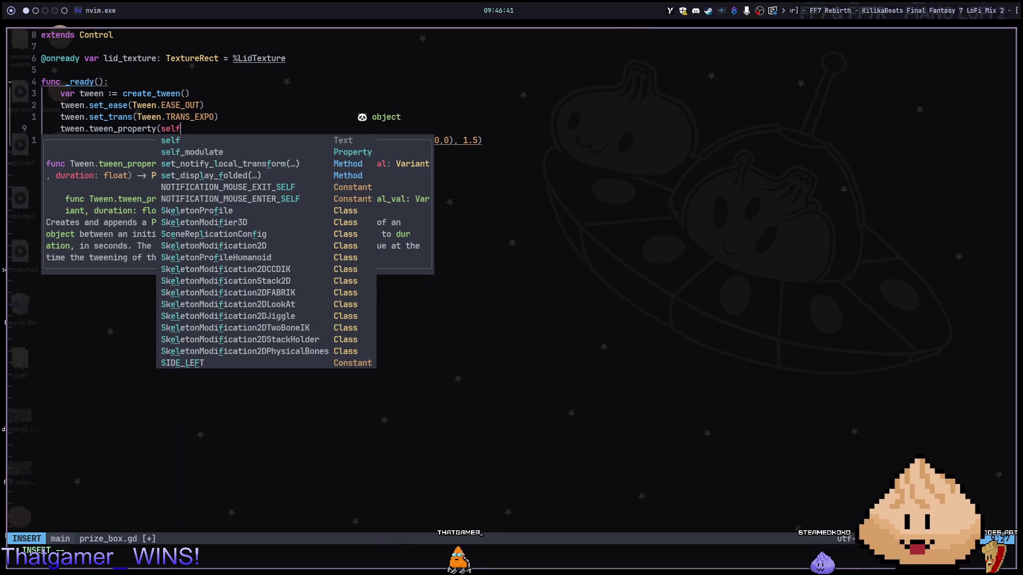
type("\"sel")
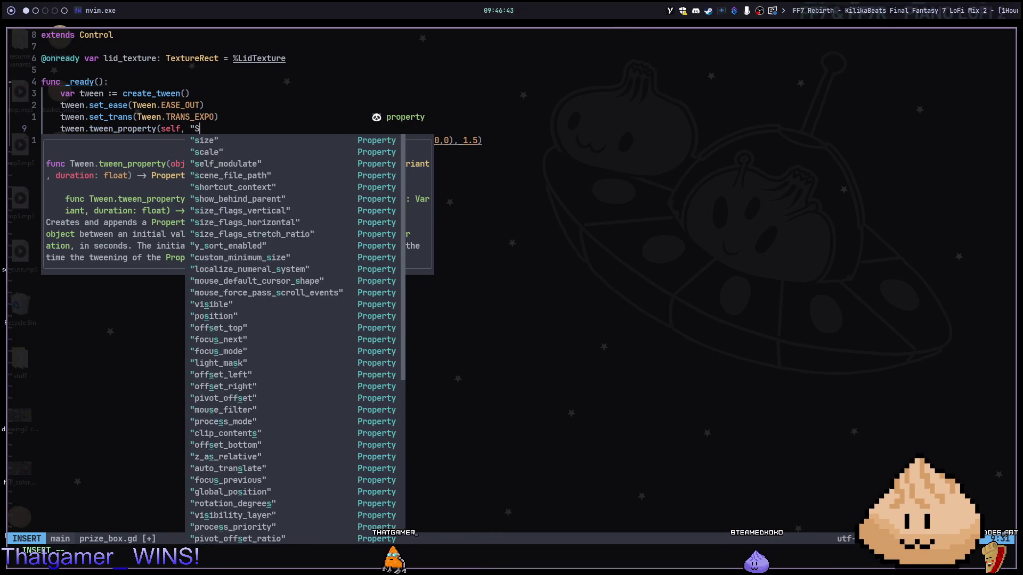
type("f")
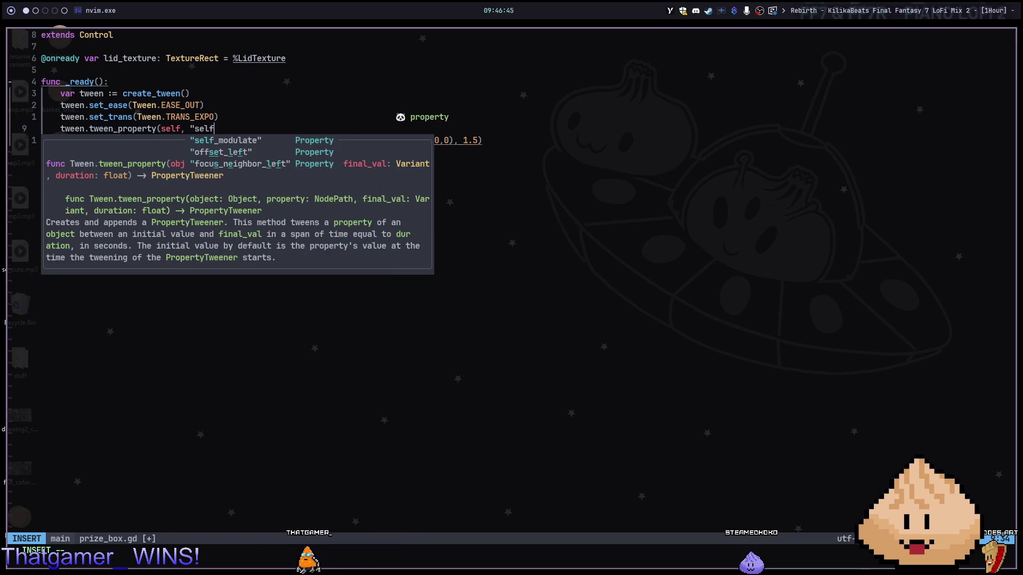
key("Tab")
type(", ")
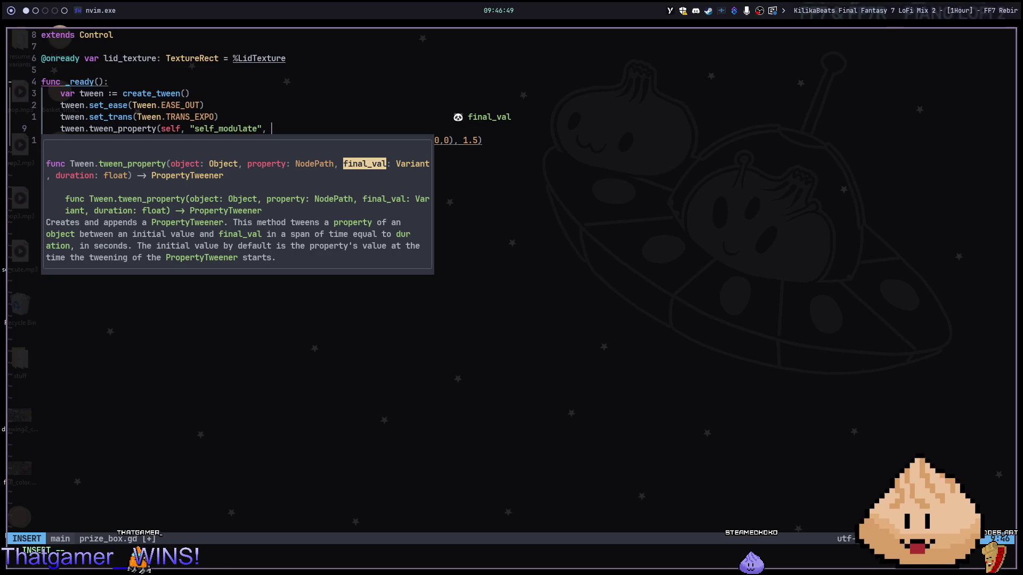
type("Color.WHITE, .")
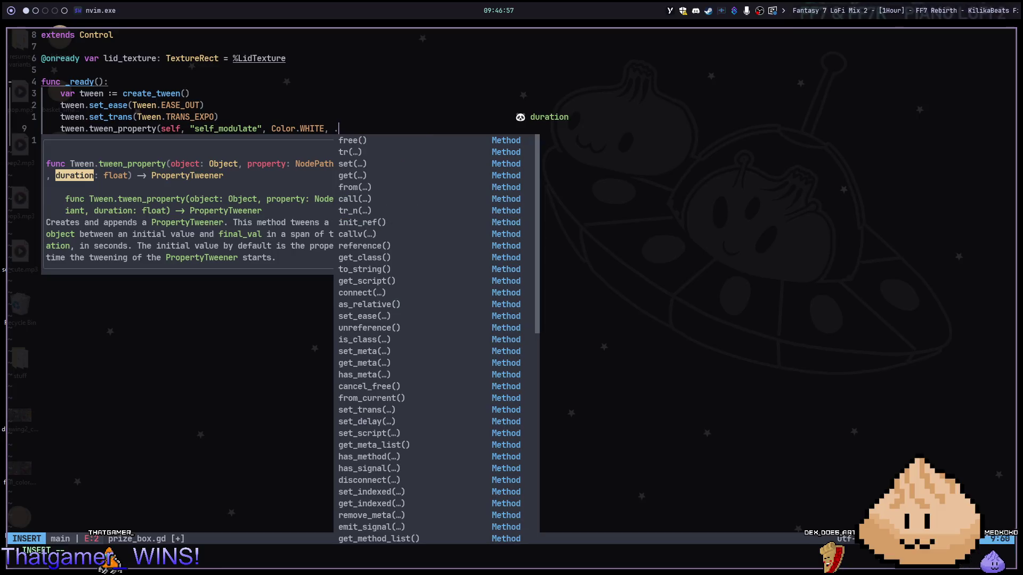
type("8")
key("Escape")
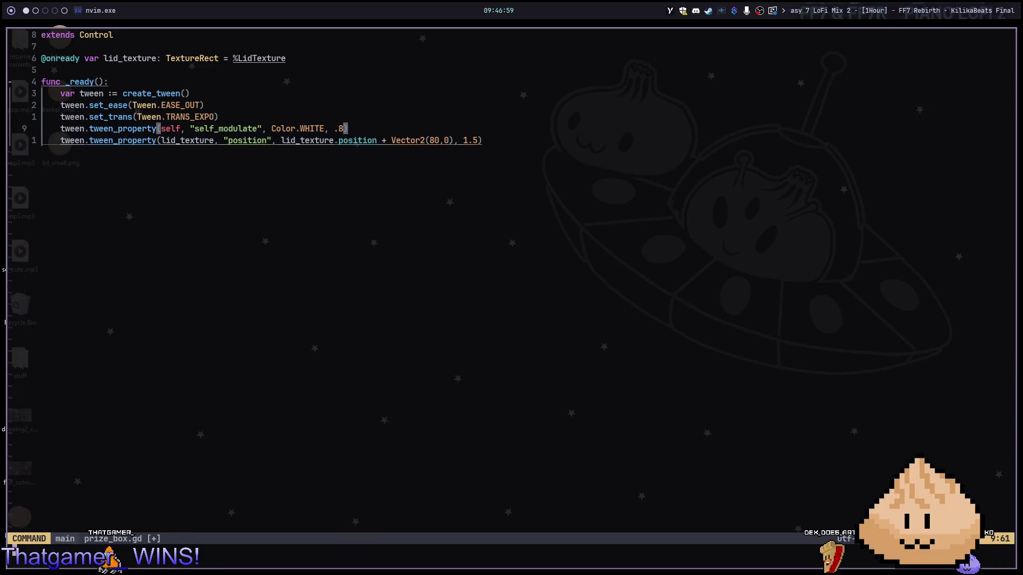
type(":w")
key("Return")
key("alt+2")
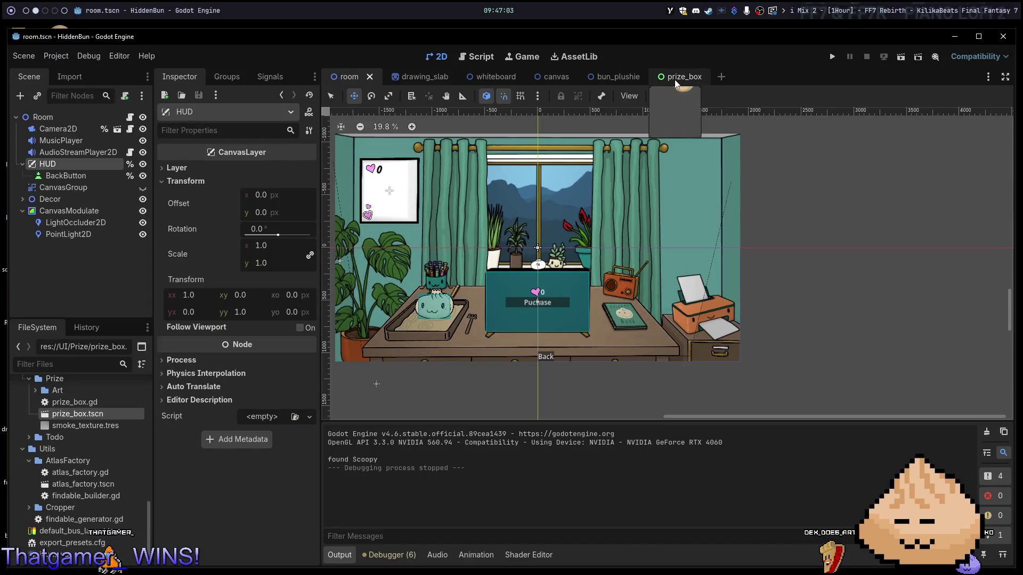
- Start a self_modulate line at the top of _ready in prize_box.gd
key("alt+1")
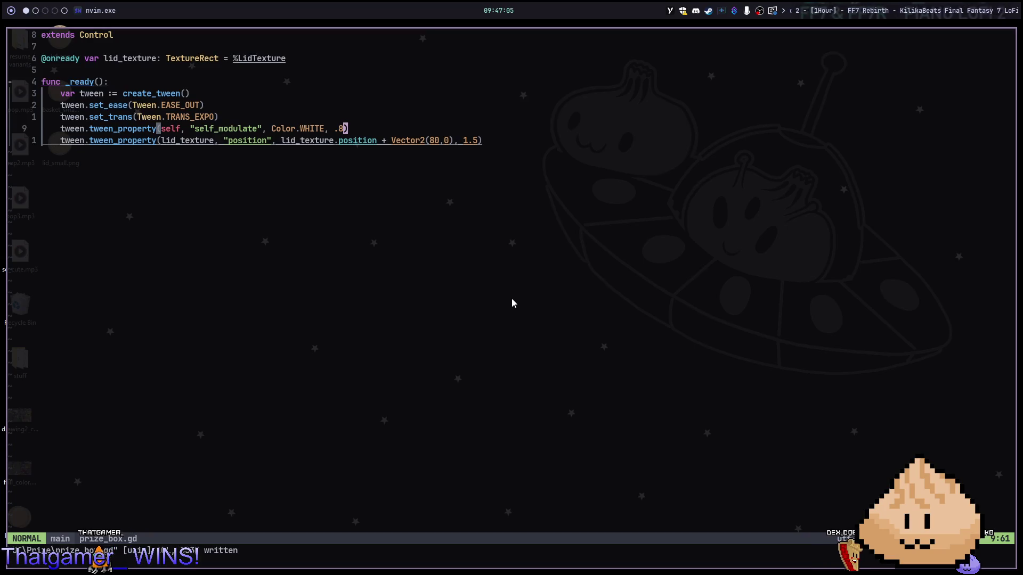
type("O")
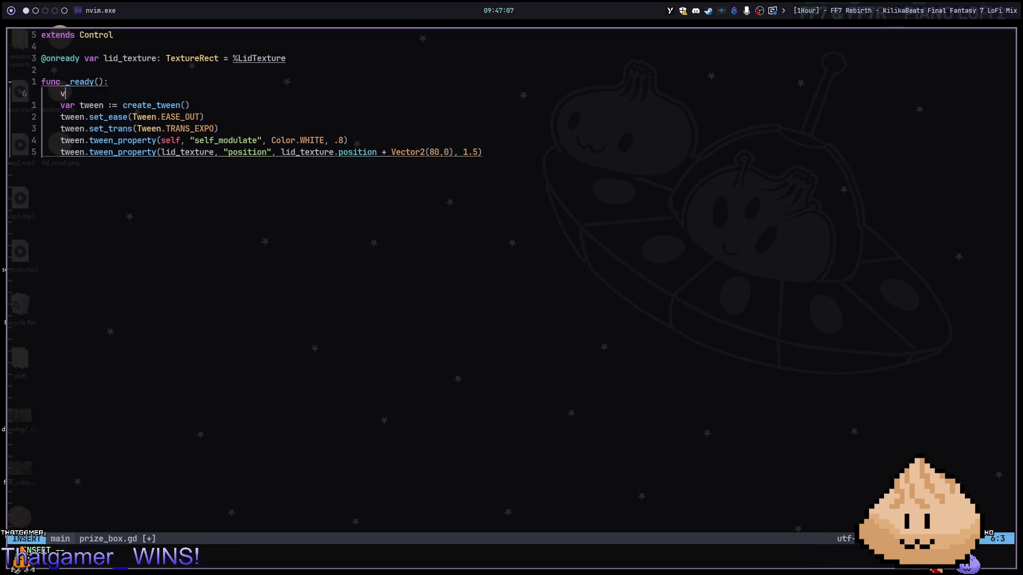
type("ar")
key("ctrl+w")
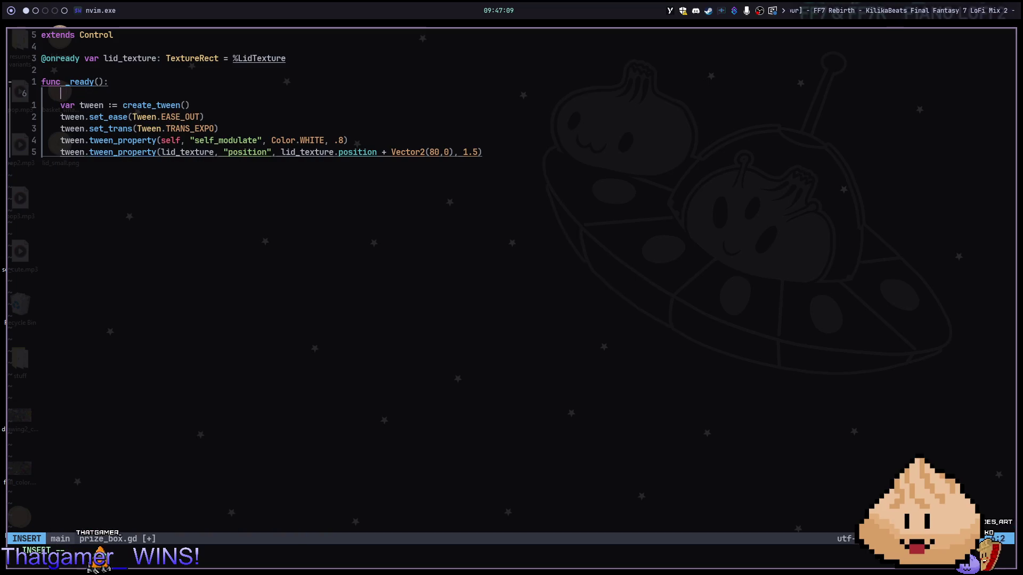
type("color")
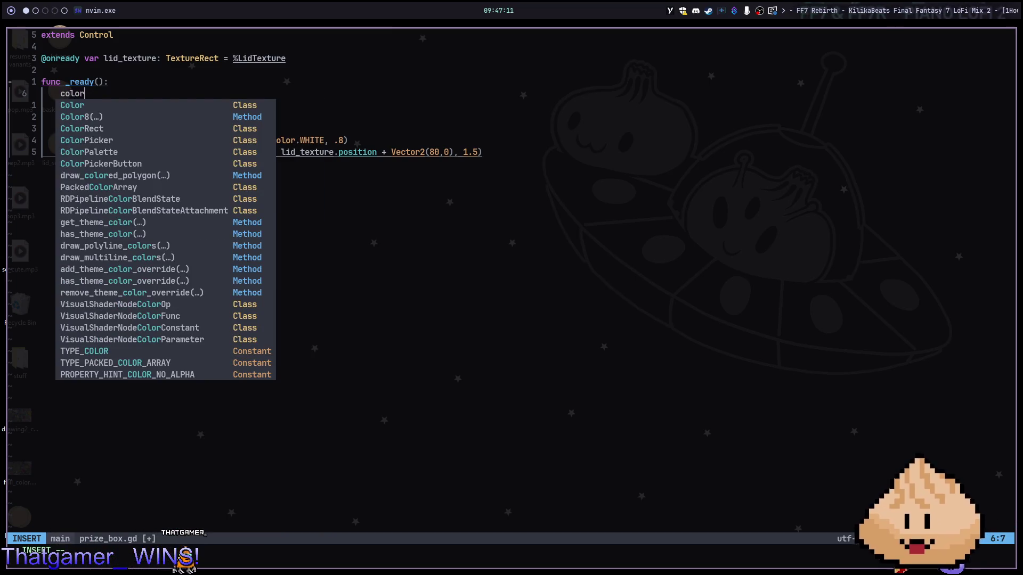
key("BackSpace")
key("BackSpace")
key("BackSpace")
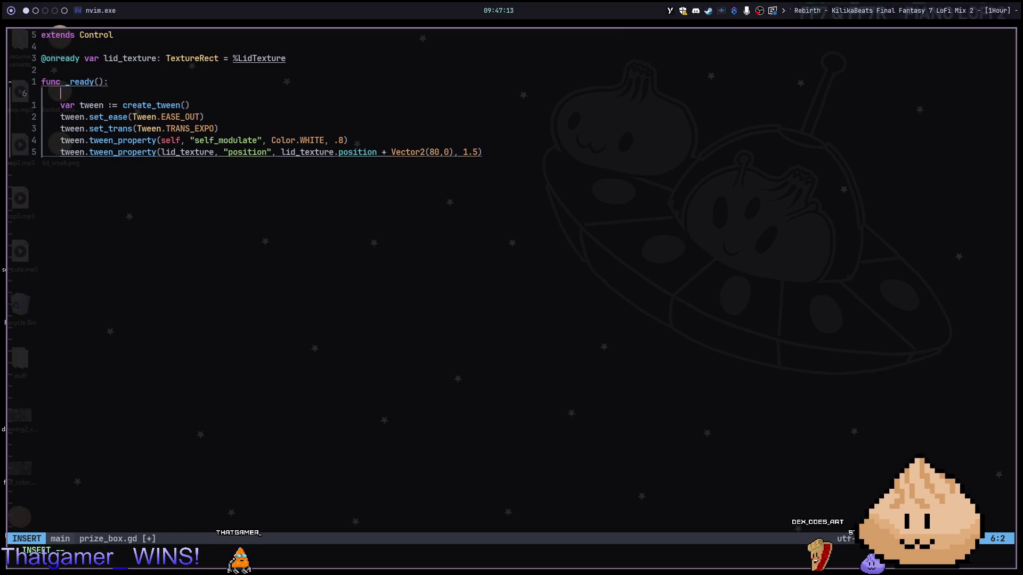
type("self.se")
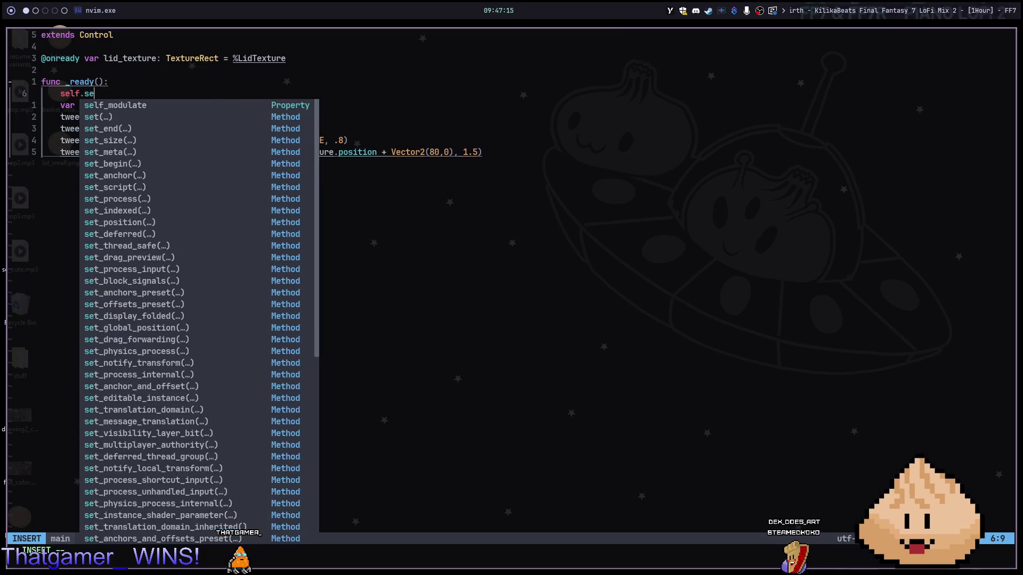
key("Return")
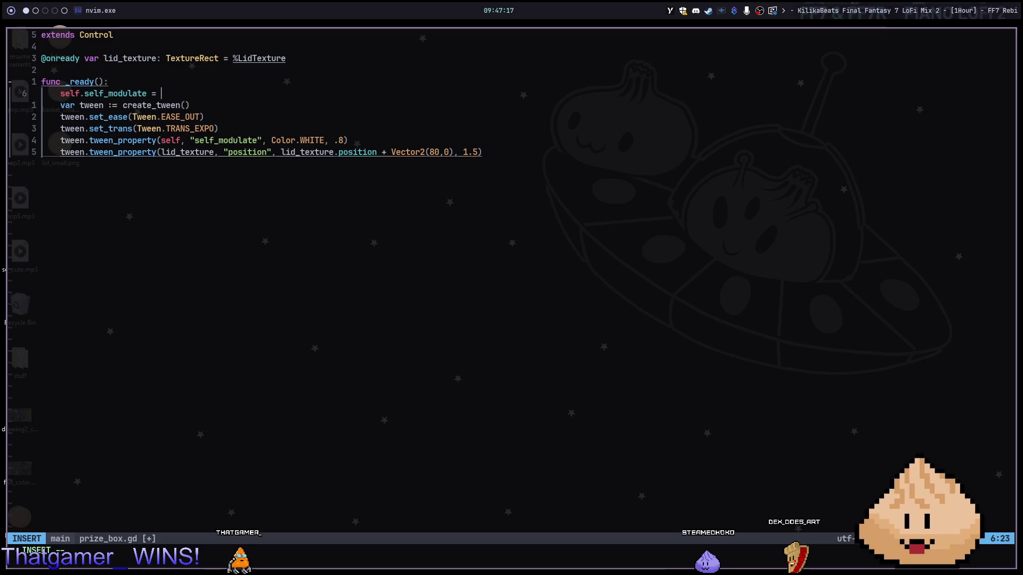
key("Escape")
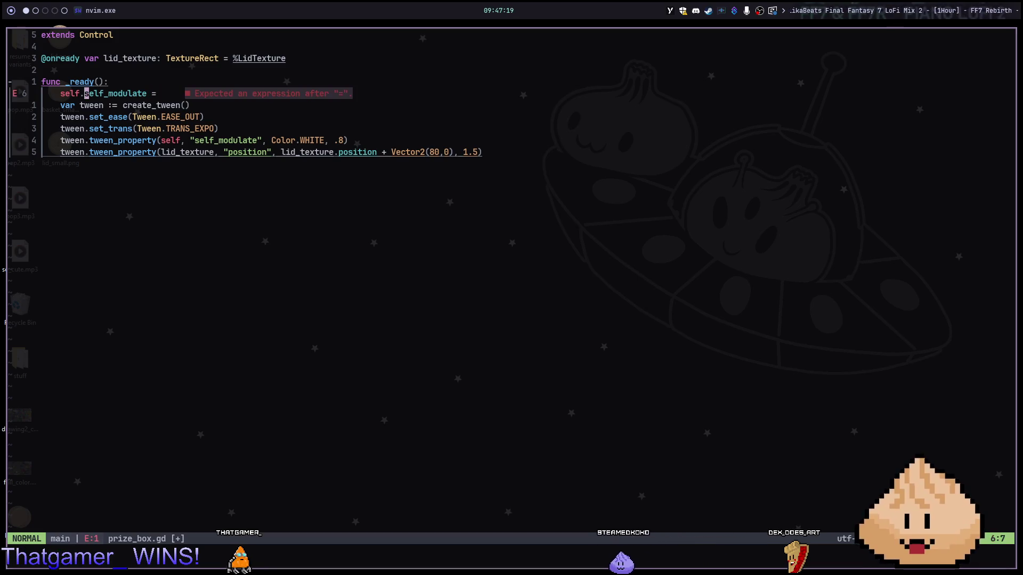
key("d")
key("d")
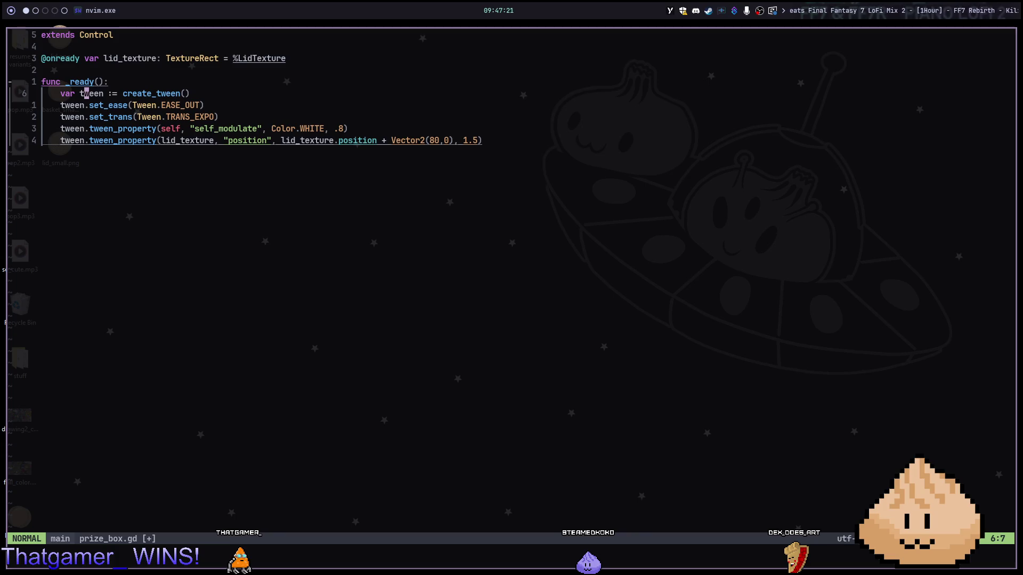
key("u")
key("c")
key("c")
type("self.self")
key("Return")
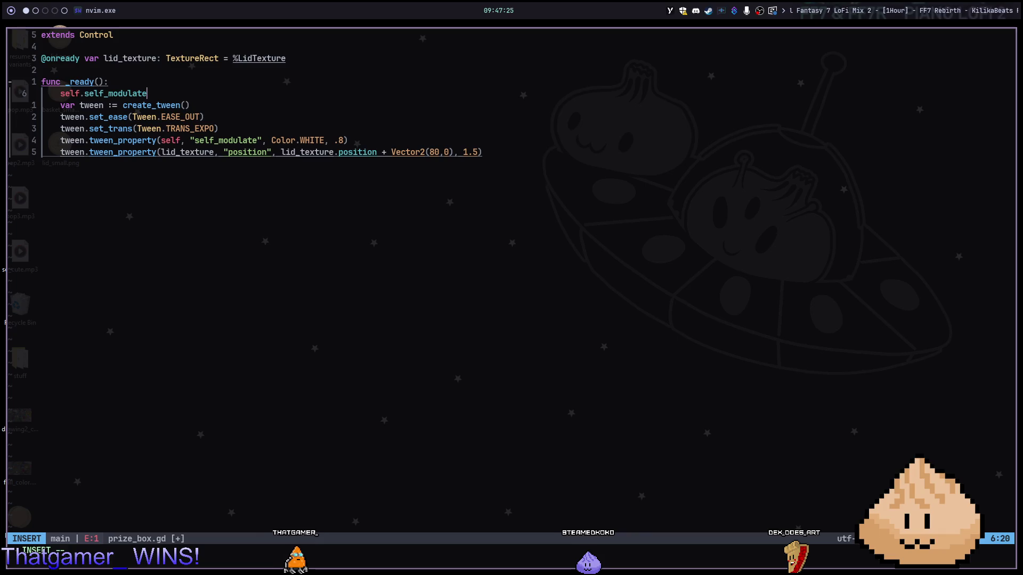
key("Escape")
- Complete the line as 'self_modulate = Color.TRANSPARENT', dropping the self. prefix
key("asciicircum")
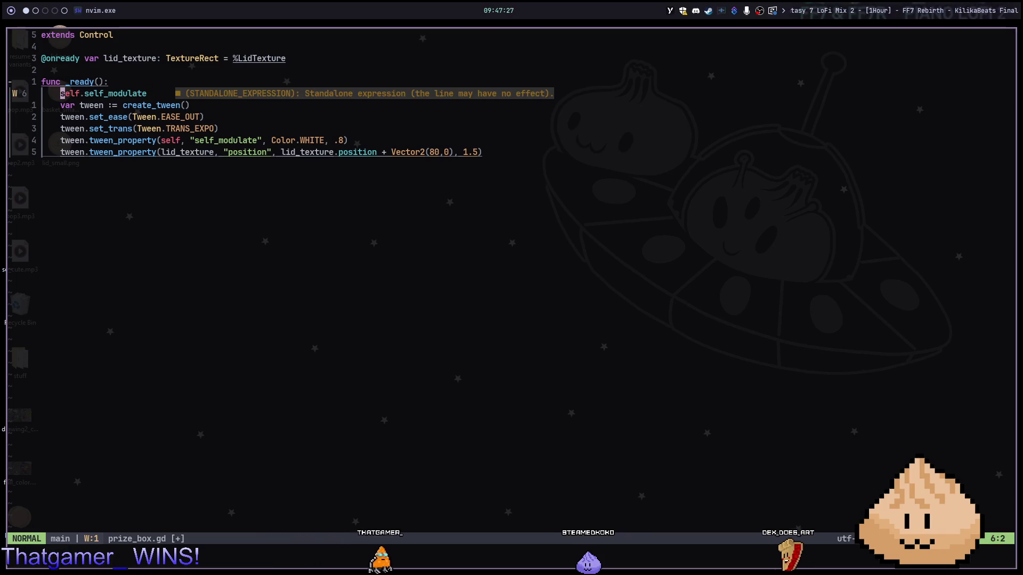
key("d")
key("f")
key("period")
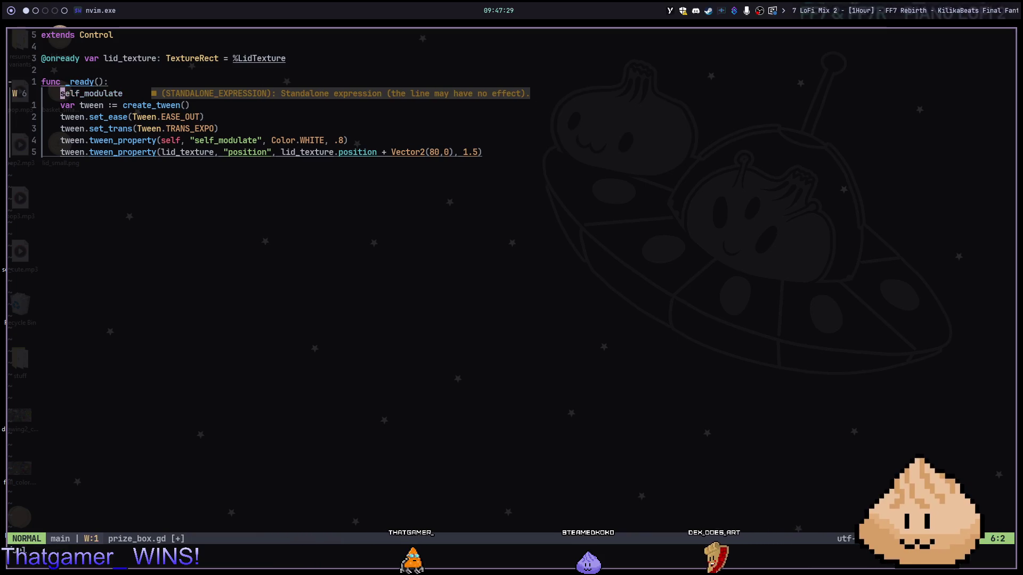
type("A = CC")
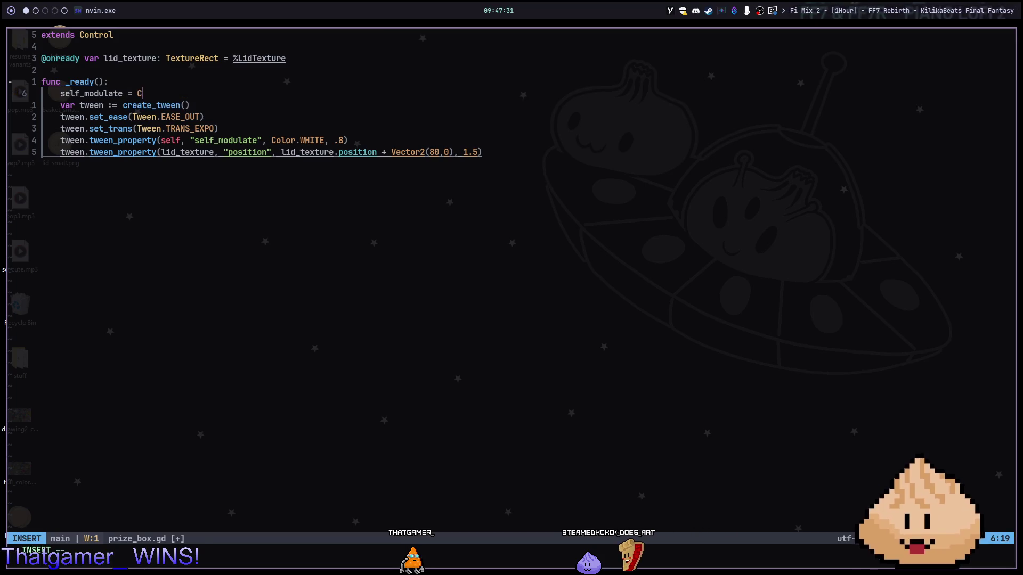
key("BackSpace")
type("olor.tra")
key("Return")
key("Escape")
- Save the script with :w, add a blank line, and rerun the game in Godot
type(":w")
key("Return")
key("o")
key("Escape")
key("j")
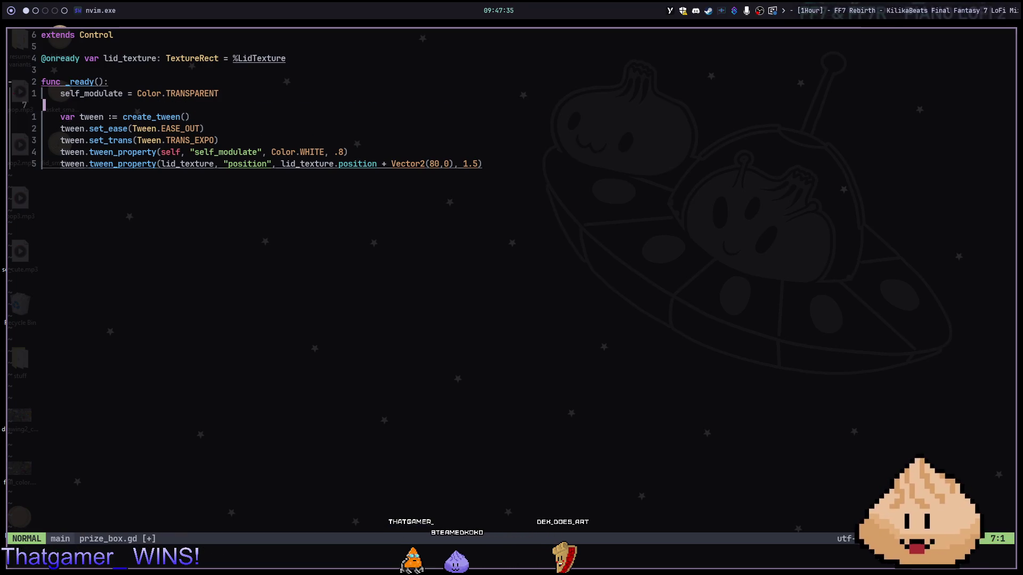
key("alt+2")
key("F5")
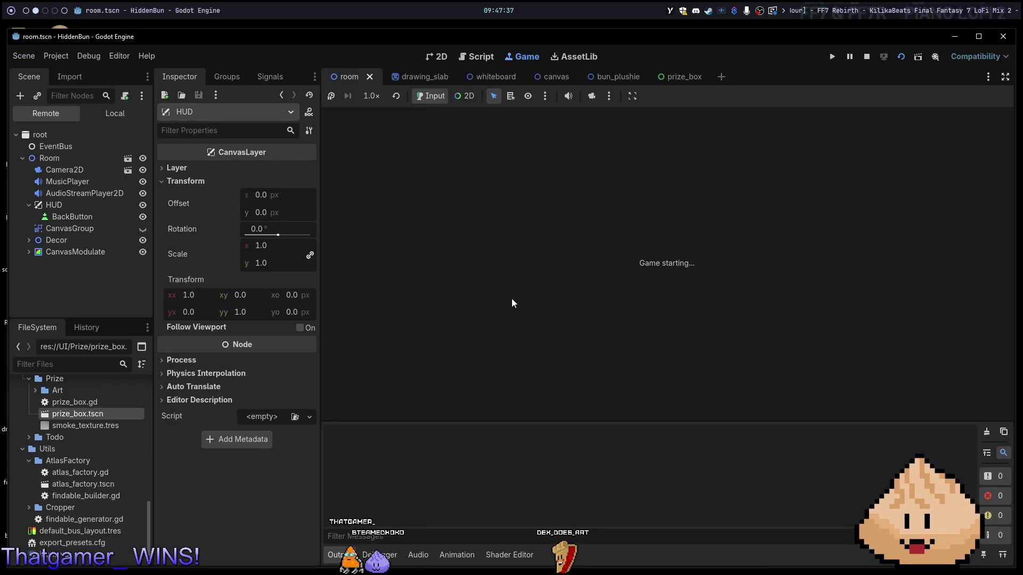
- Stop the game, run the prize_box scene alone with F6, stop it, and return to Neovim
key("F8")
left_click(677, 76)
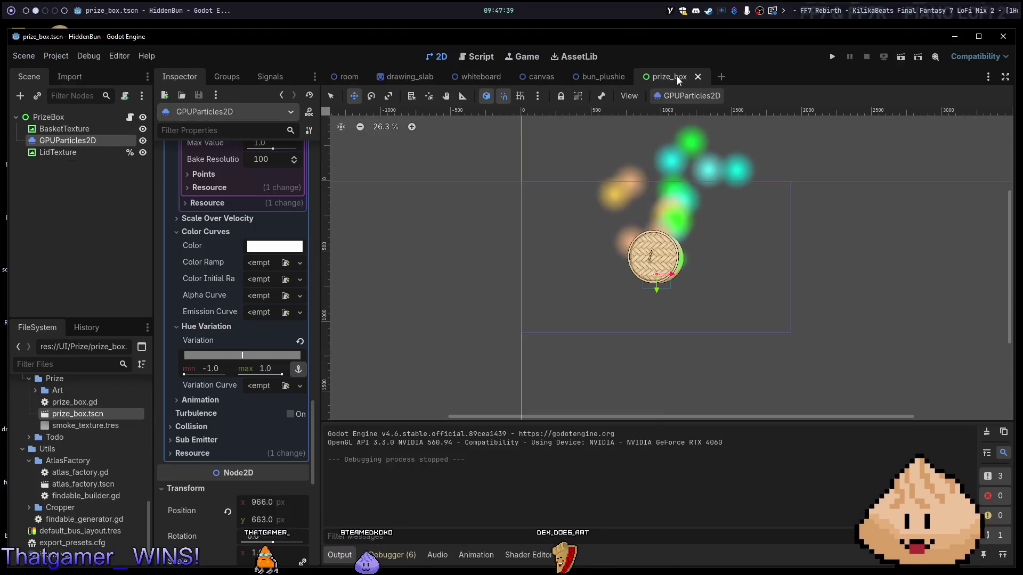
left_click(43, 118)
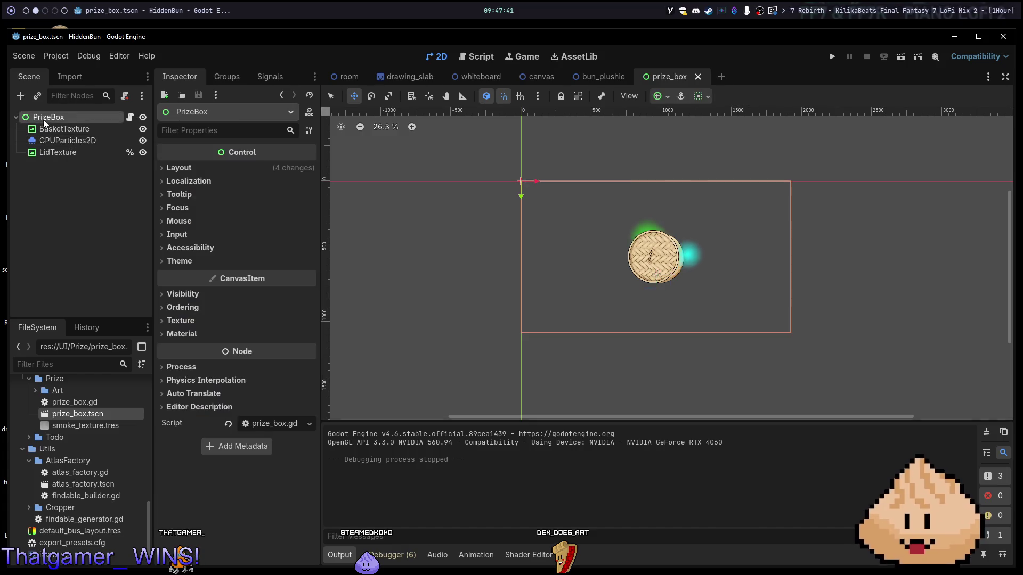
key("F6")
key("F8")
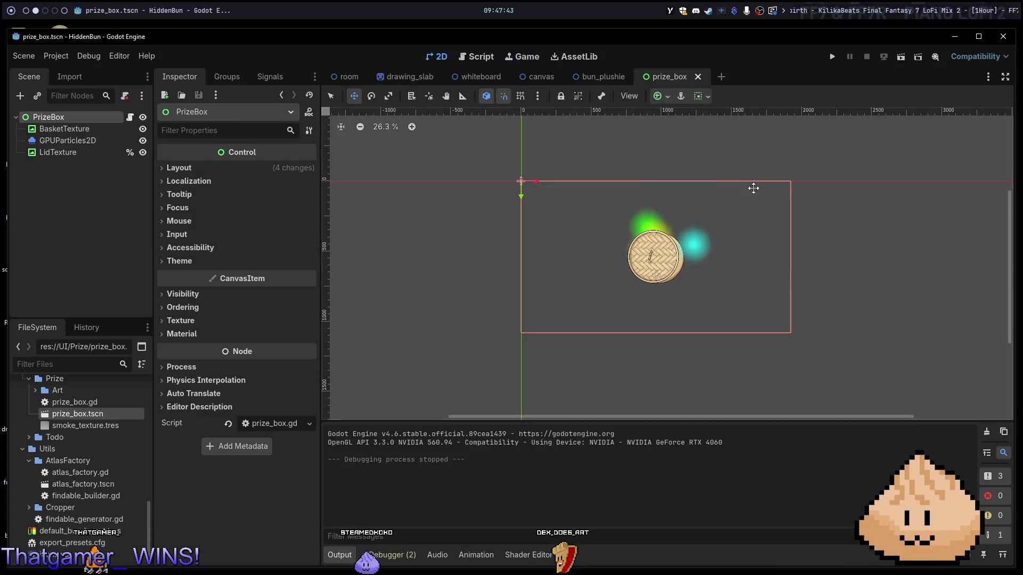
key("alt+Tab")
- Add an 'await get_tree().create_timer().timeout' line in _ready and save the script
key("k")
key("k")
key("k")
key("o")
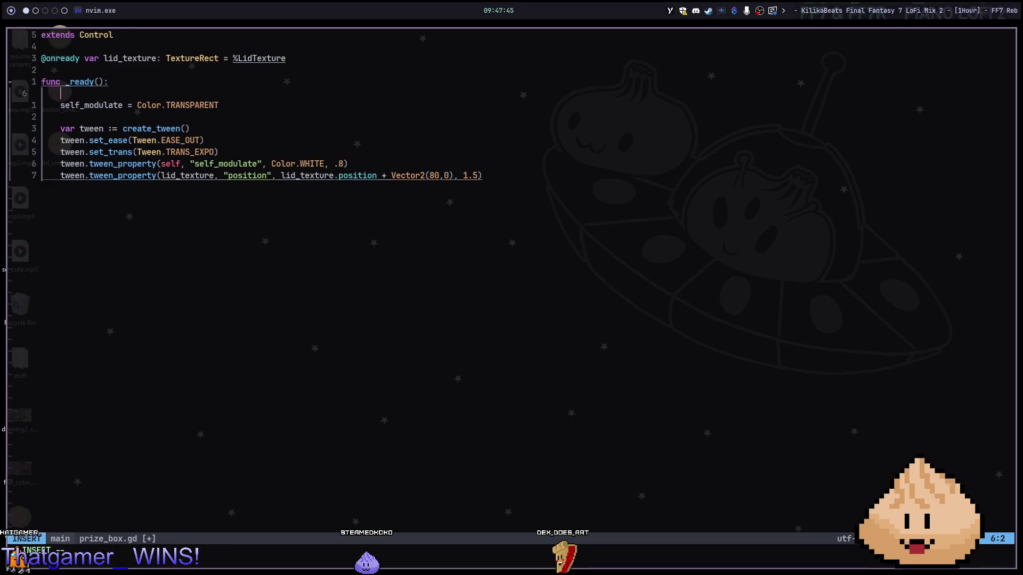
type("ate")
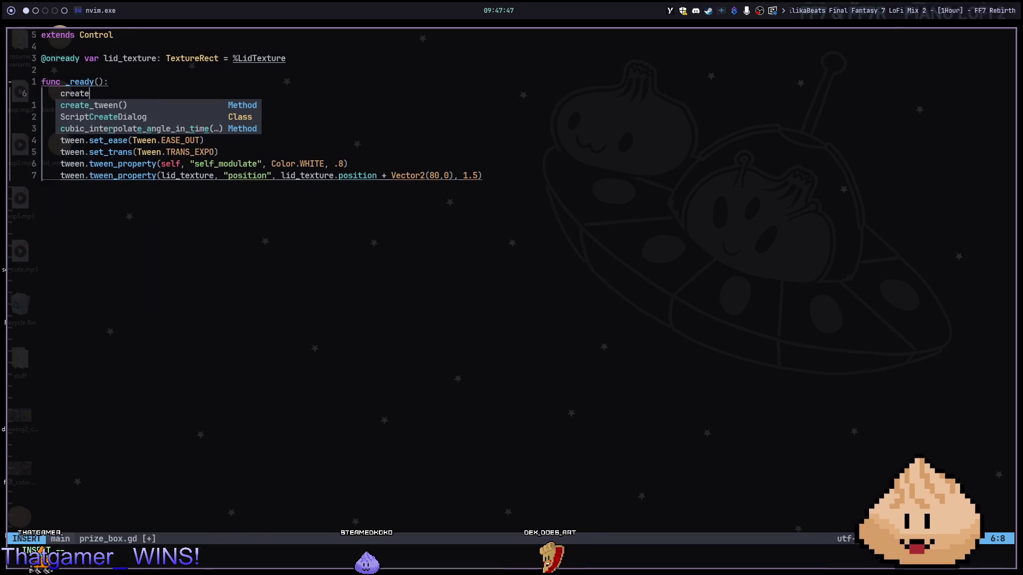
key("BackSpace")
key("BackSpace")
key("BackSpace")
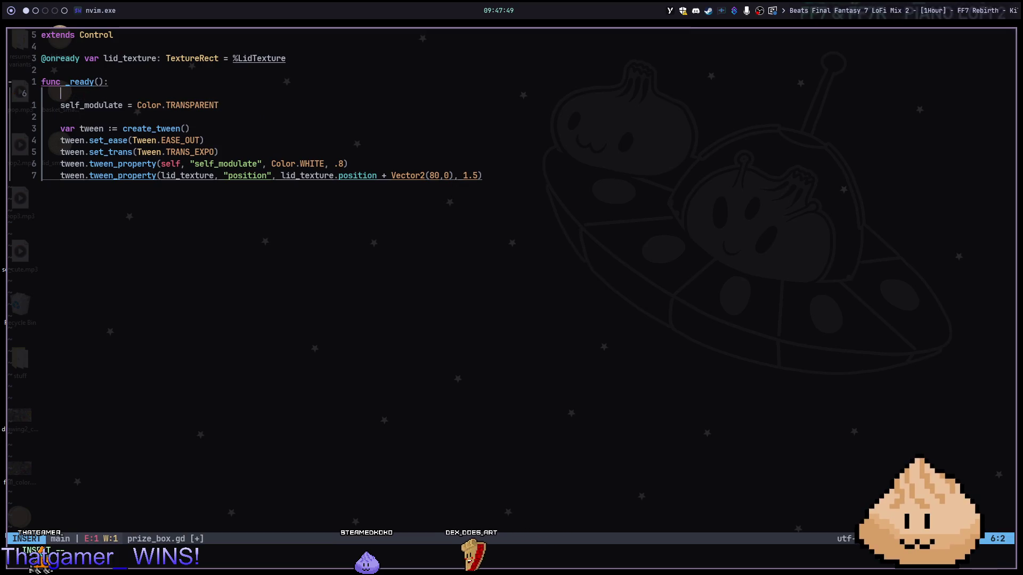
type("get_tree().create_timer(.5")
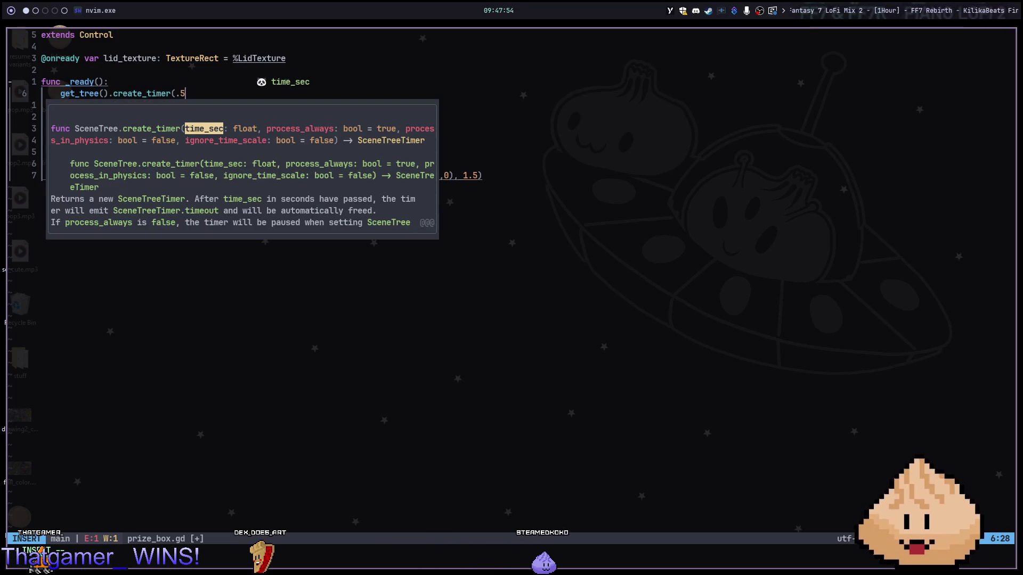
key("BackSpace")
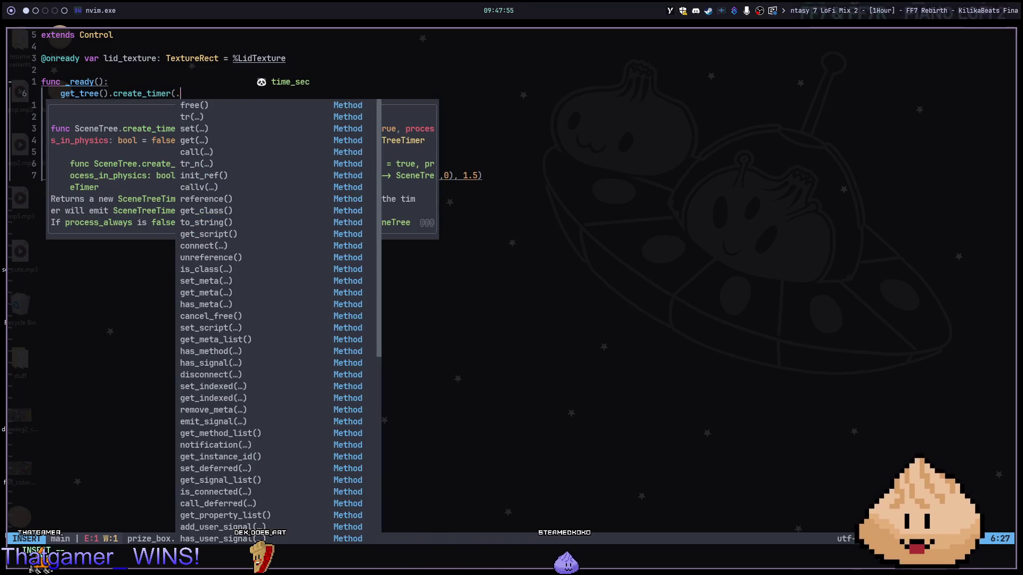
type(").timeout")
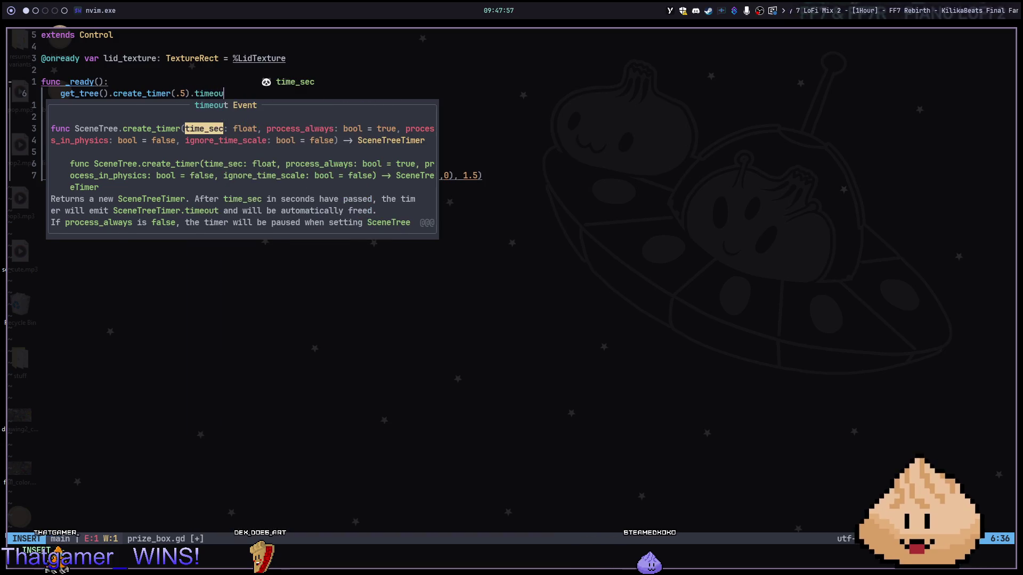
key("Escape")
key("shift+i")
type("await")
key("Escape")
type(":w")
key("Return")
- Test the scene, move the await line below the transparency line, save, and retest
key("alt+2")
key("F6")
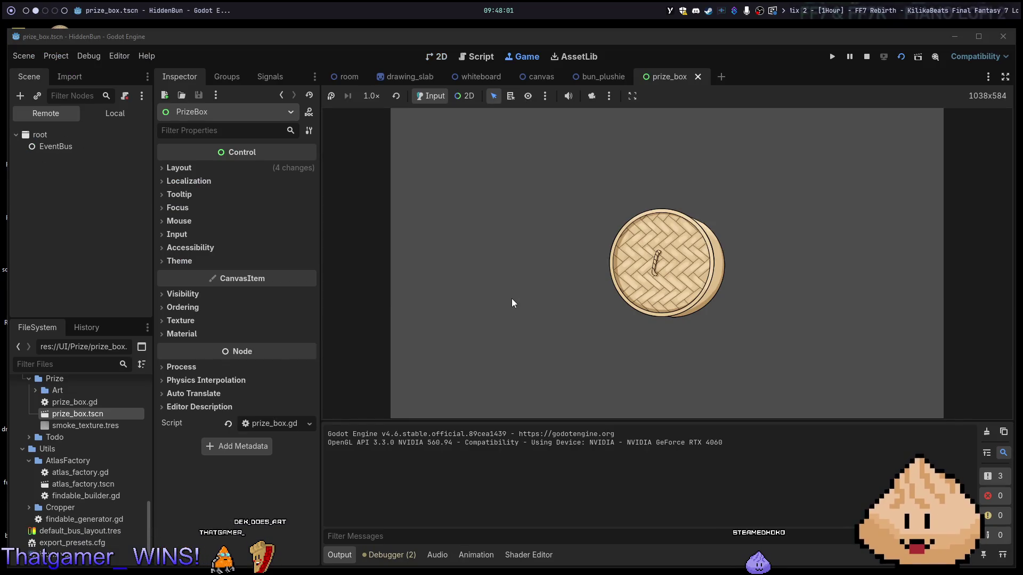
key("F8")
key("alt+1")
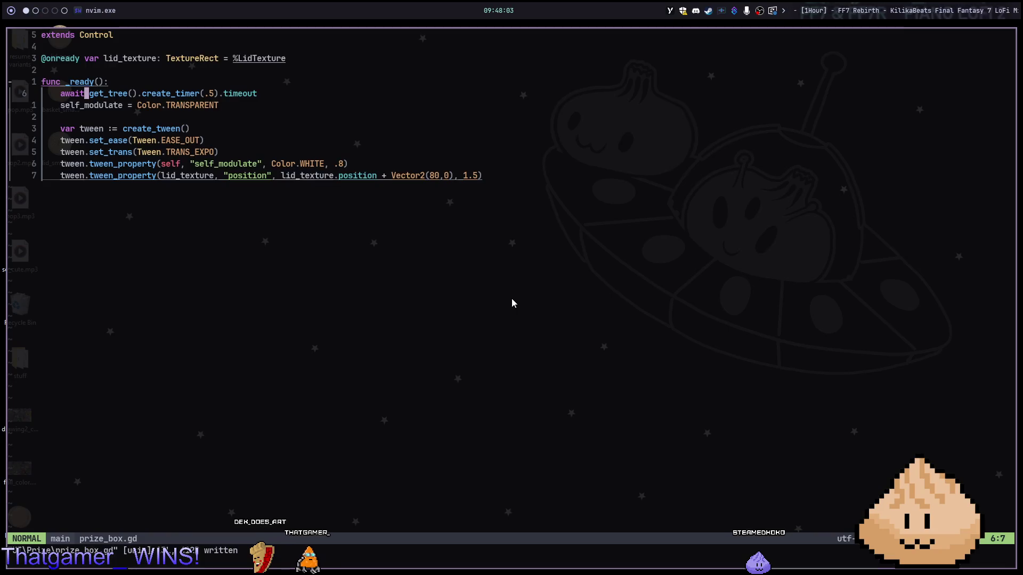
key("d")
key("d")
type("p:w")
key("Return")
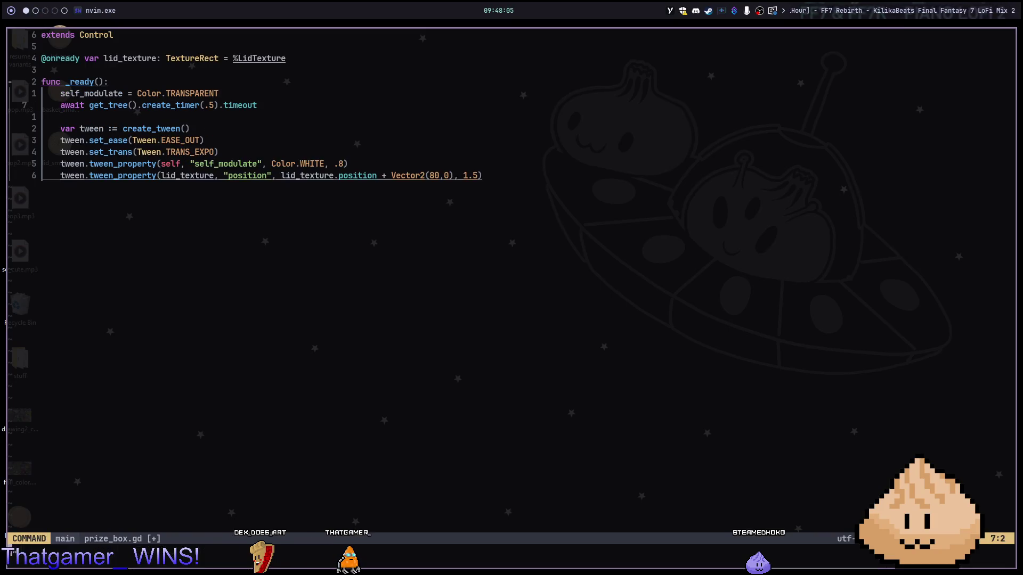
key("alt+2")
key("F6")
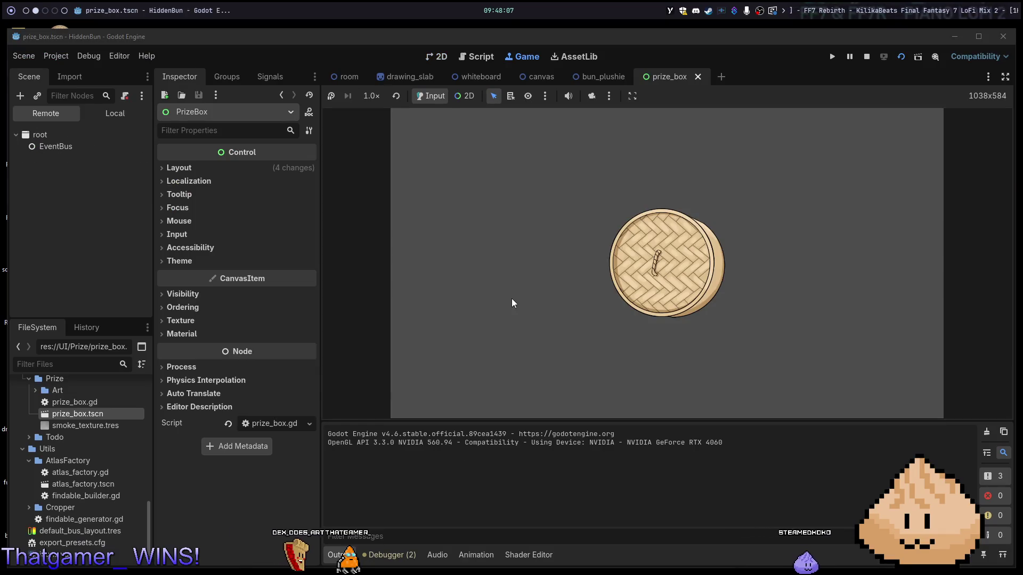
key("alt+1")
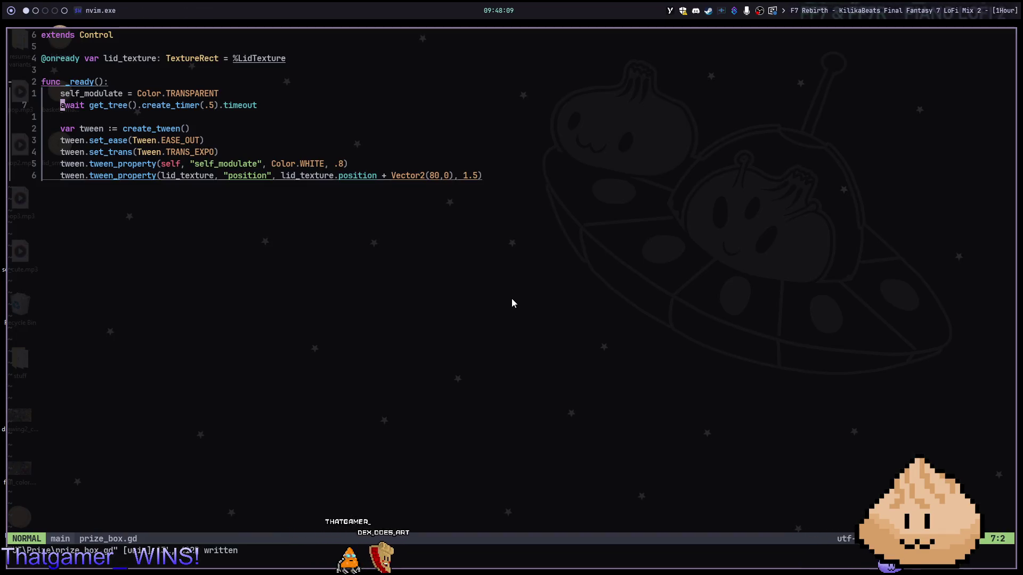
- Set the timer duration to 2 seconds and rerun the prize box scene
key("w")
key("K")
key("w")
key("w")
key("w")
key("l")
key("c")
key("i")
key("parenleft")
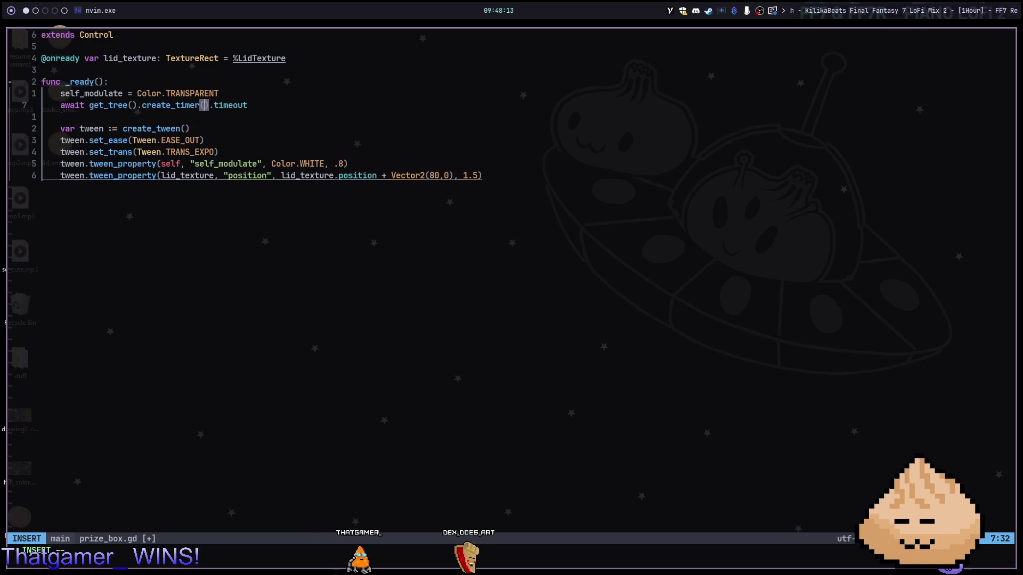
key("Escape")
key("alt+Tab")
key("F6")
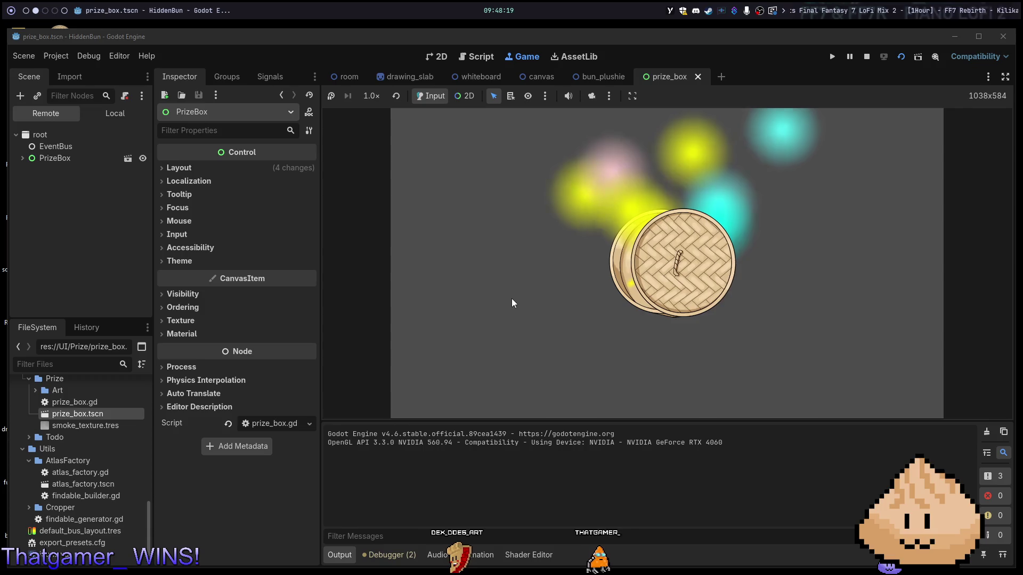
key("alt+Tab")
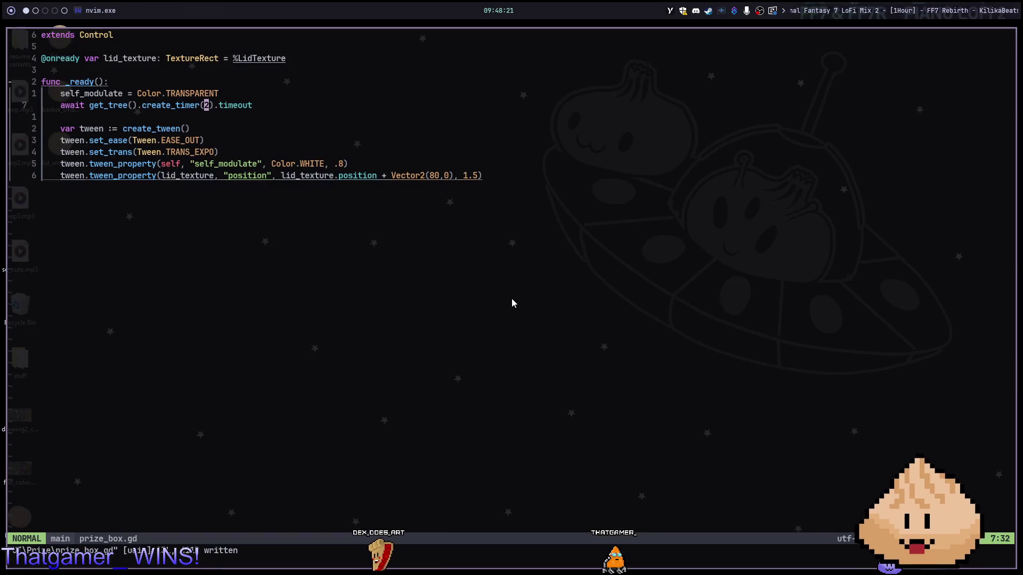
- Change self_modulate to modulate on the transparency line and rerun the game to check the fade
key("k")
key("b")
key("b")
key("b")
key("b")
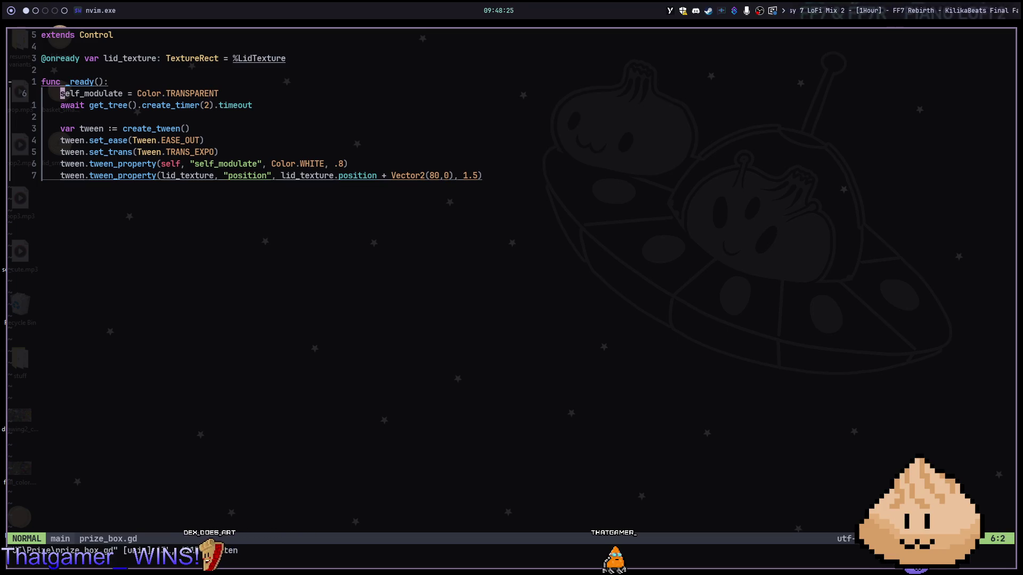
type("cw")
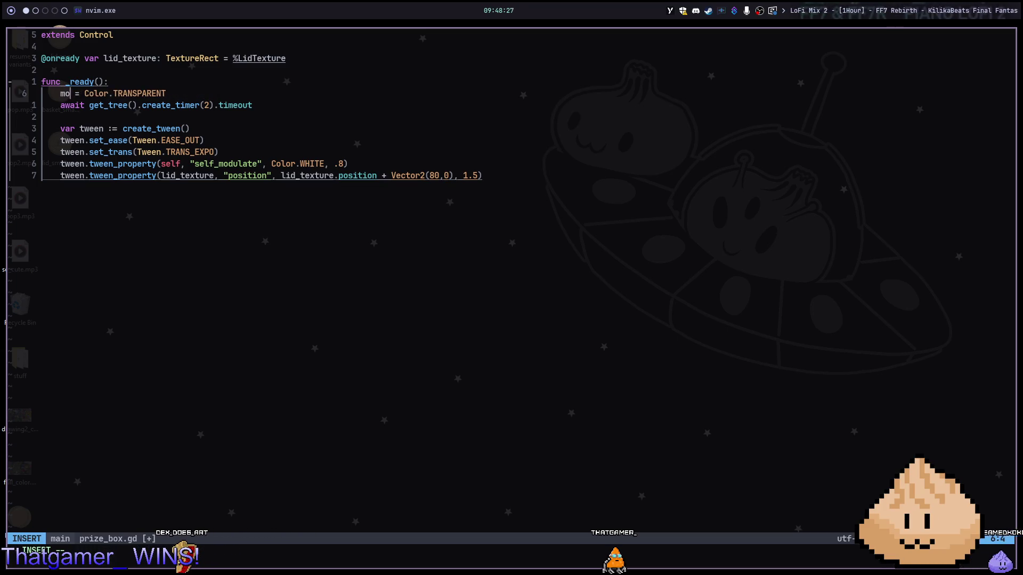
type("modulate")
key("Escape")
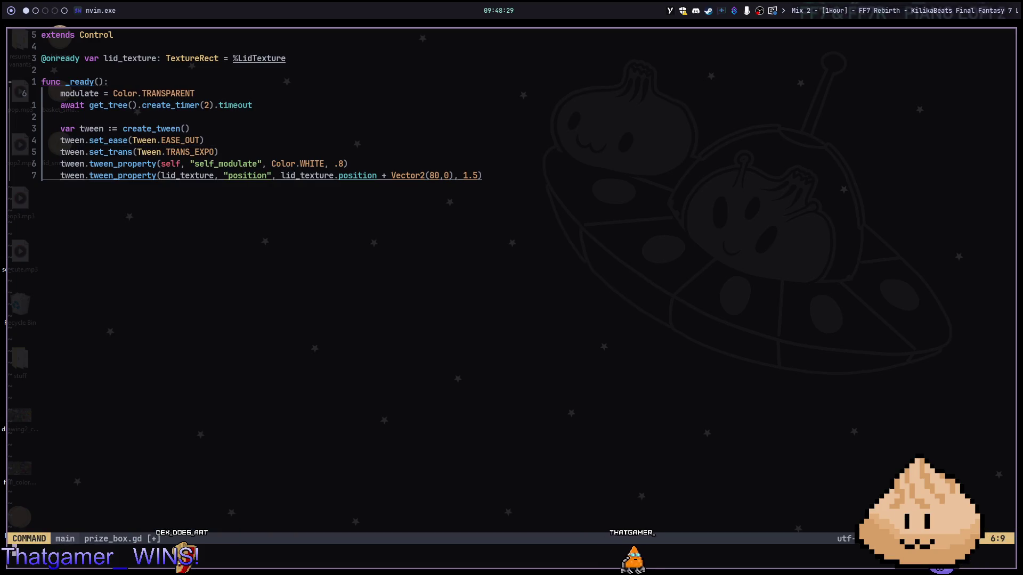
key("alt+2")
key("F5")
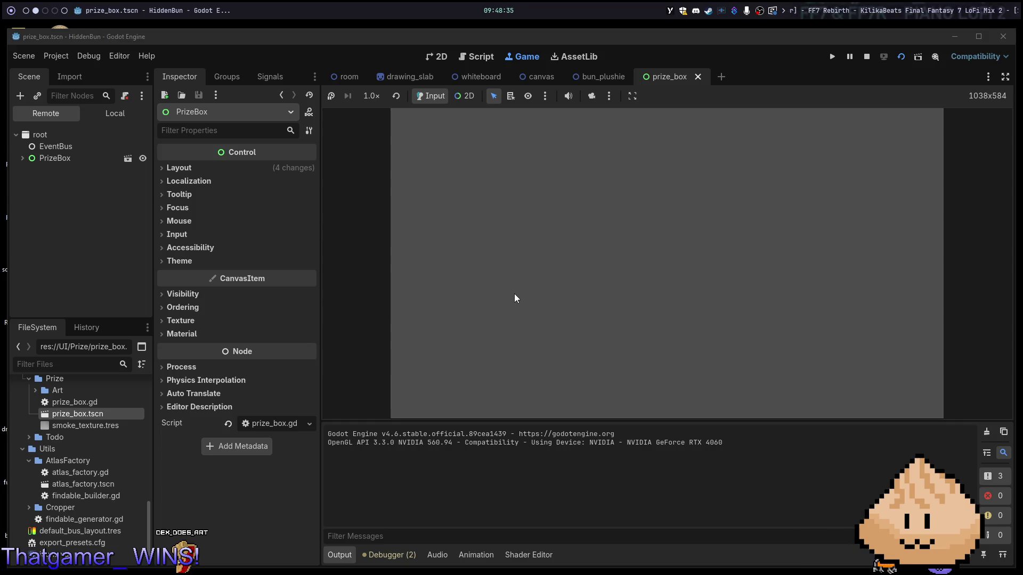
key("alt+1")
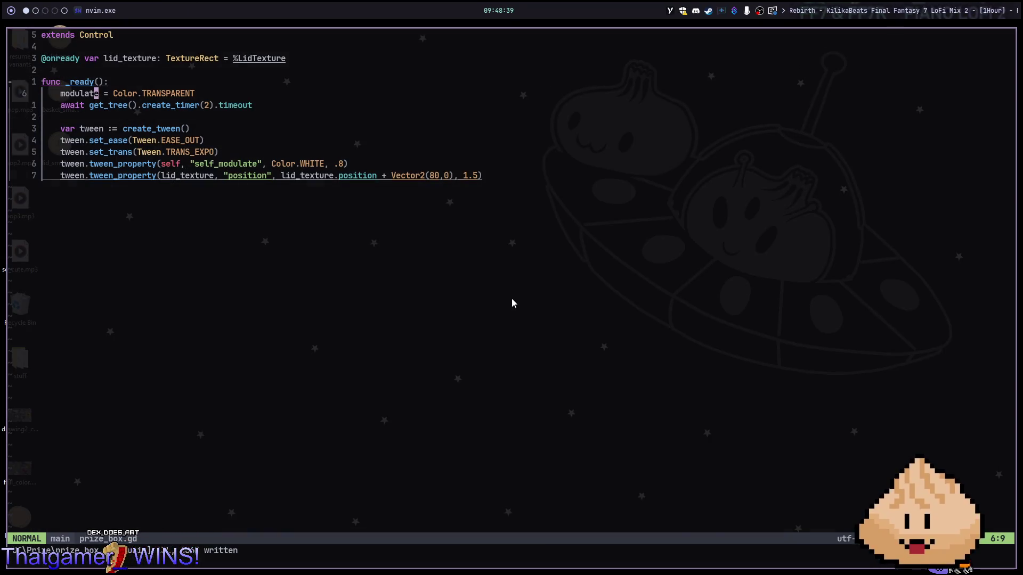
key("alt+2")
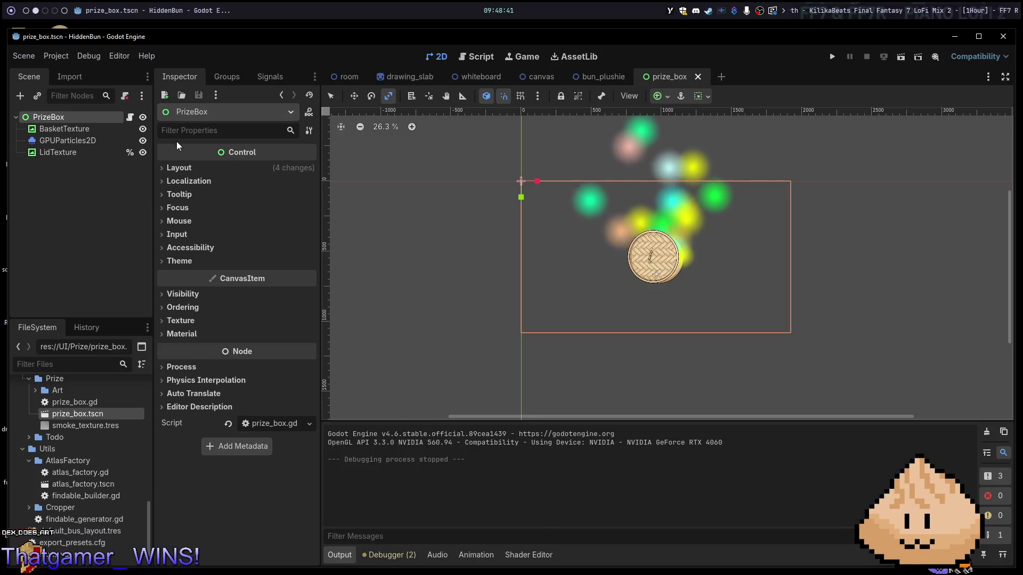
left_click(180, 170)
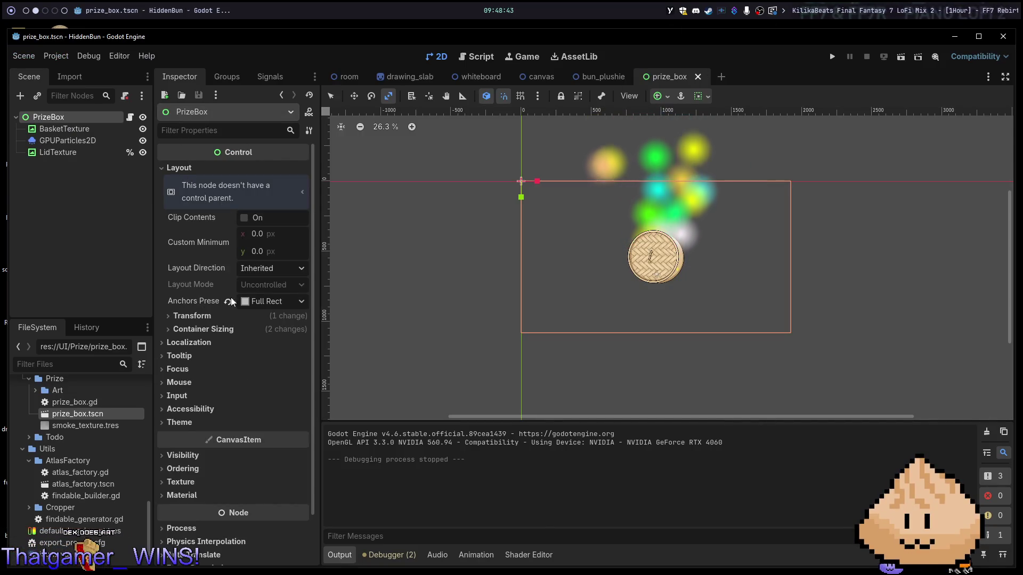
left_click(210, 459)
mouse_move(254, 506)
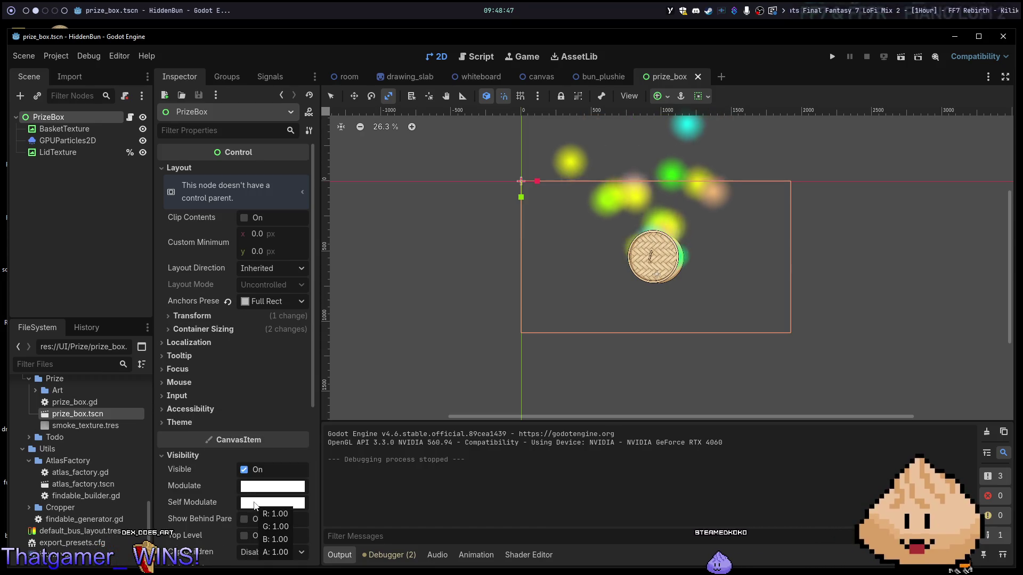
left_click(261, 504)
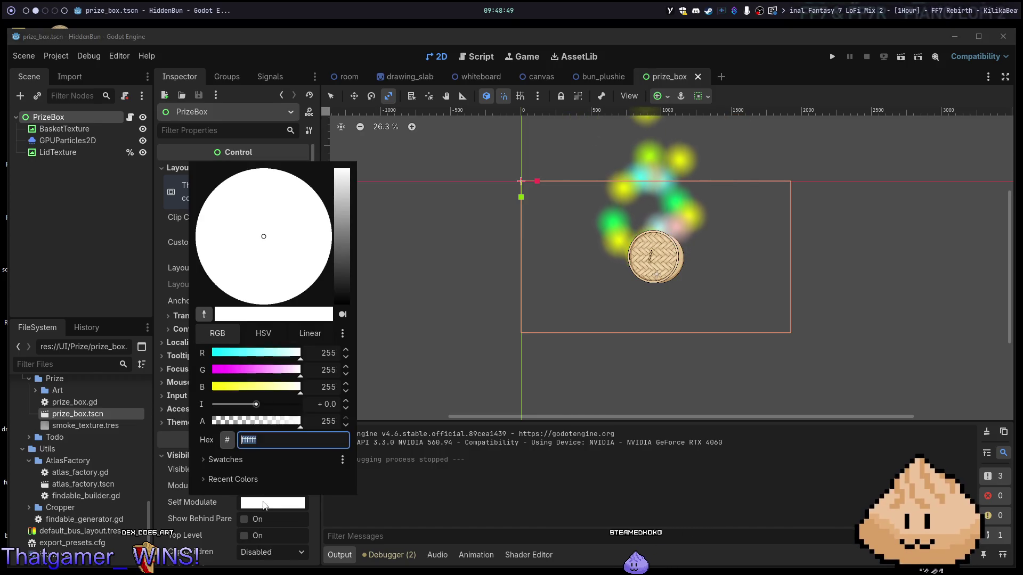
mouse_move(289, 426)
left_mouse_down()
mouse_move(202, 415)
mouse_move(365, 424)
left_mouse_up()
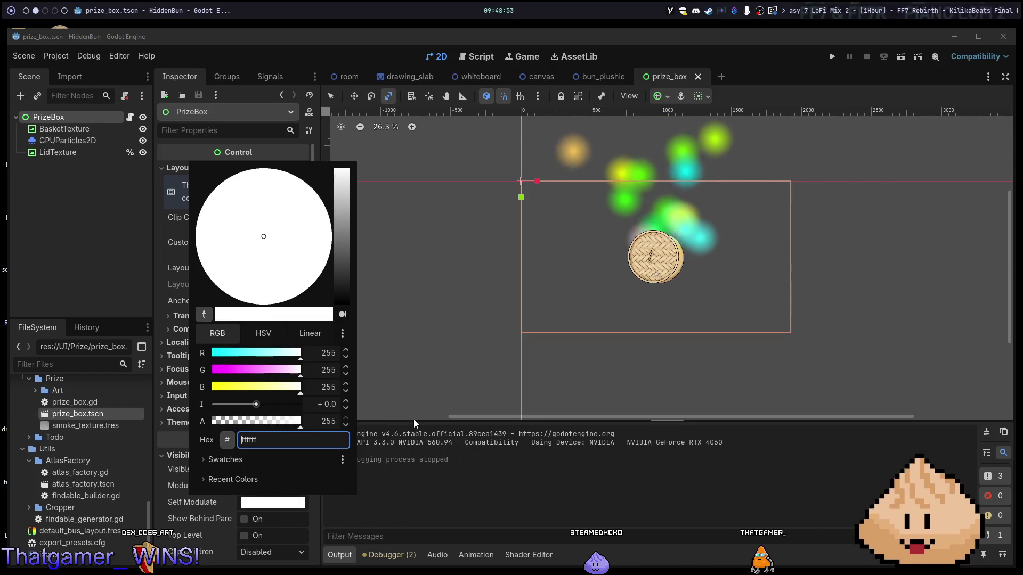
key("alt+1")
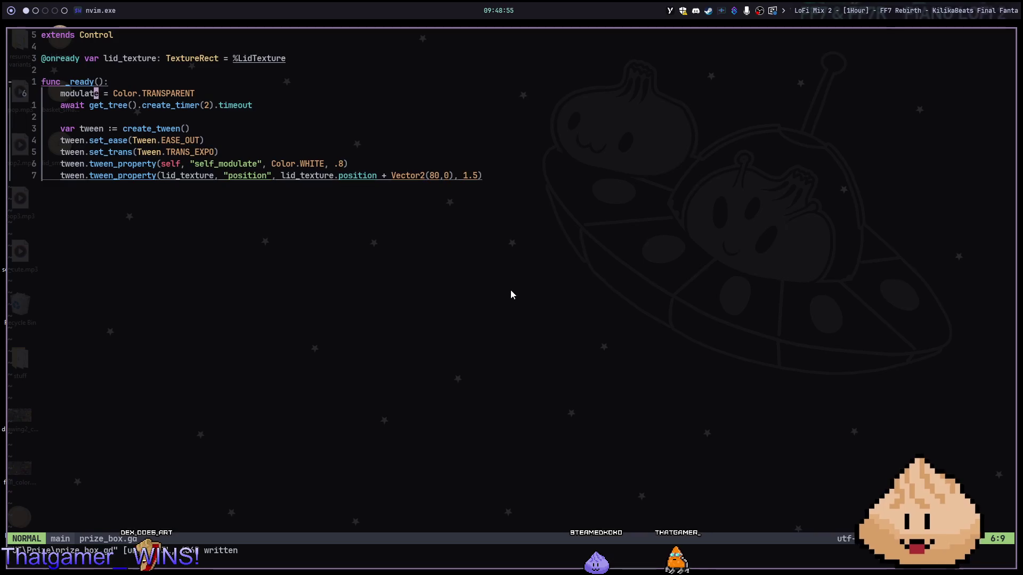
key("j")
key("j")
key("j")
key("w")
key("w")
key("w")
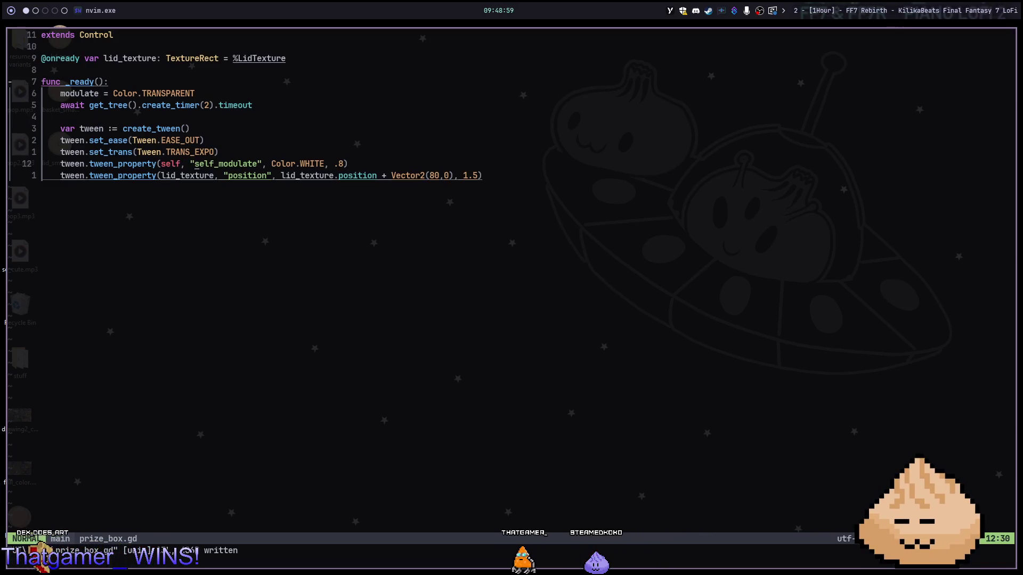
key("c")
key("i")
key("quotedbl")
type("modulate")
key("Escape")
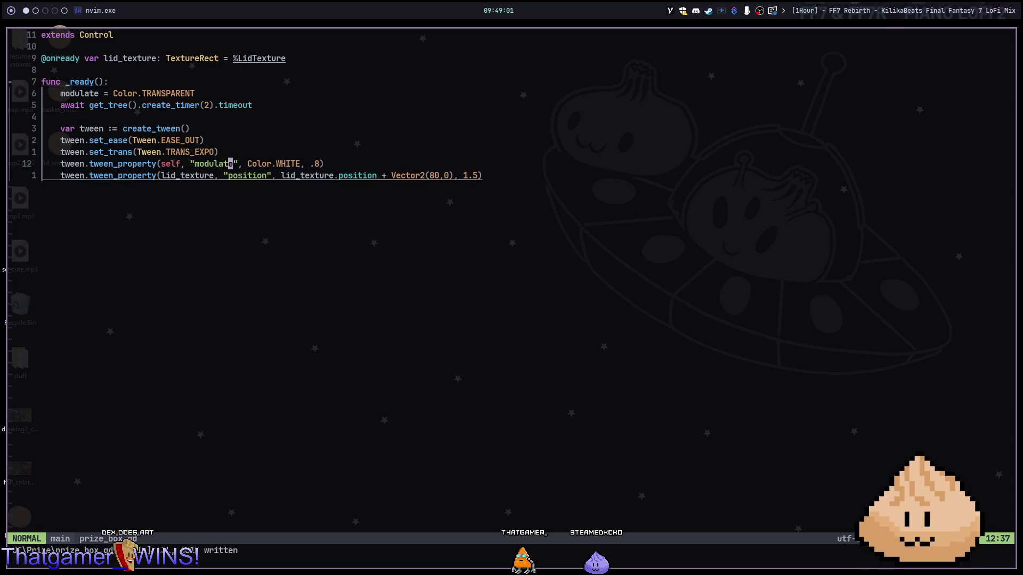
key("alt+2")
key("F6")
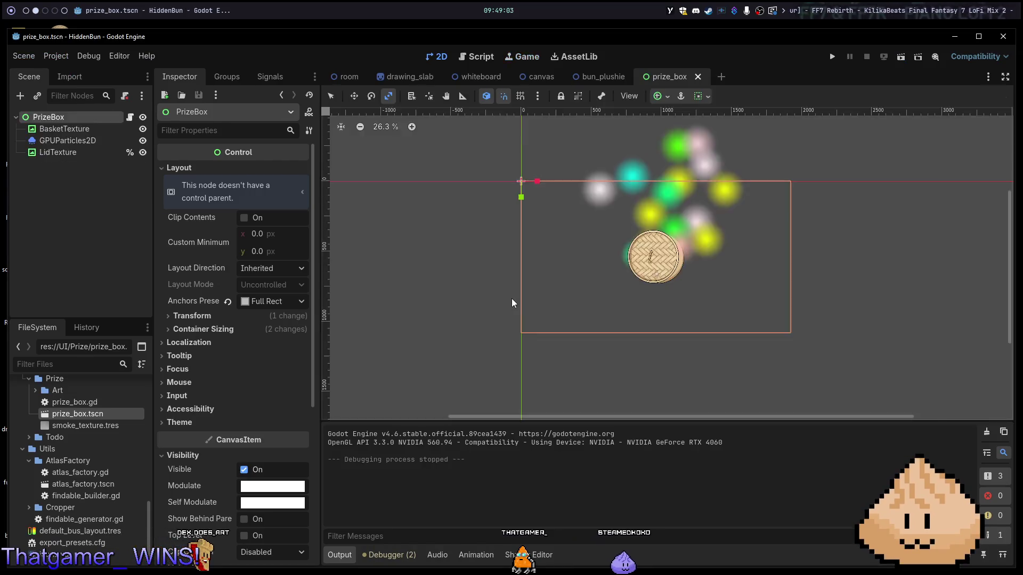
key("alt+1")
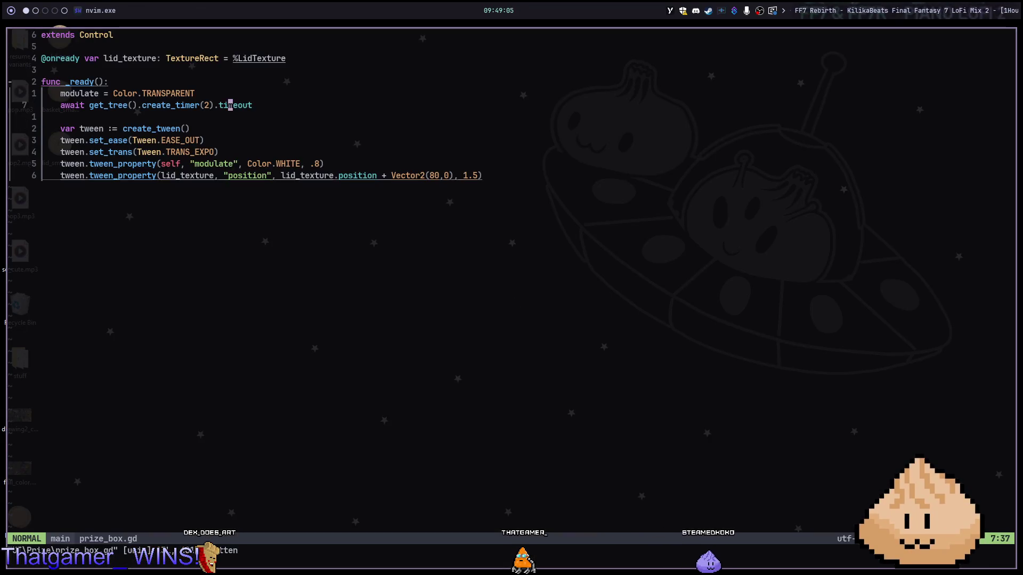
type("imer(.")
key("Escape")
key("Return")
key("alt+2")
key("F6")
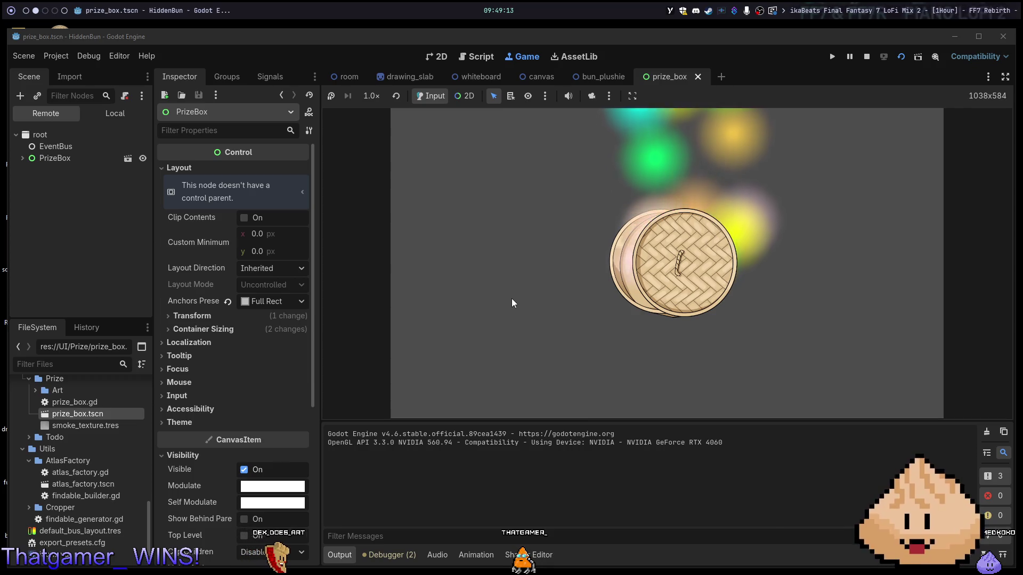
key("F8")
key("alt+1")
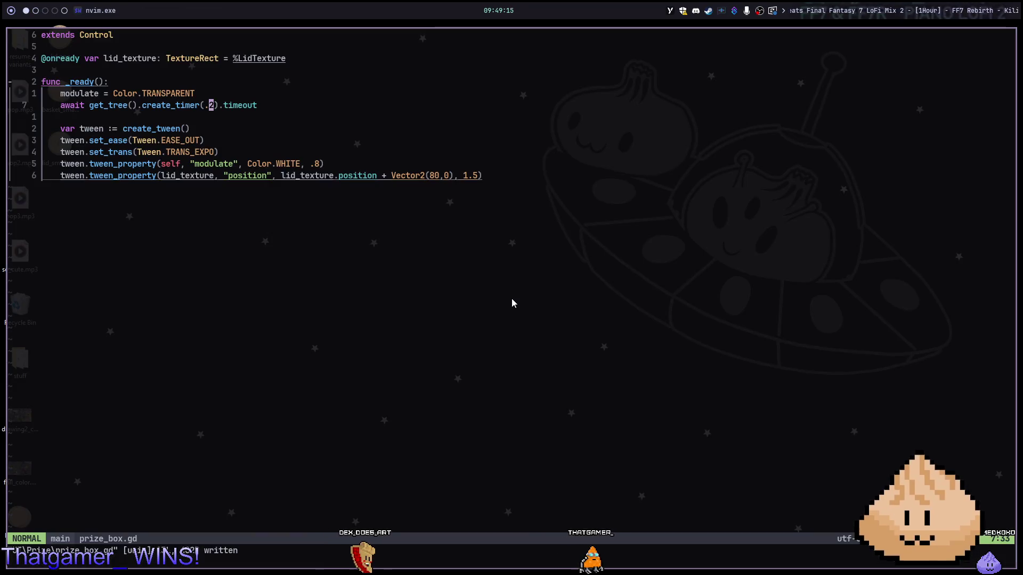
key("alt+2")
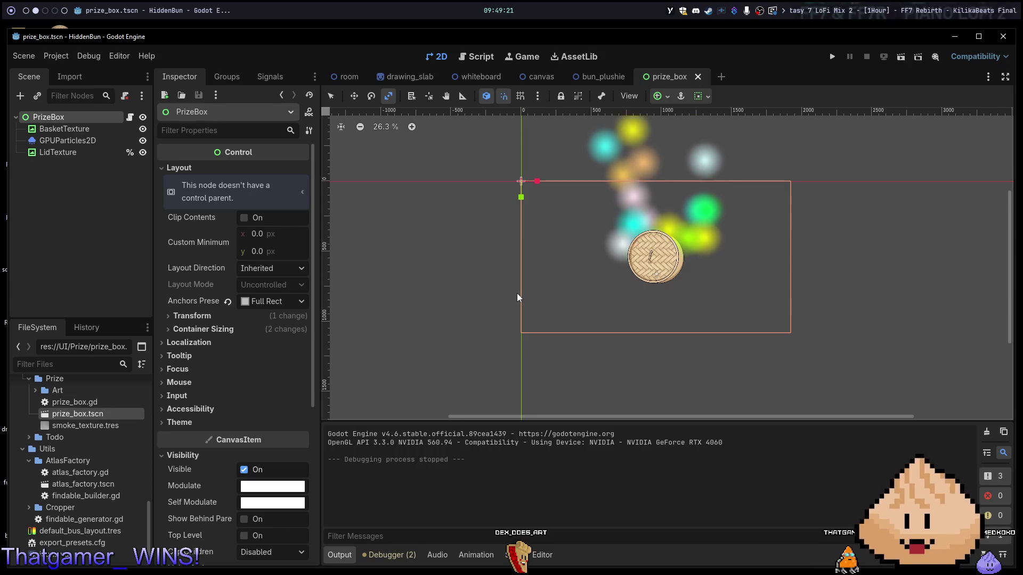
scroll(558, 276, "down", 6)
scroll(618, 276, "up", 10)
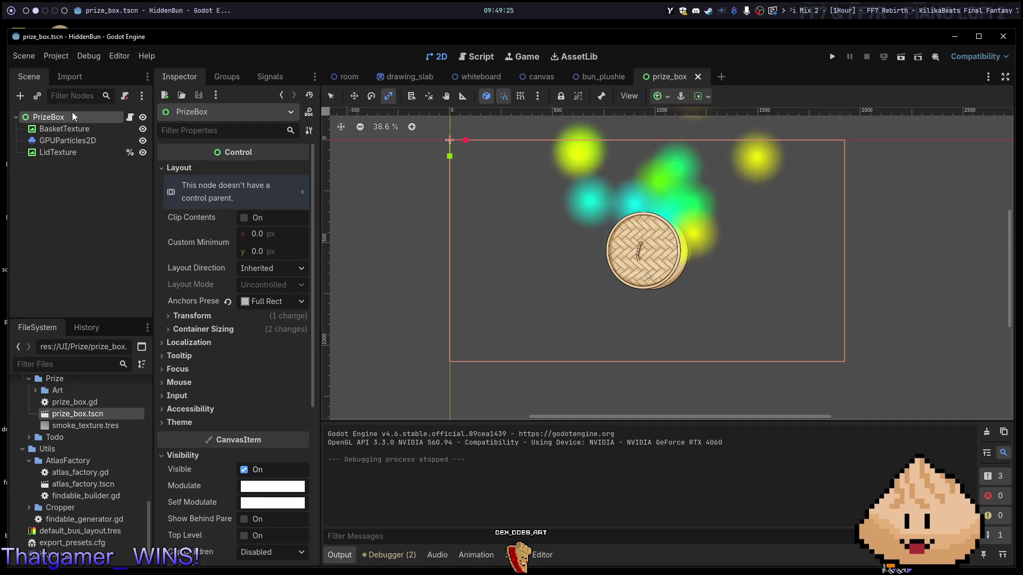
- Add a Panel child under PrizeBox with the Center anchor preset, then begin adding a node beneath it
right_click(60, 119)
left_click(114, 147)
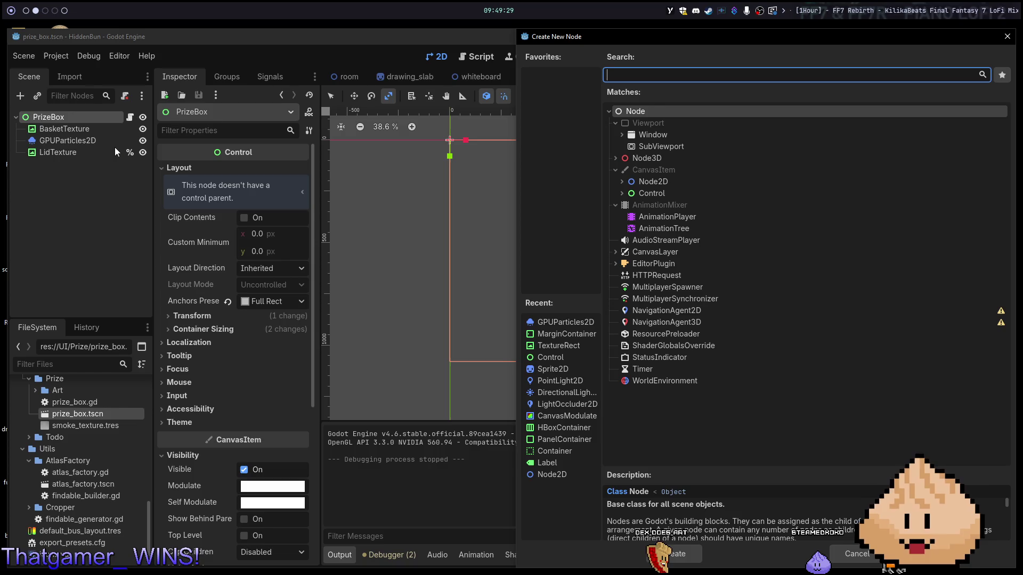
type("panel")
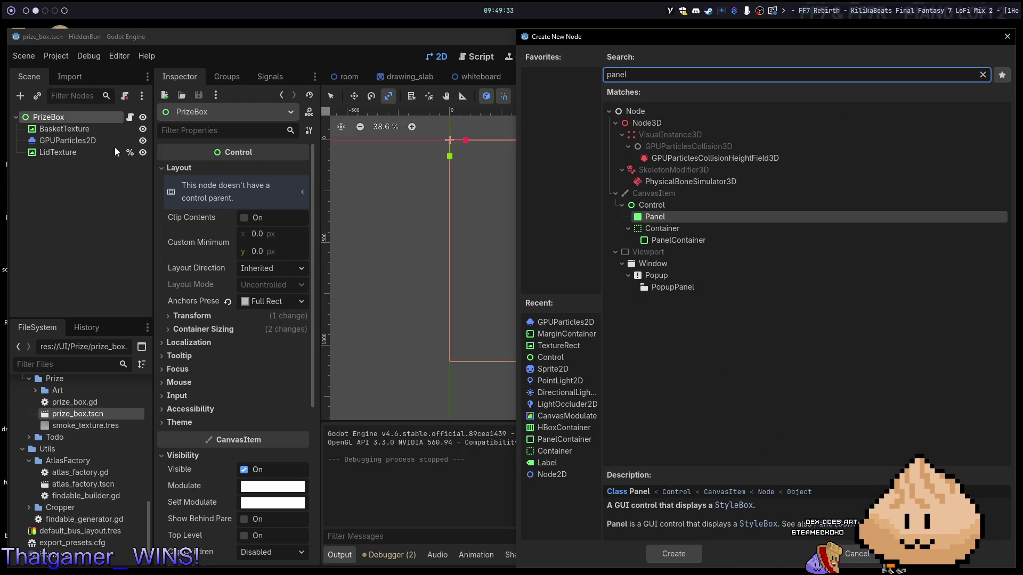
key("Return")
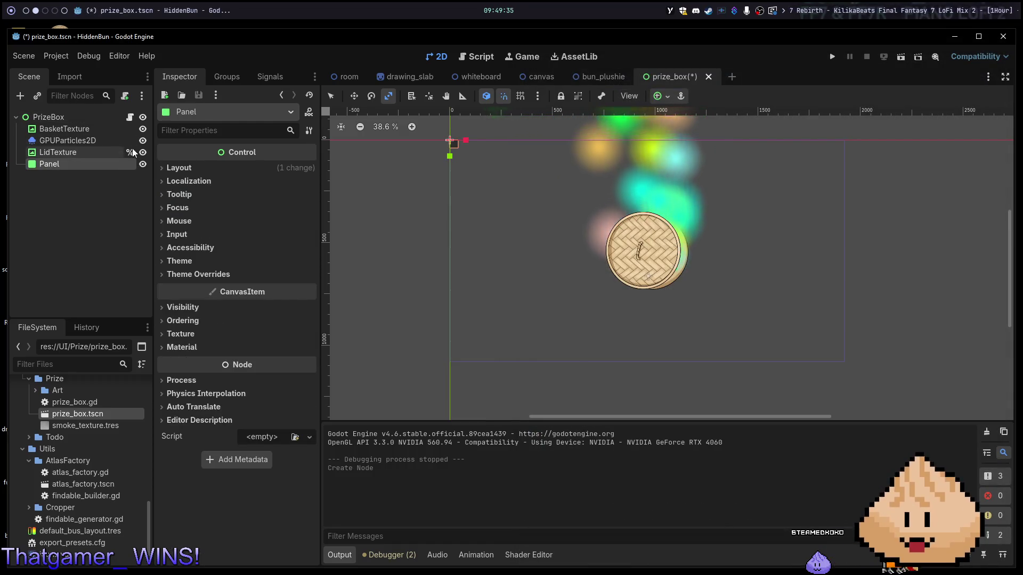
left_click(661, 96)
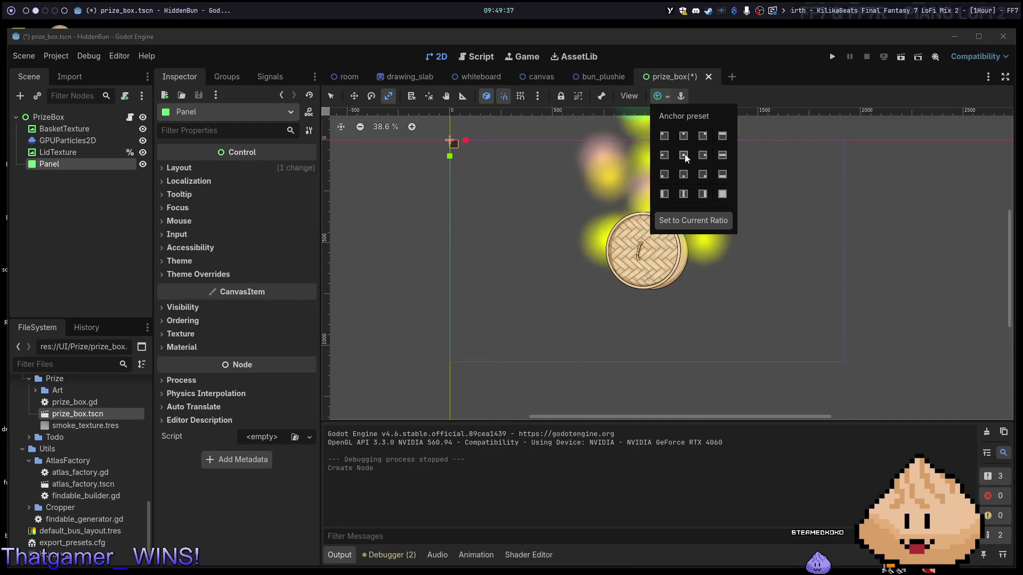
left_click(685, 154)
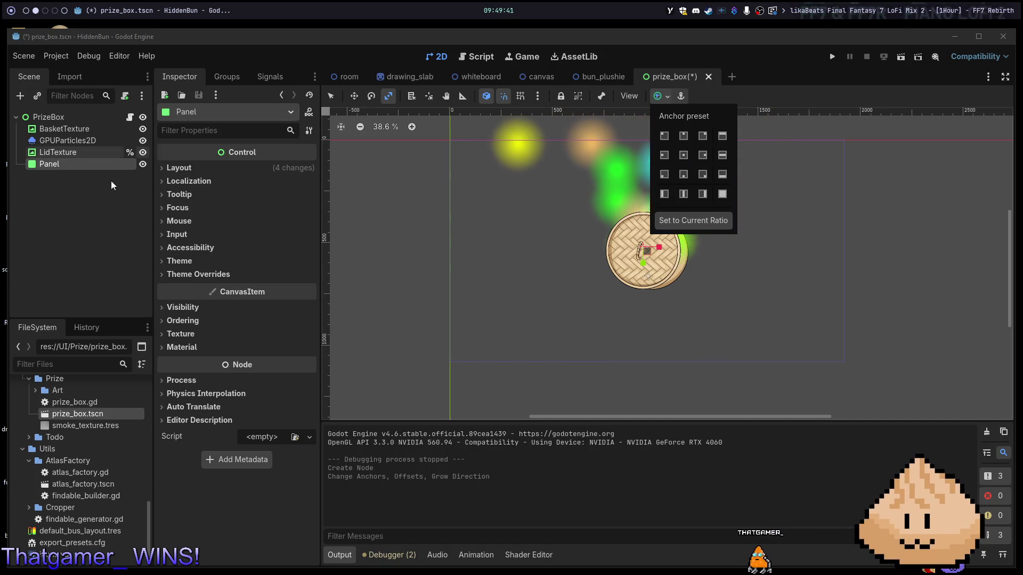
right_click(95, 168)
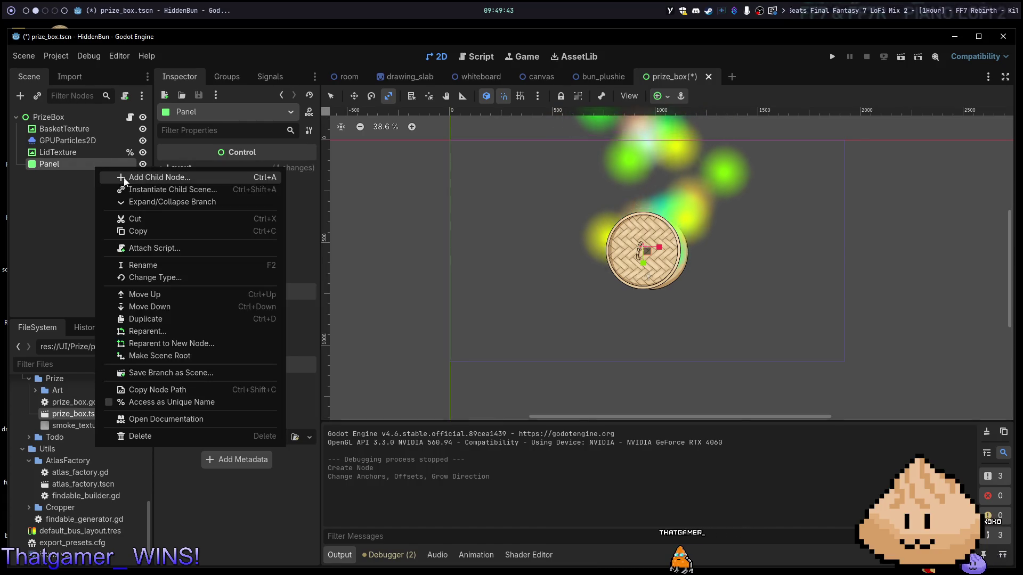
left_click(123, 179)
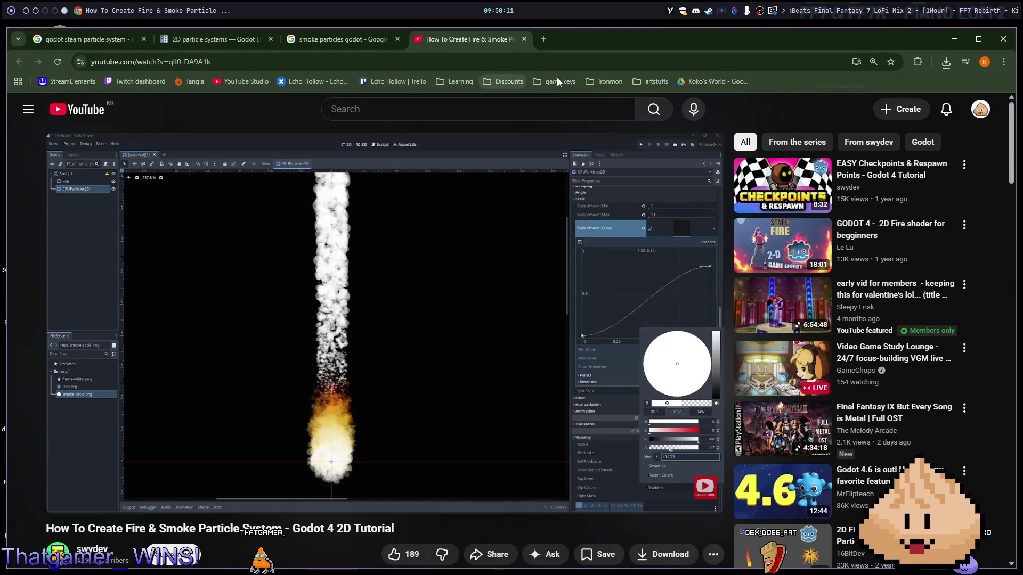
- Open the downloaded archive's folder and extract the zip with Extract All
left_click(917, 87)
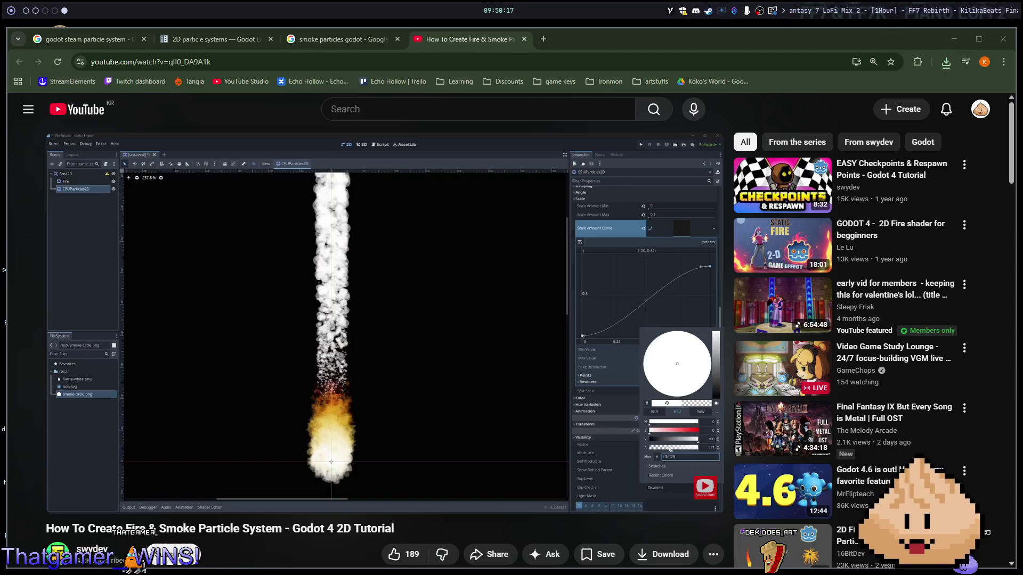
left_click(600, 408)
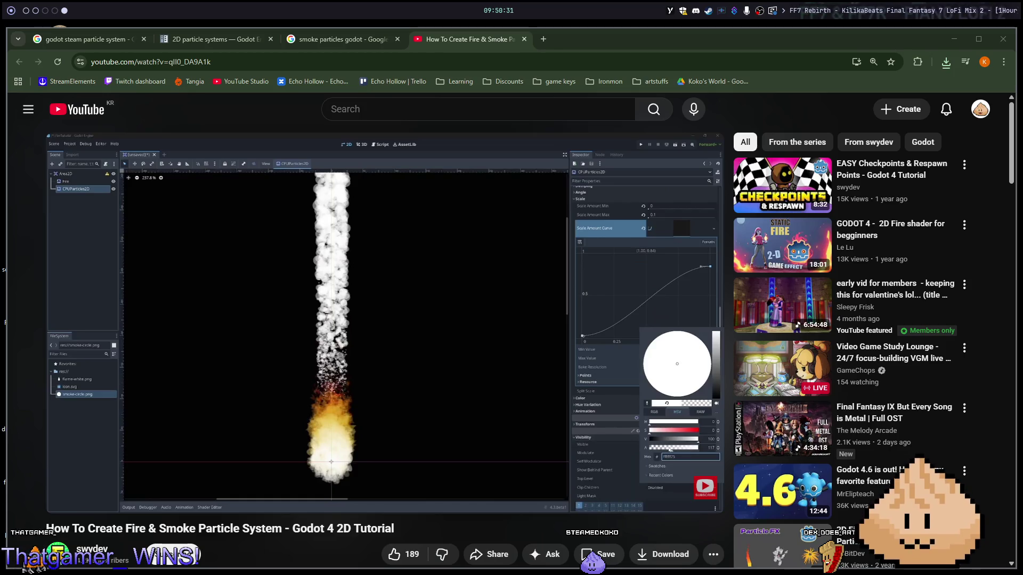
mouse_move(214, 257)
key("super+1")
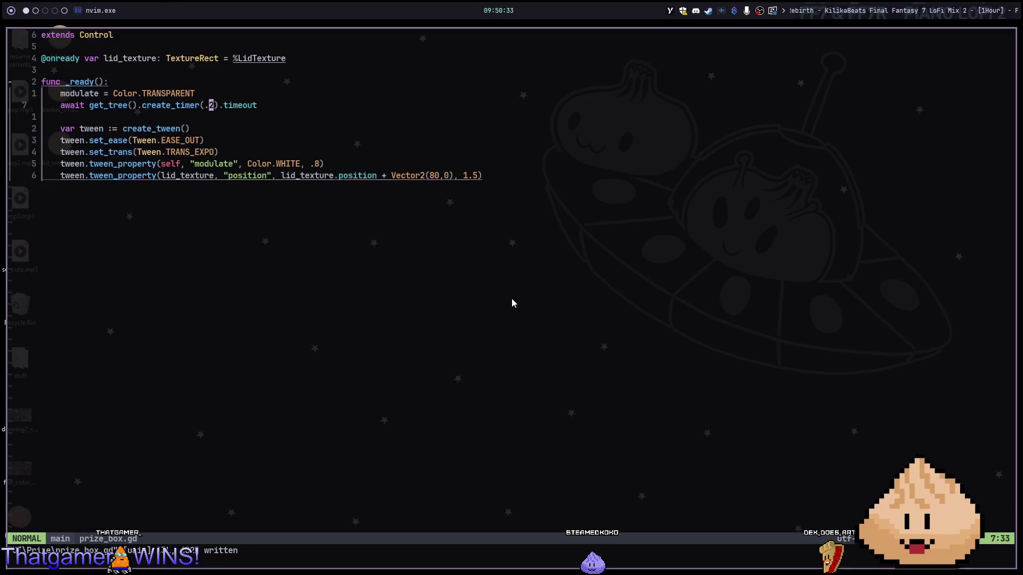
- Bring the Godot editor with its Create New Node dialog back to the front
key("super+2")
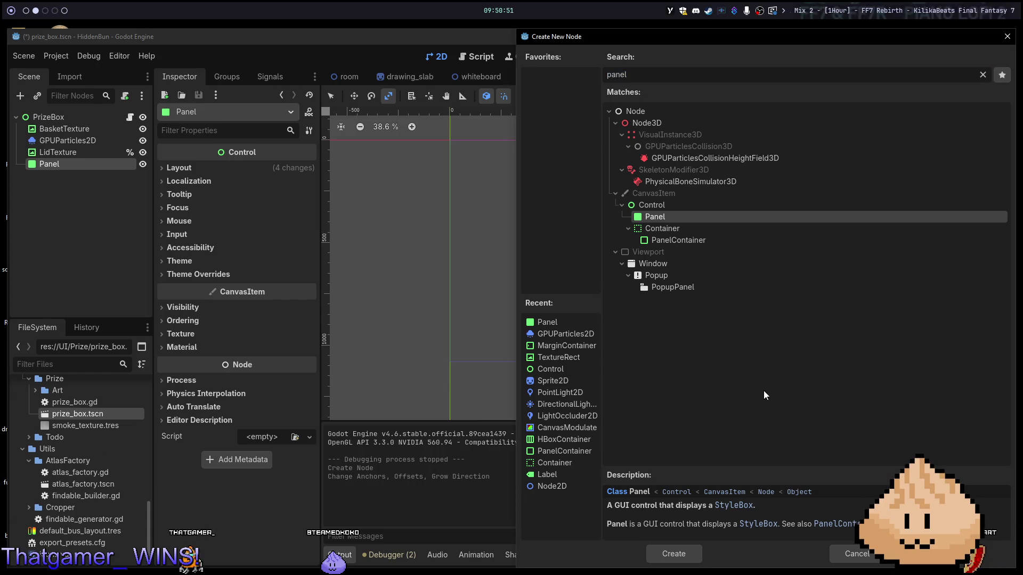
- Cancel the Create New Node dialog and expand the Art folder in the FileSystem dock
key("Escape")
scroll(81, 452, "up", 3)
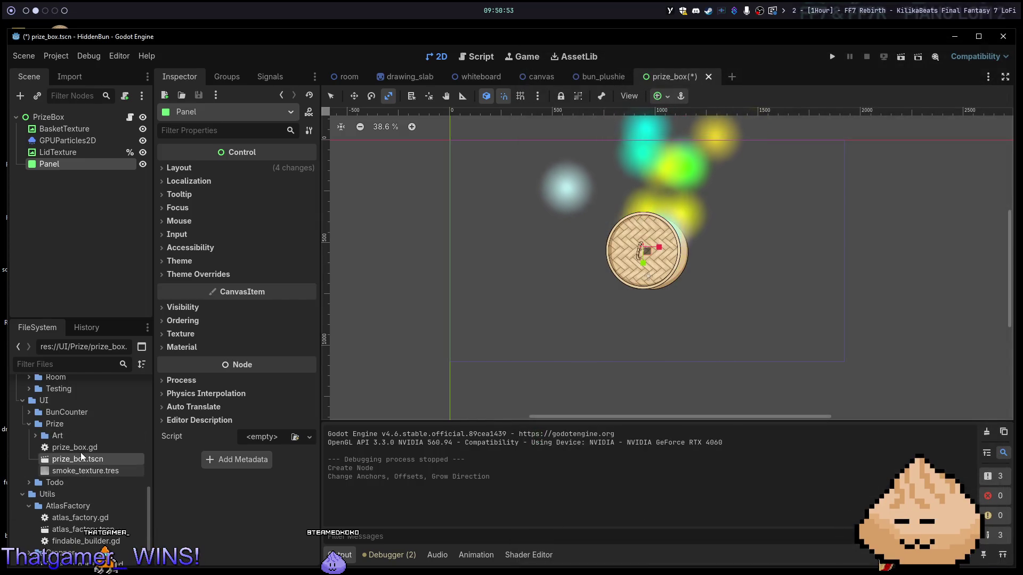
left_click(33, 435)
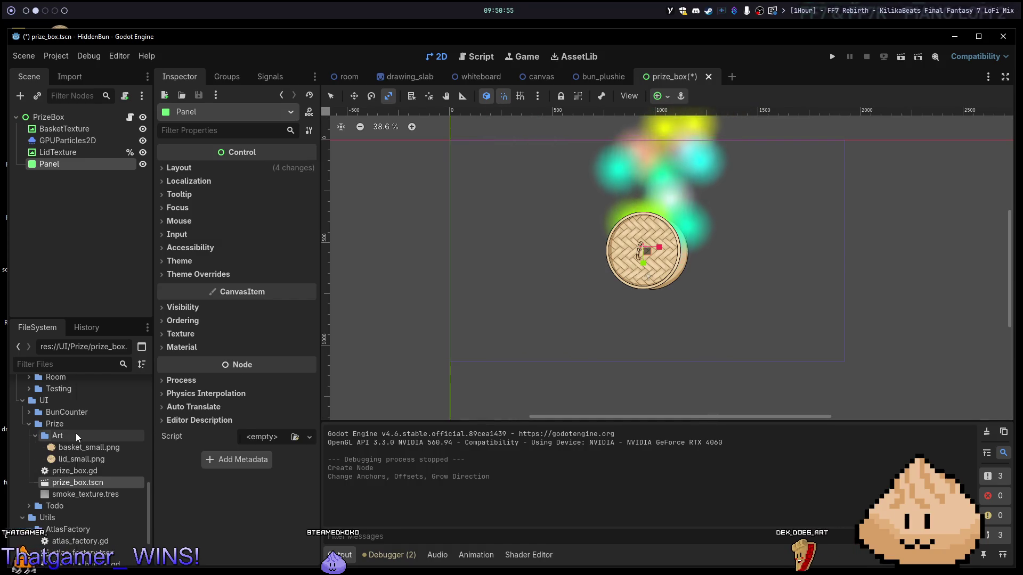
right_click(76, 435)
- Create a new folder named Helpers inside Art
mouse_move(160, 386)
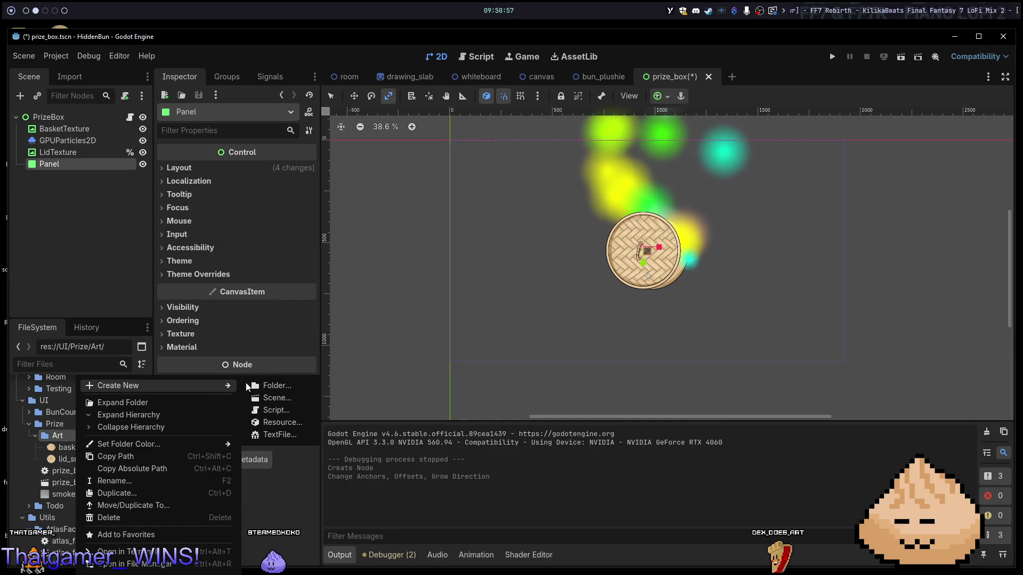
left_click(289, 388)
type("Helpers")
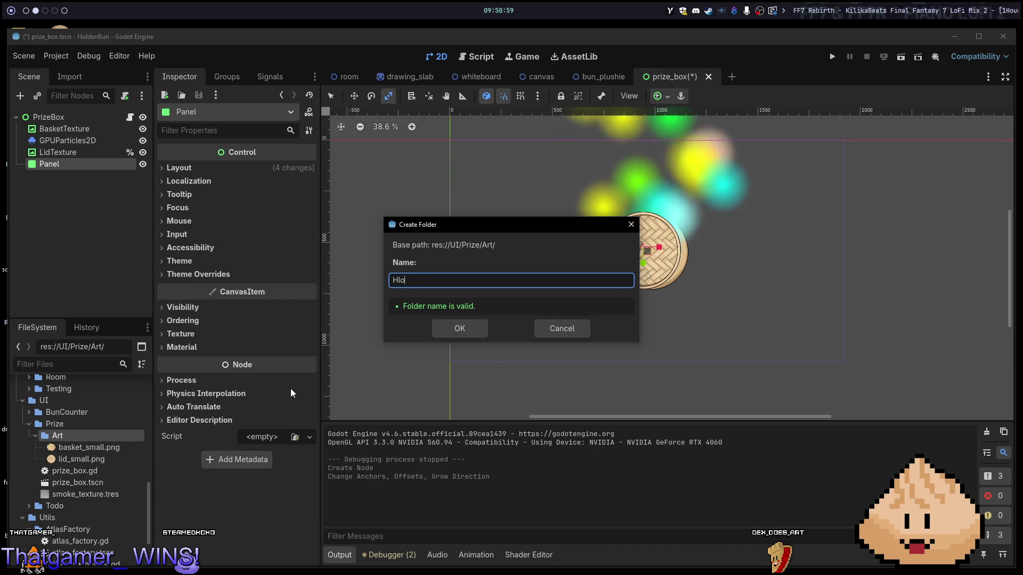
key("Return")
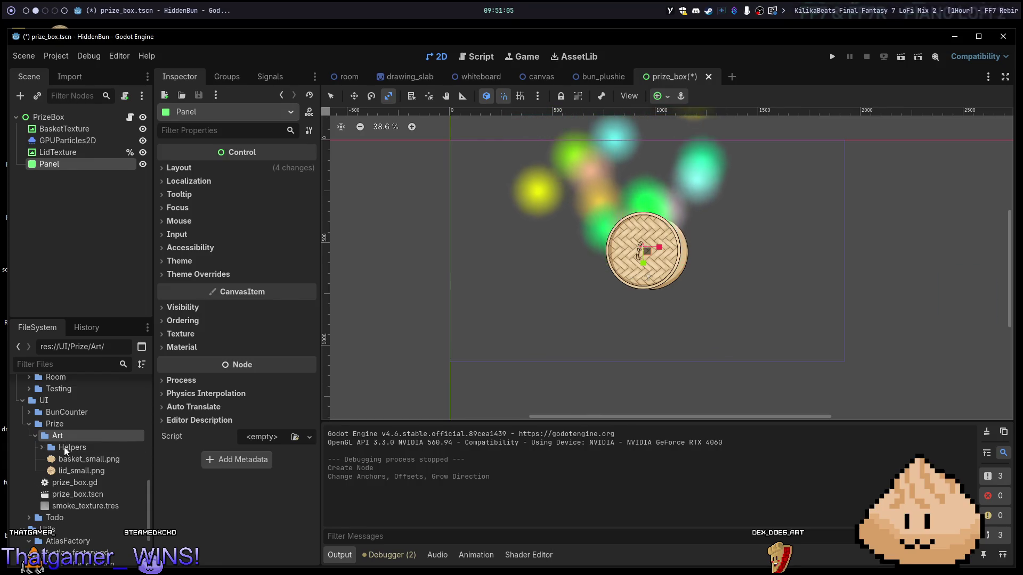
- Expand Helpers and preview the beebun_prize.png texture in the inspector
left_click(43, 447)
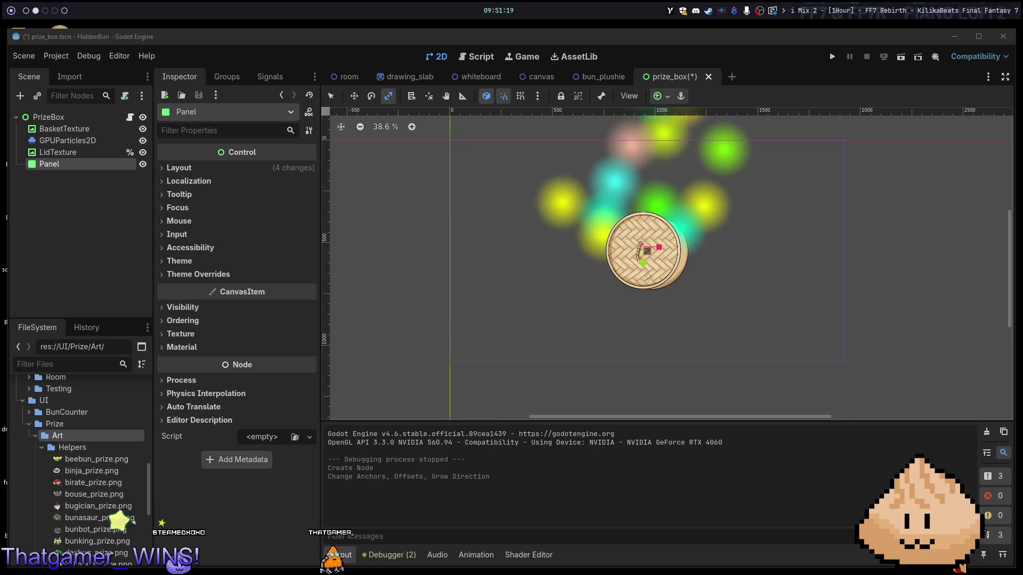
left_click(779, 34)
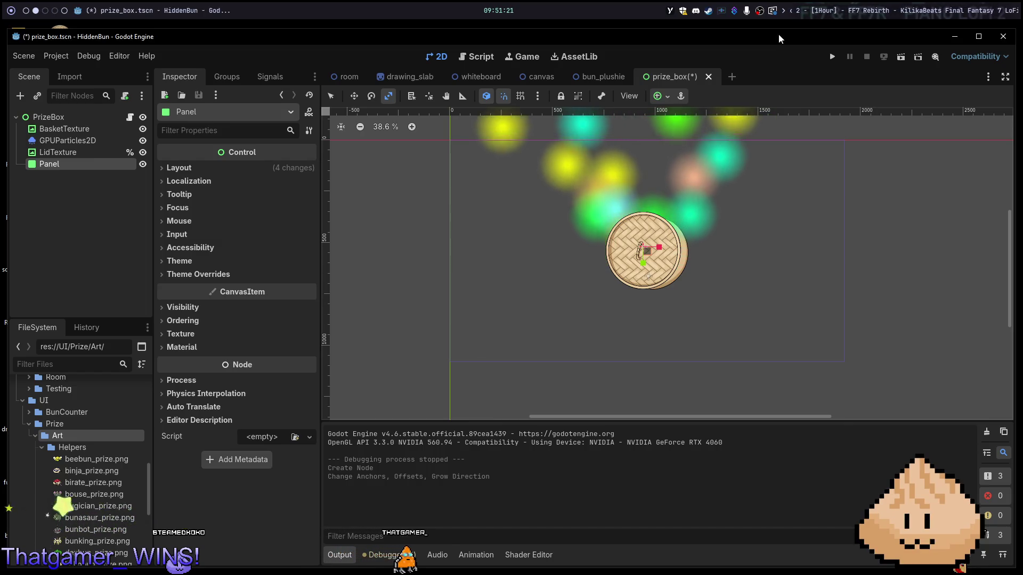
left_click(95, 461)
double_click(95, 463)
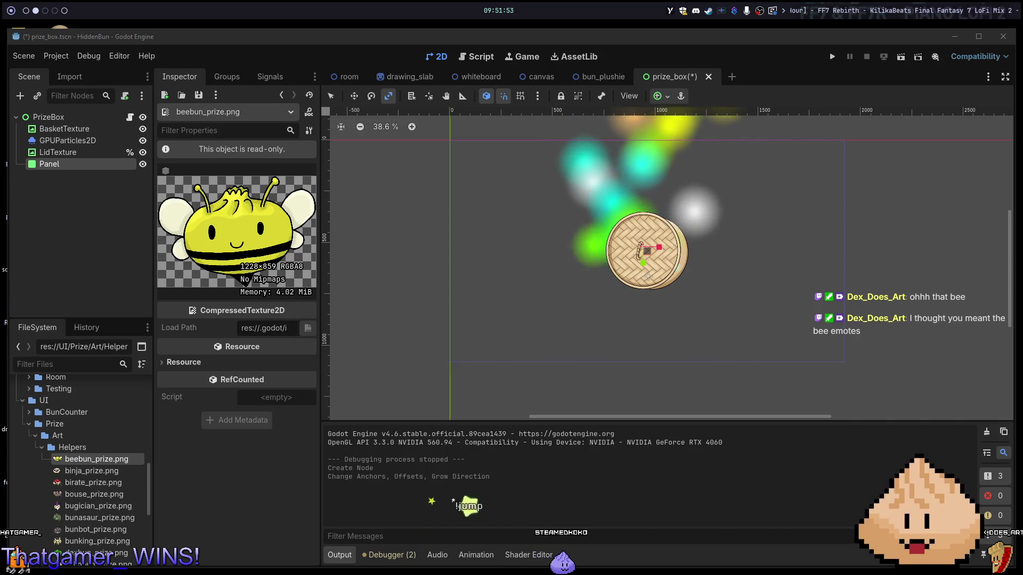
left_click(476, 37)
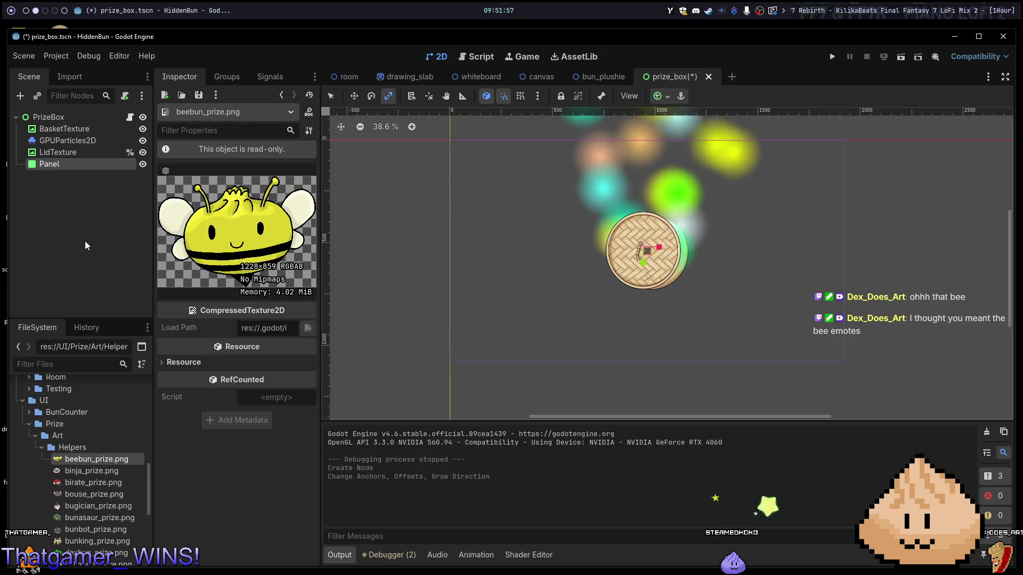
- Add a Sprite2D under the Panel and give it the beebun_prize.png texture
right_click(82, 171)
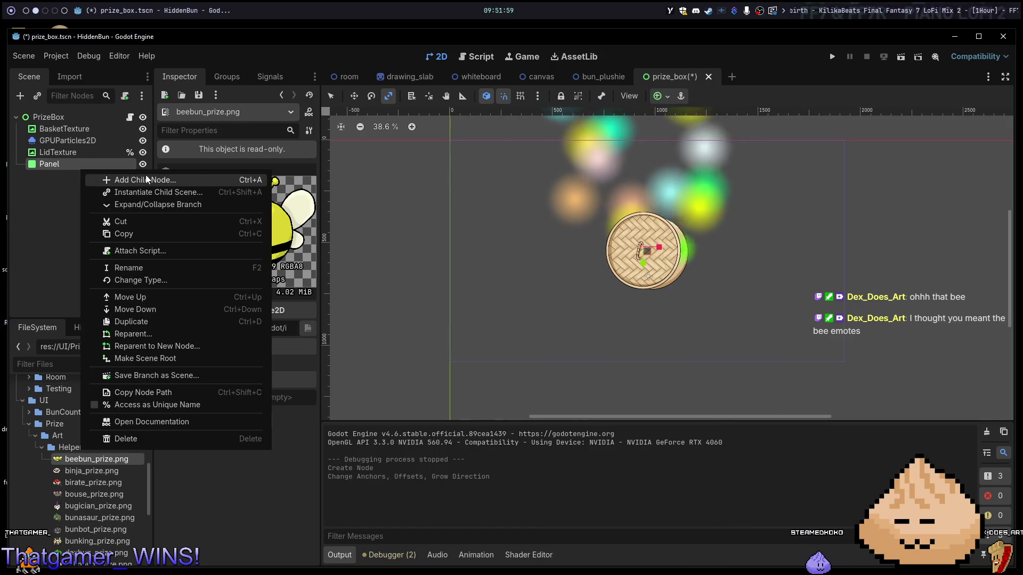
left_click(144, 178)
type("ite")
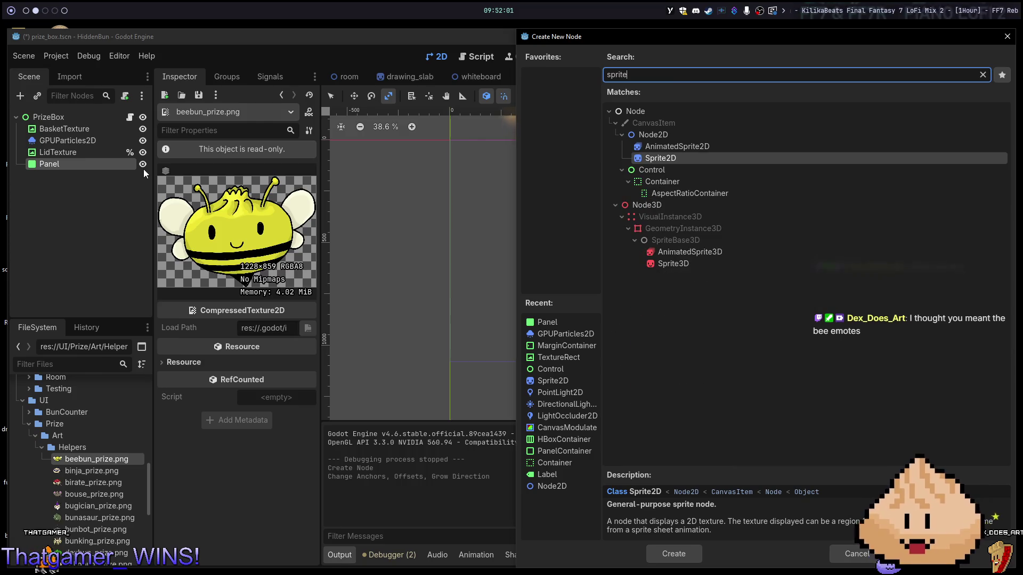
key("Return")
left_click_drag(69, 178, 60, 163)
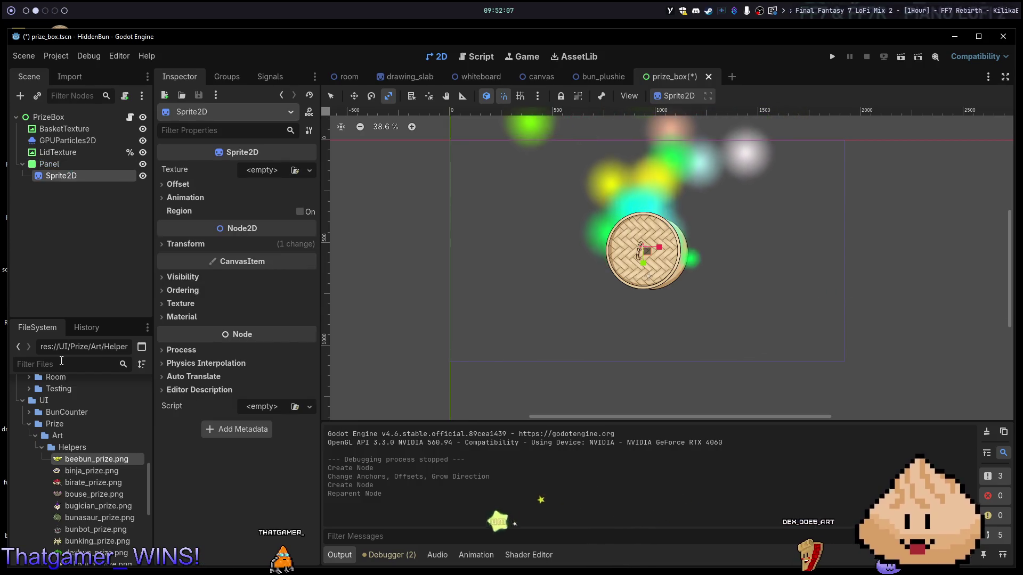
left_click_drag(104, 458, 262, 171)
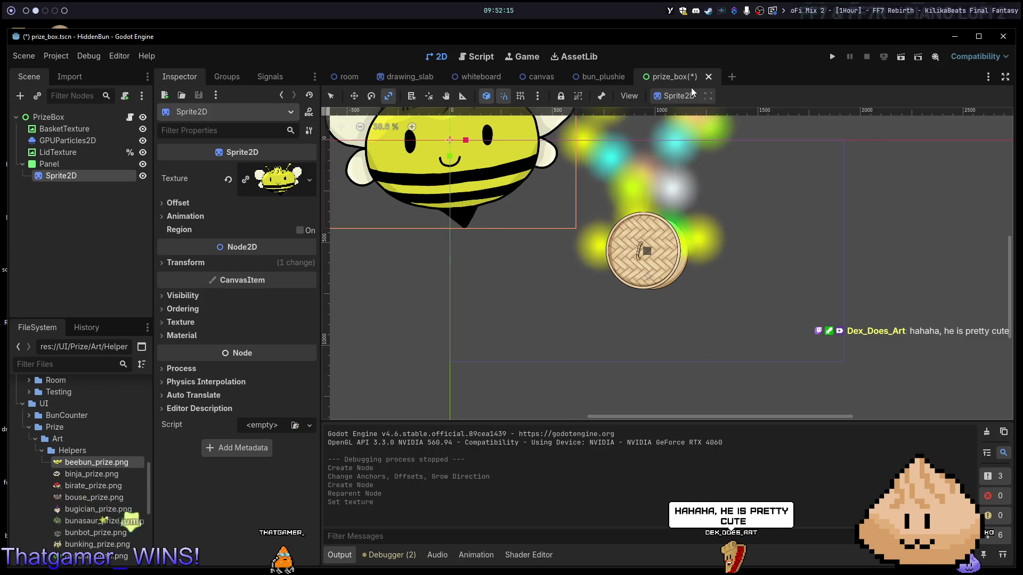
double_click(90, 163)
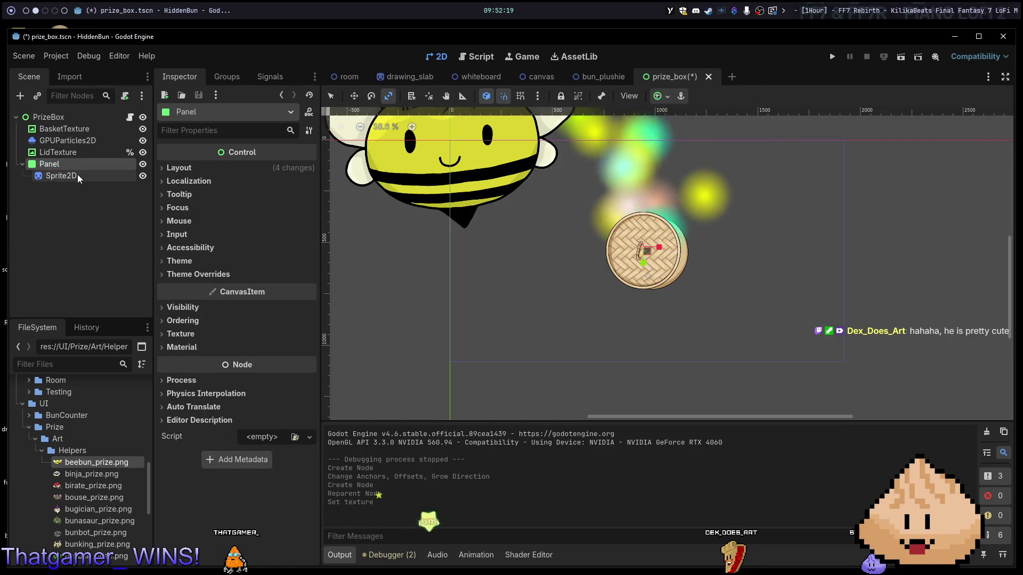
left_click(77, 174)
left_click(81, 164)
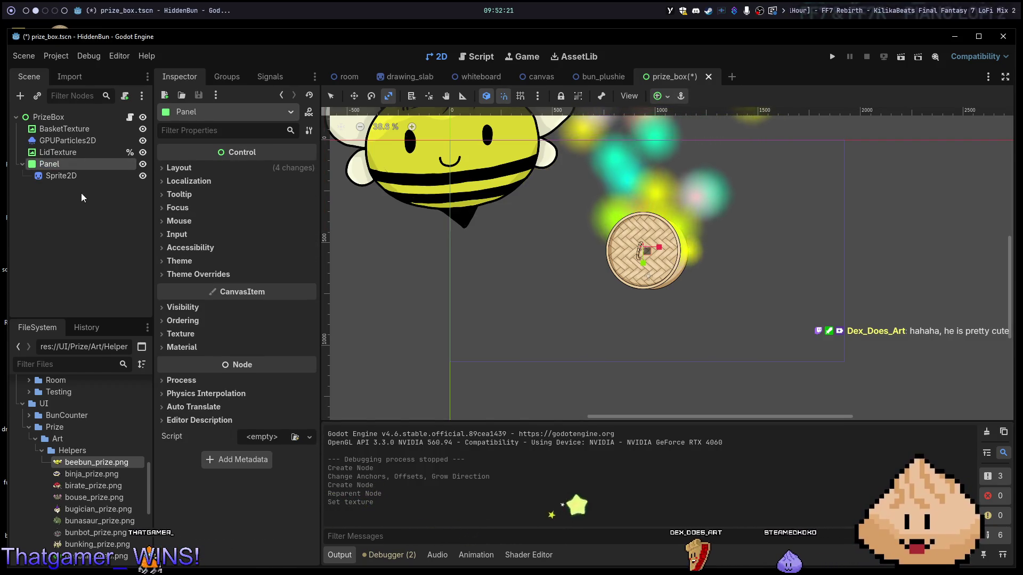
left_click(77, 176)
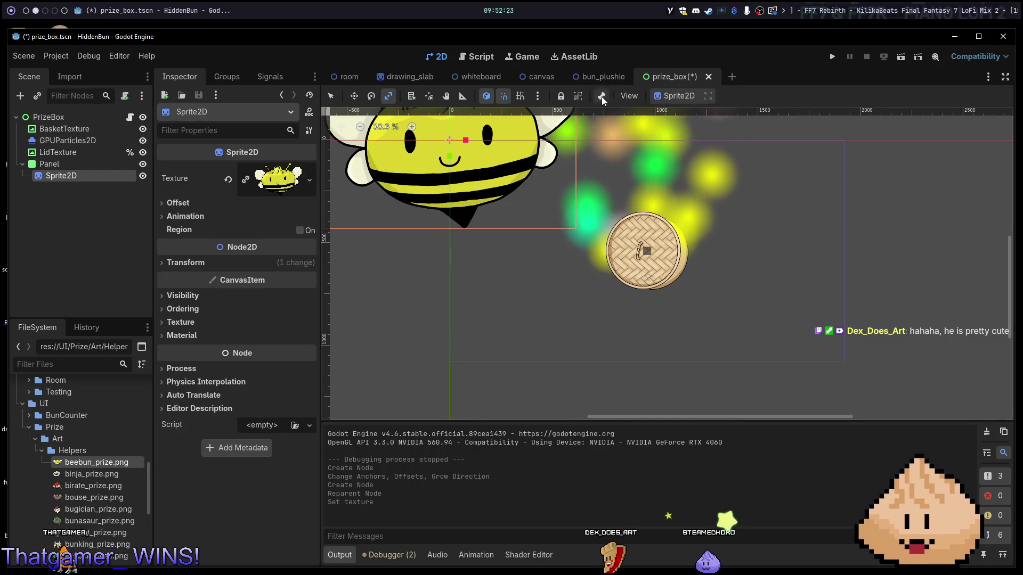
- Add a PanelContainer under PrizeBox with the Center anchor preset
right_click(55, 116)
left_click(97, 133)
type("panelco")
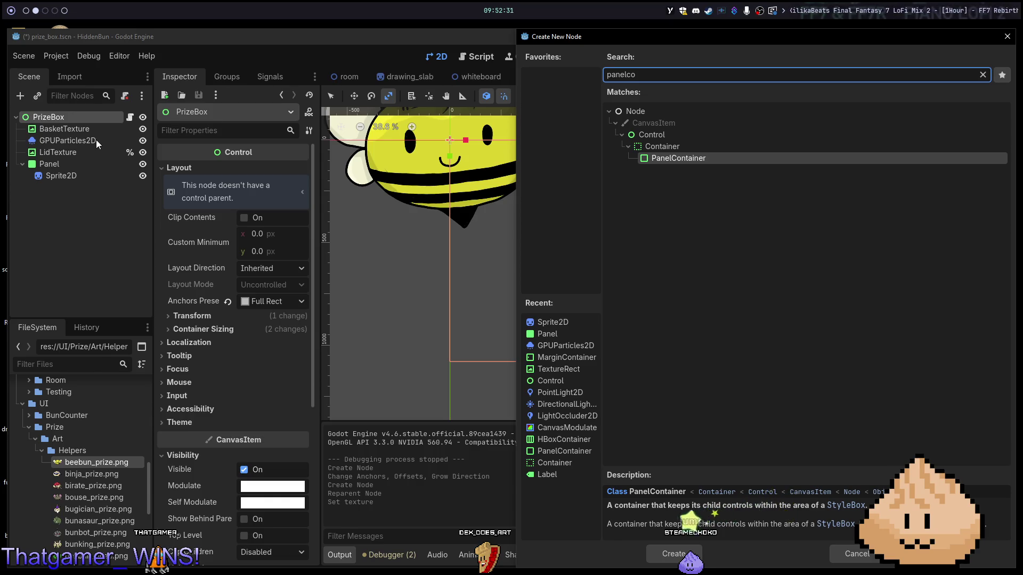
key("Up")
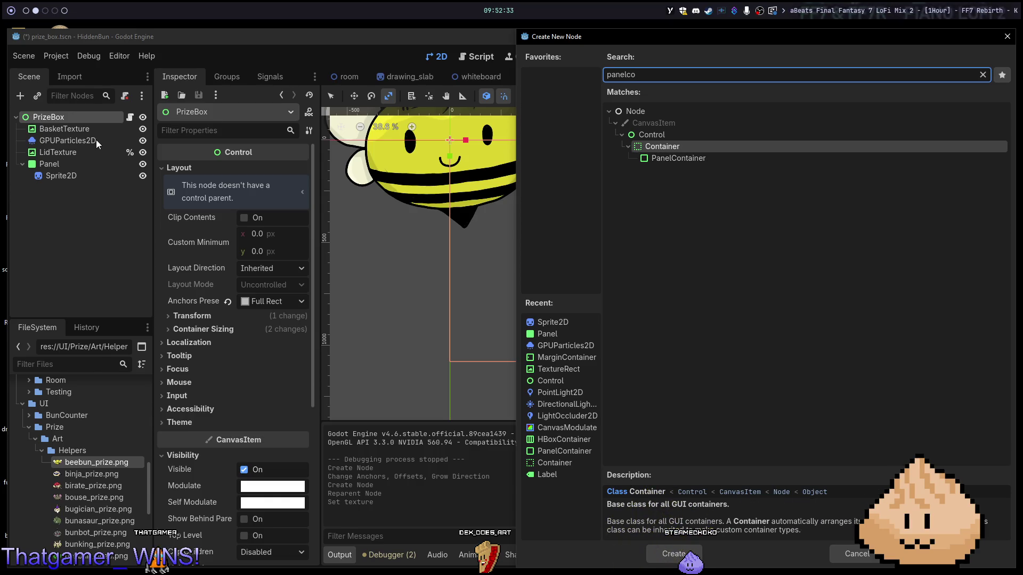
key("Down")
key("Return")
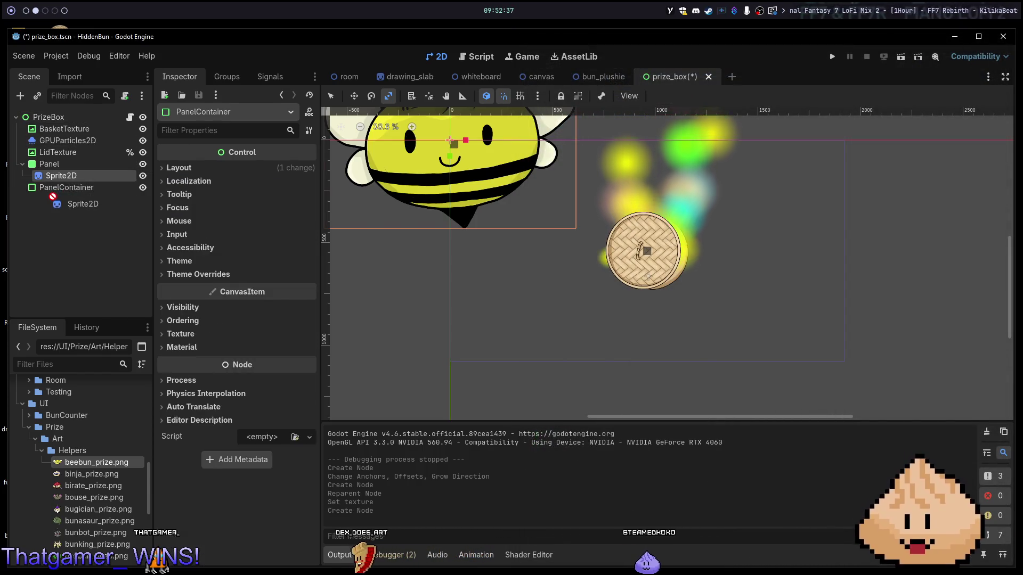
left_click(210, 166)
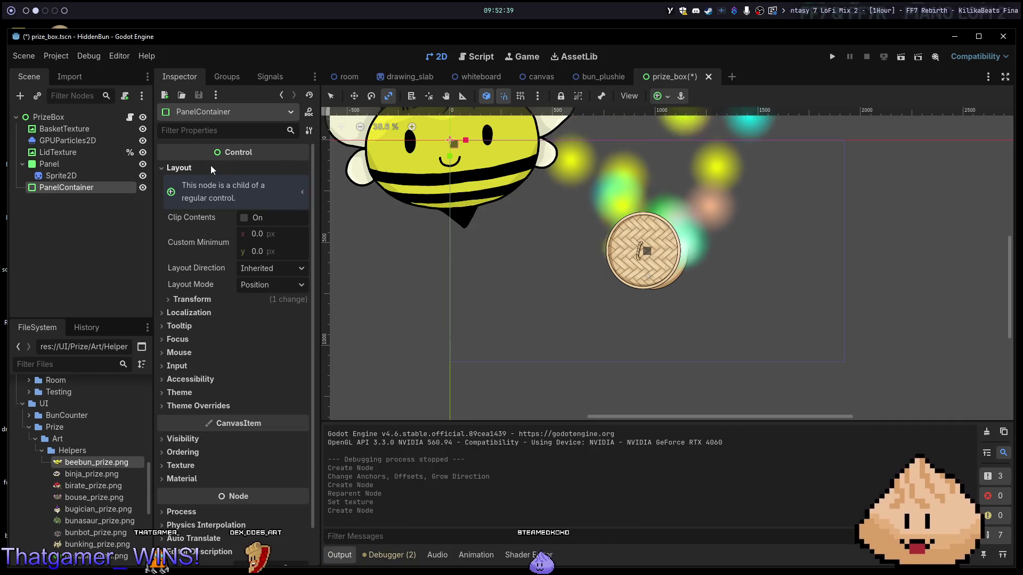
left_click(660, 96)
left_click(684, 153)
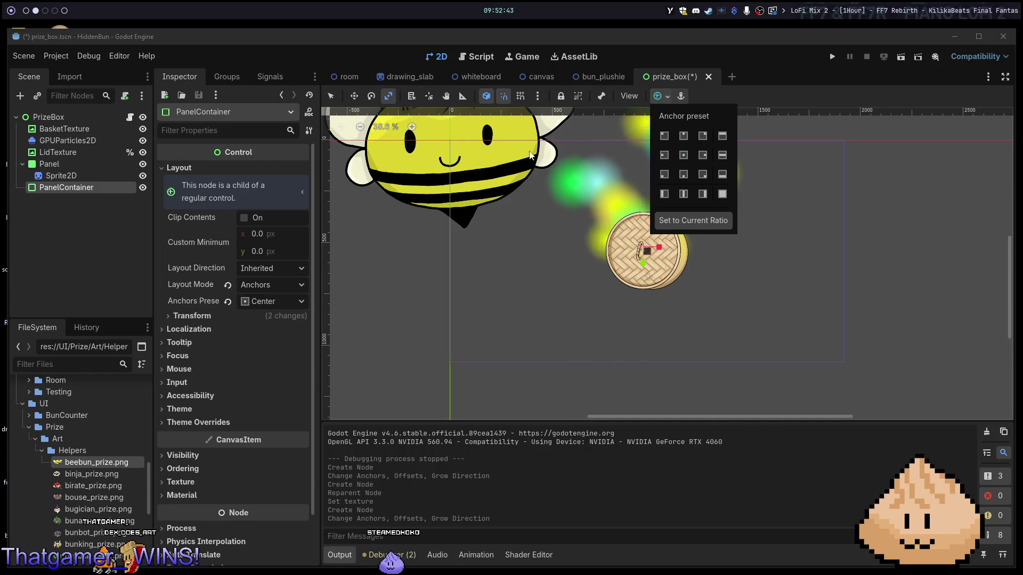
- Move the bee Sprite2D into the PanelContainer and delete the old Panel node
mouse_move(87, 175)
left_mouse_down()
mouse_move(71, 170)
mouse_move(62, 189)
left_mouse_up()
left_click(64, 164)
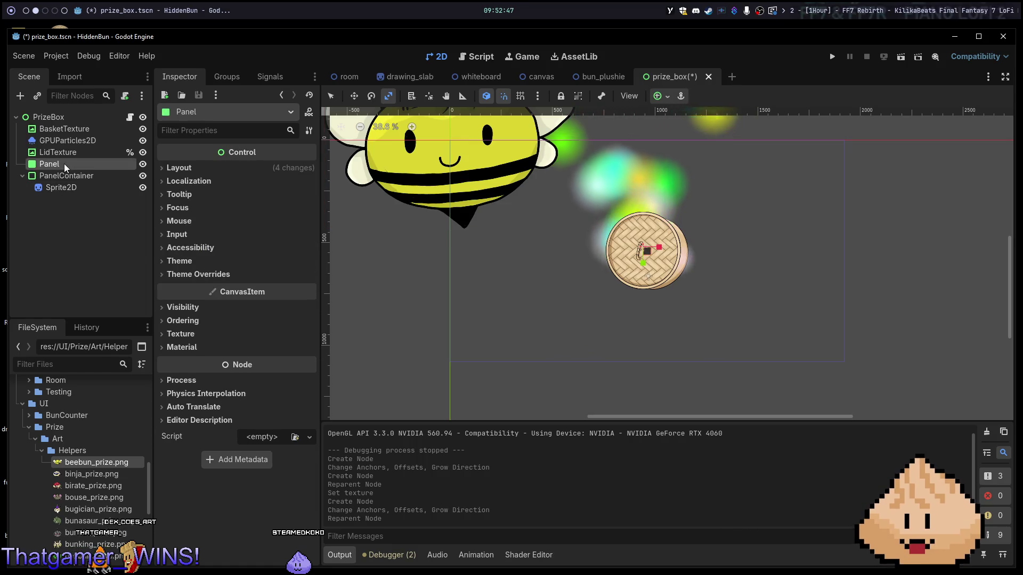
key("Delete")
left_click(480, 296)
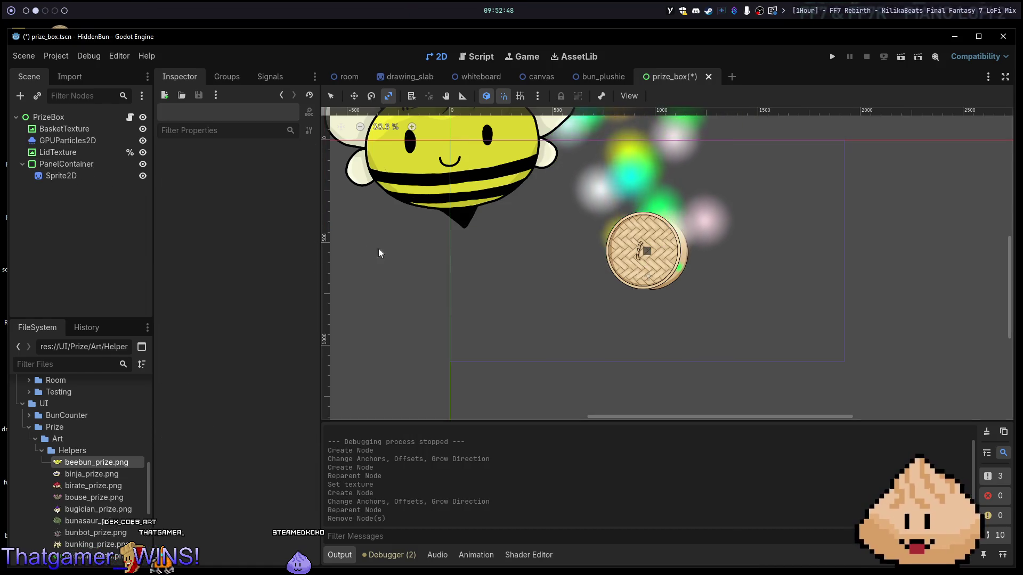
left_click(91, 167)
left_click(659, 96)
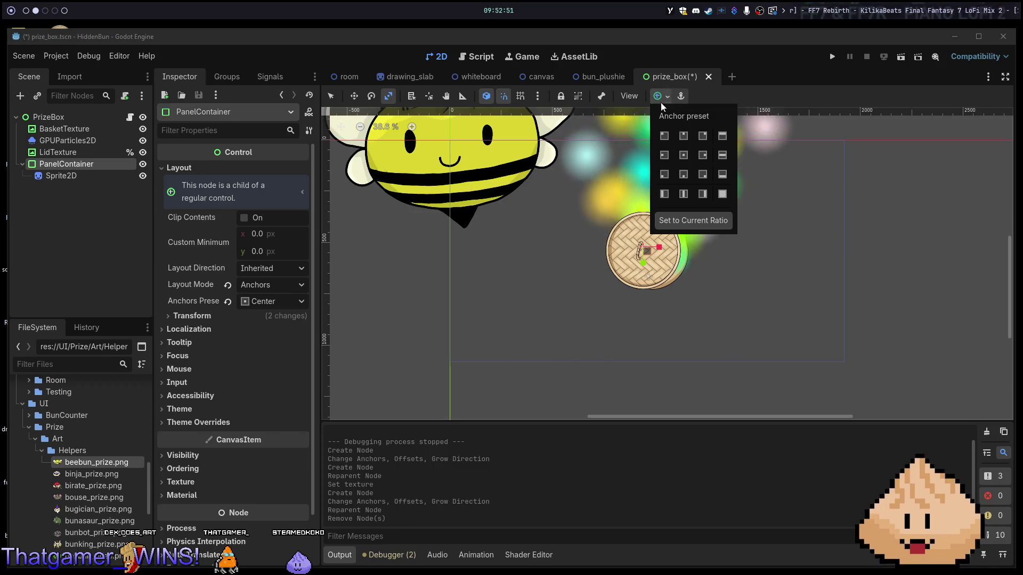
left_click(62, 176)
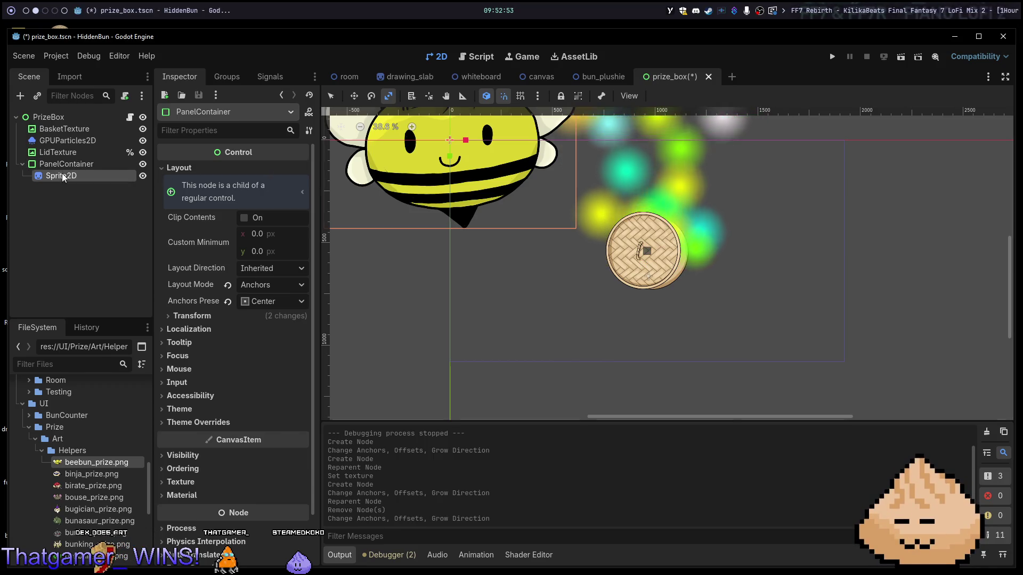
scroll(661, 135, "down", 1)
scroll(661, 135, "down", 3)
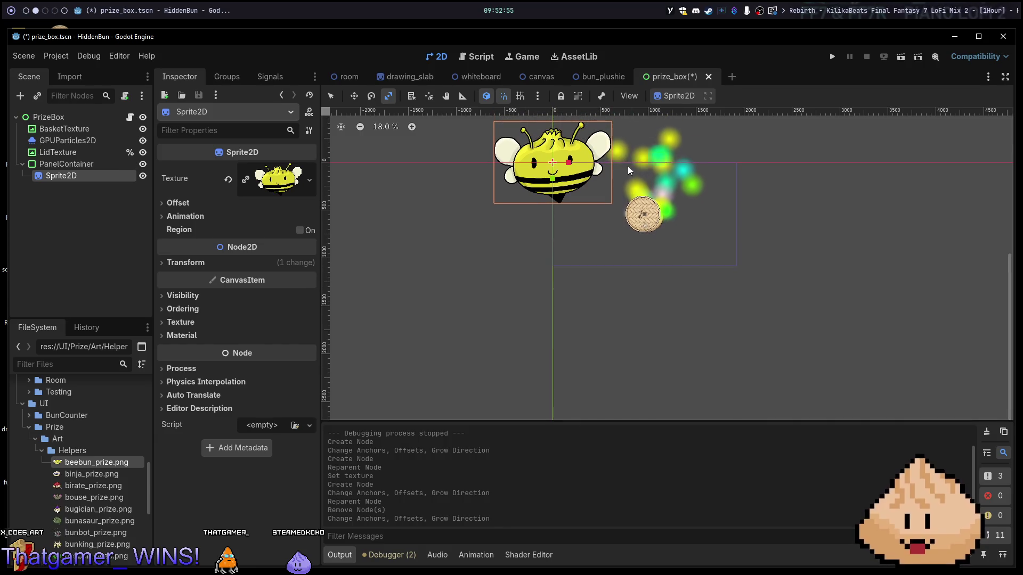
- Review the Sprite2D's conversion, Offset and Transform settings without changing anything
left_click(669, 99)
left_click(656, 89)
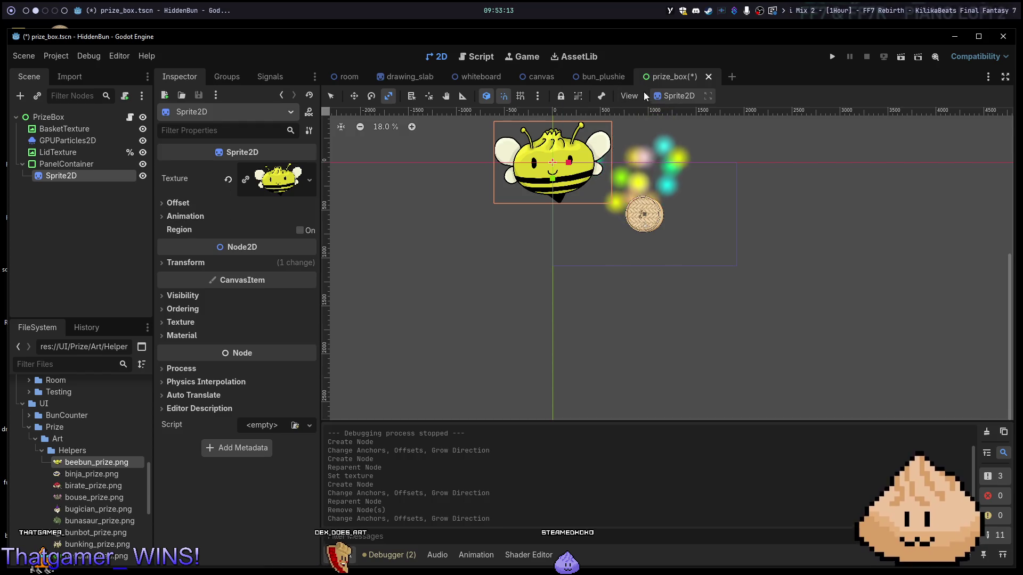
left_click(187, 203)
left_click(187, 203)
left_click(208, 263)
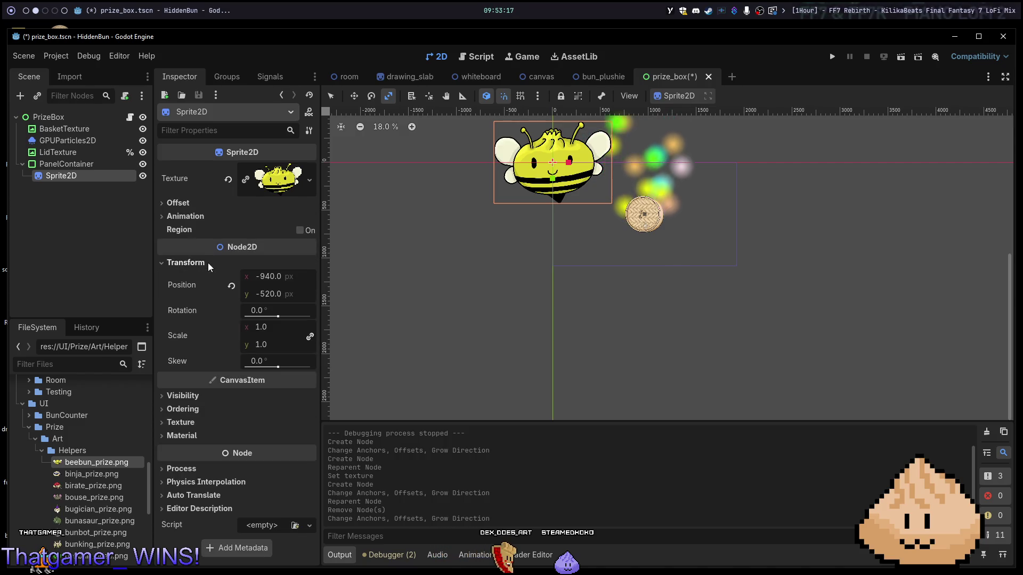
left_click(207, 263)
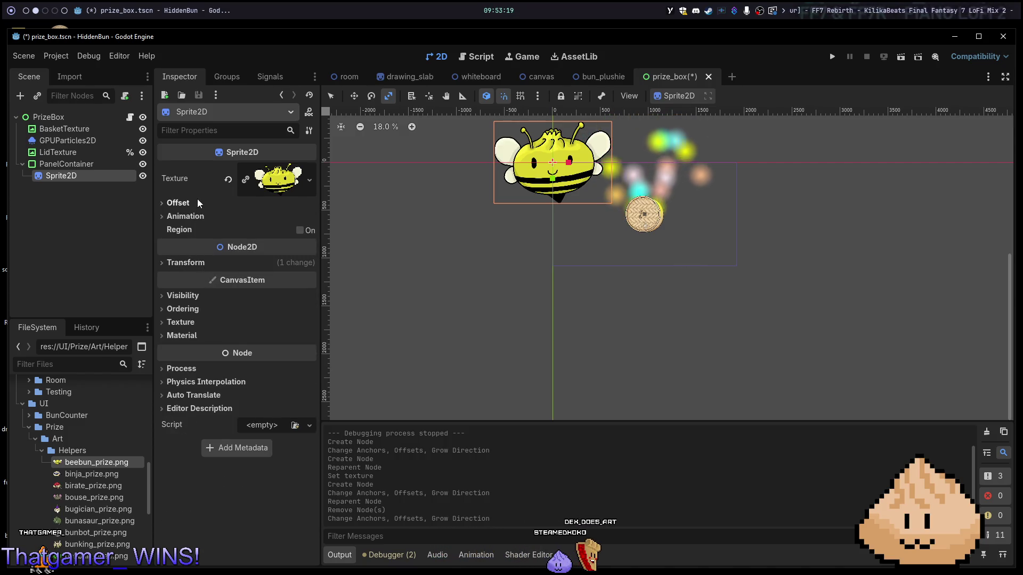
- Keep the bee sprite's Offset Centered on, reset its position to 0, 0, and save prize_box
left_click(277, 179)
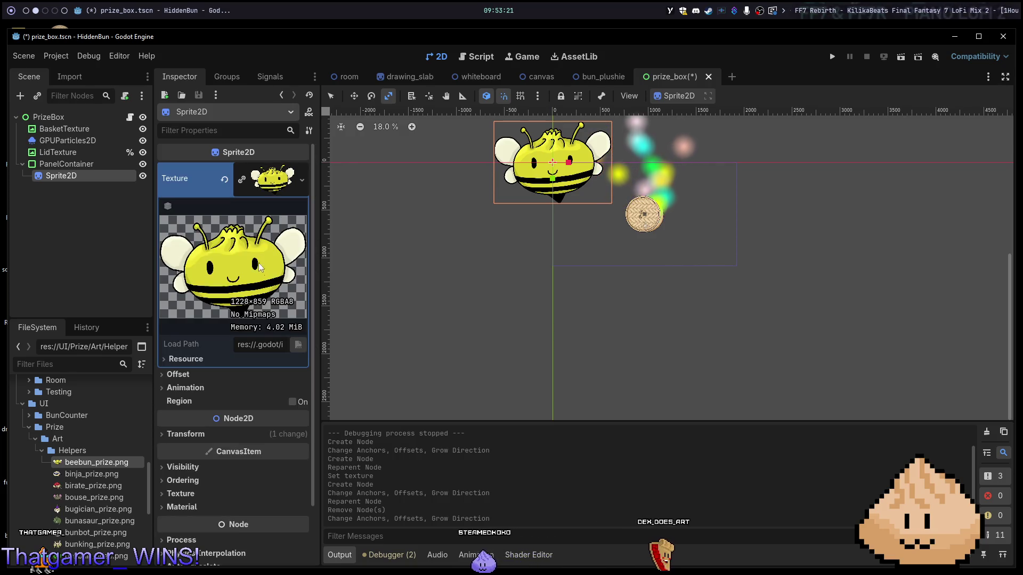
left_click(191, 375)
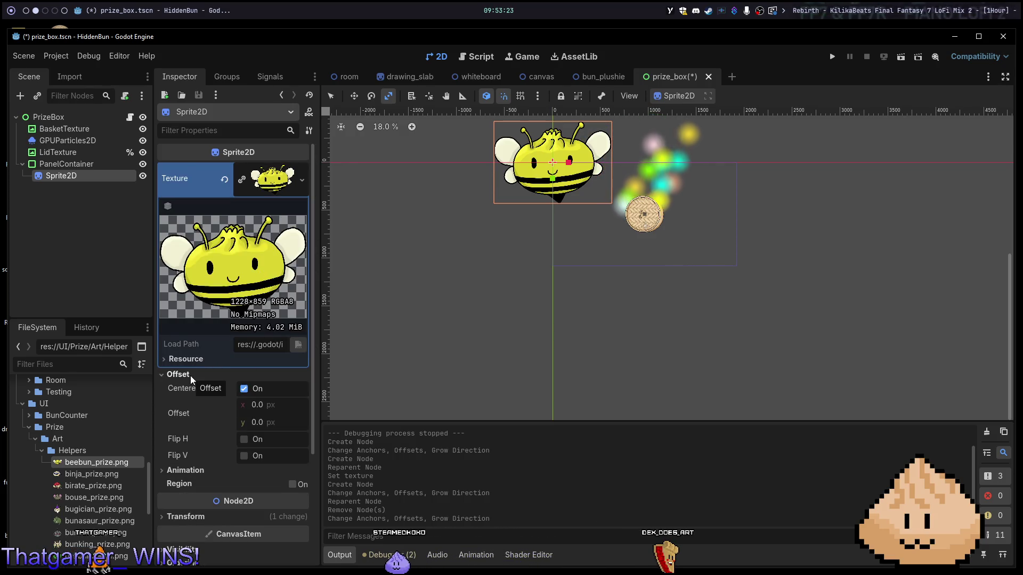
left_click(257, 388)
left_click(257, 389)
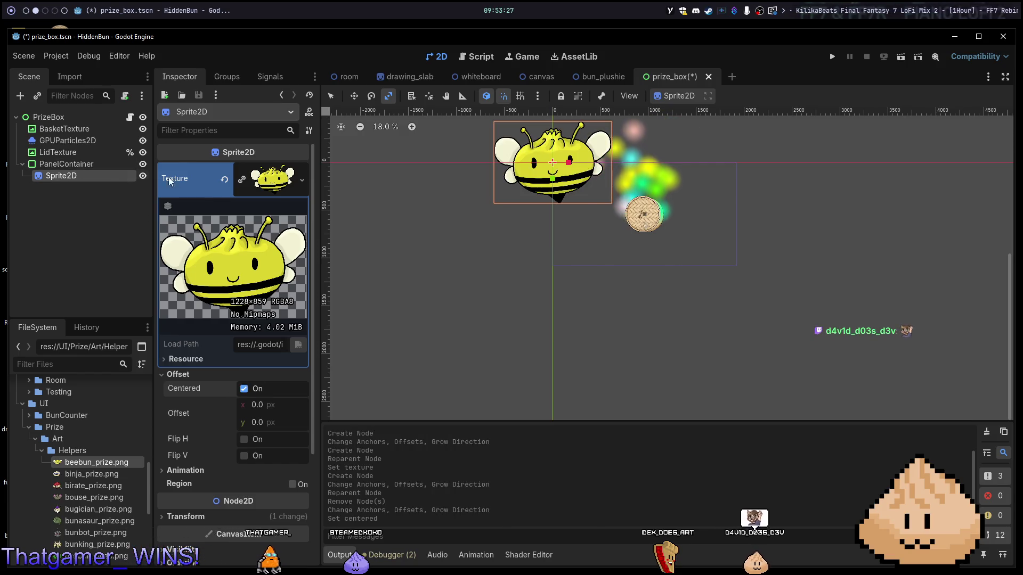
left_click(276, 186)
left_click(241, 345)
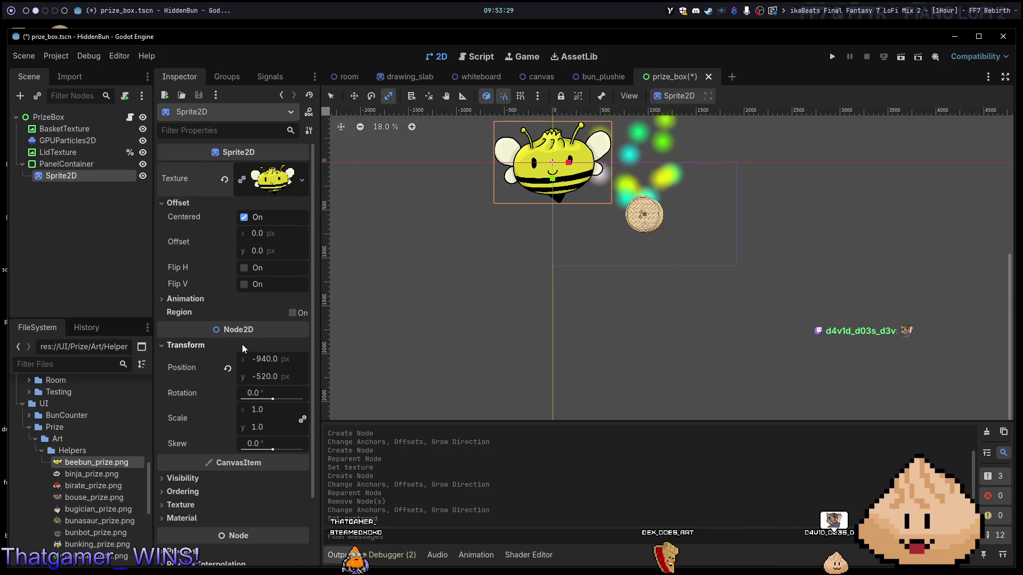
left_click(228, 369)
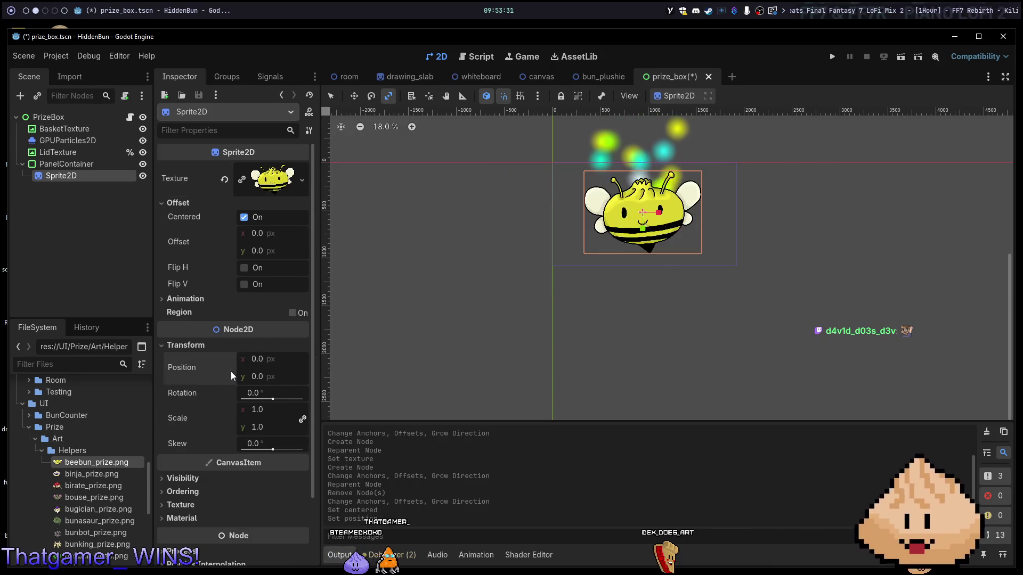
key("ctrl+s")
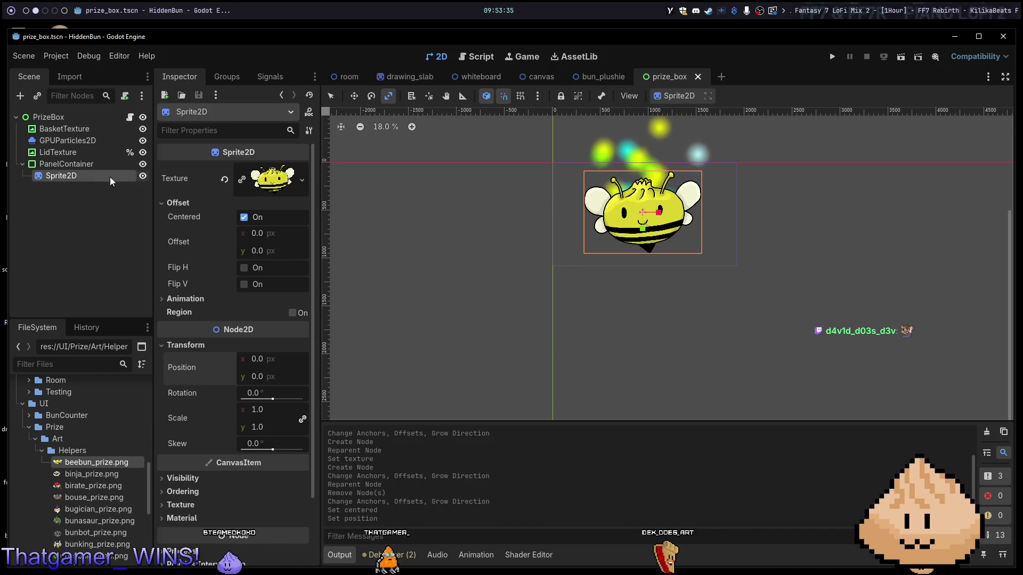
- Make the PanelContainer accessible by Unique Name
left_click(63, 162)
right_click(64, 162)
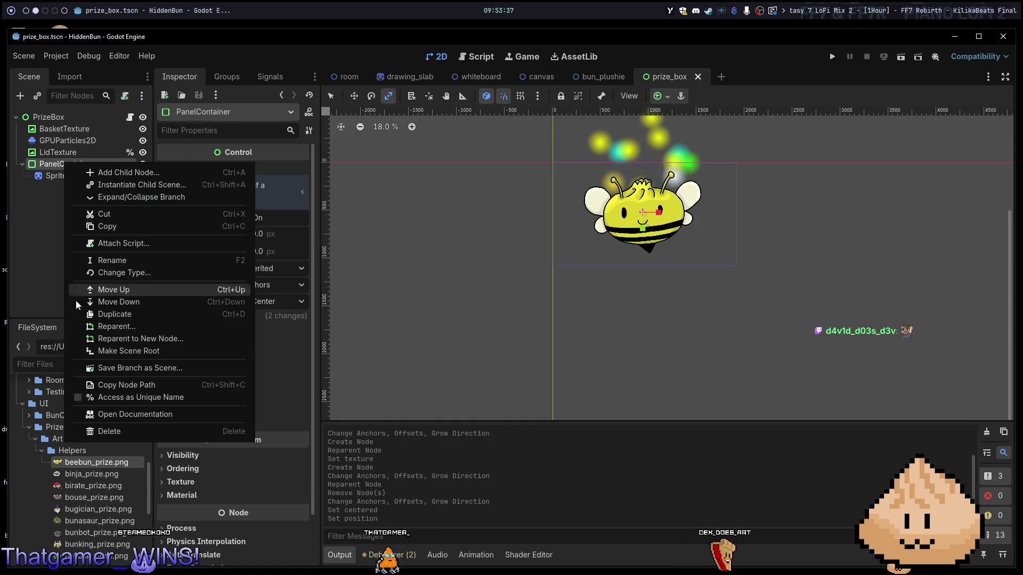
left_click(120, 395)
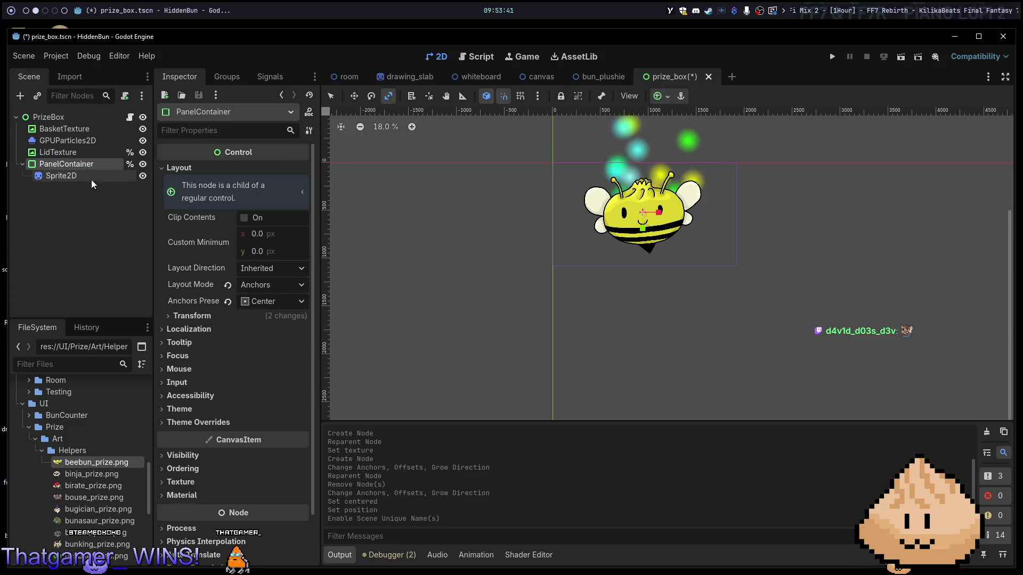
left_click(143, 165)
left_click(142, 165)
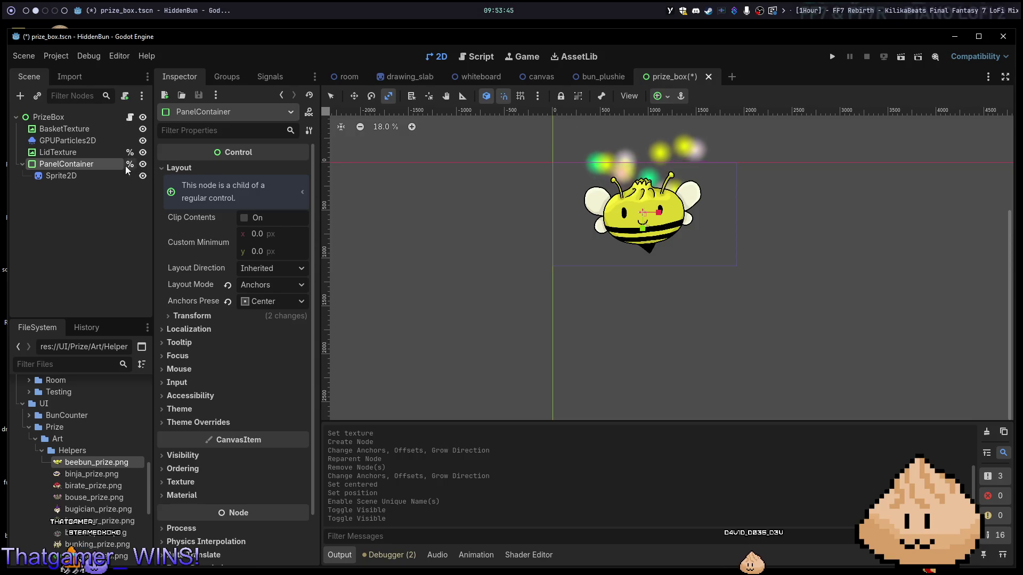
- Rename the PanelContainer to PrizePanel and save prize_box.tscn
double_click(101, 166)
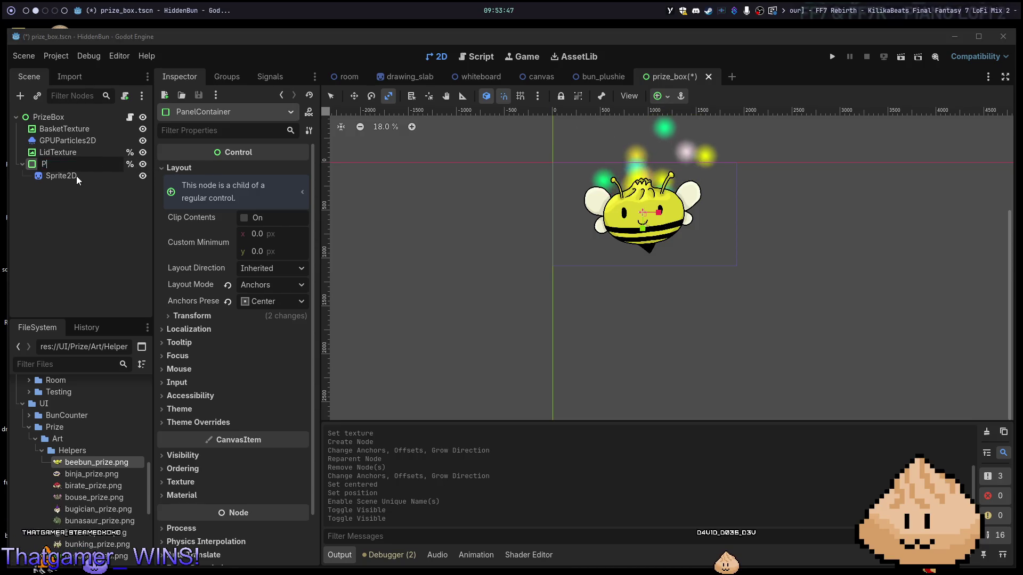
key("BackSpace")
key("BackSpace")
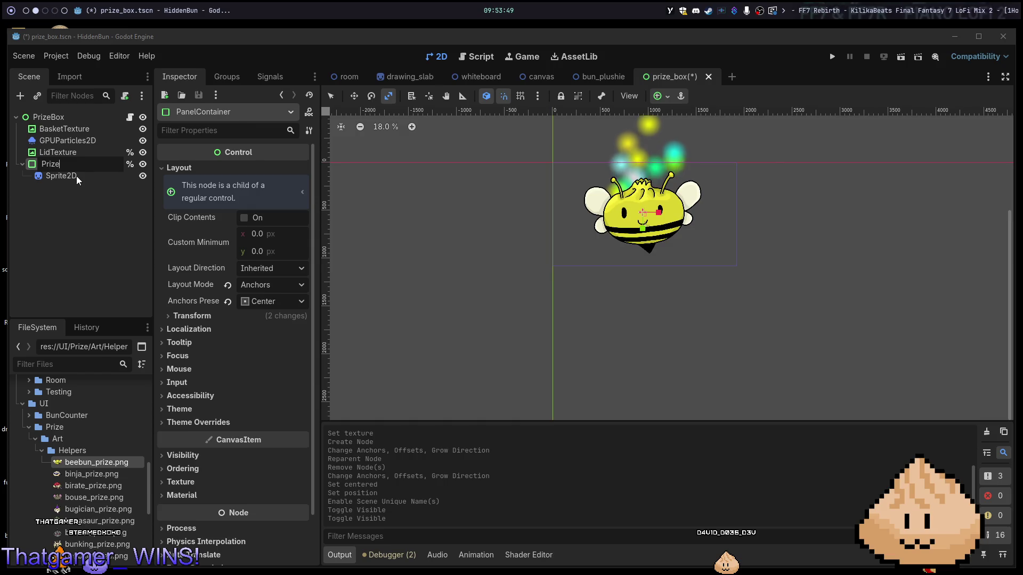
type("anel")
key("Return")
key("ctrl+s")
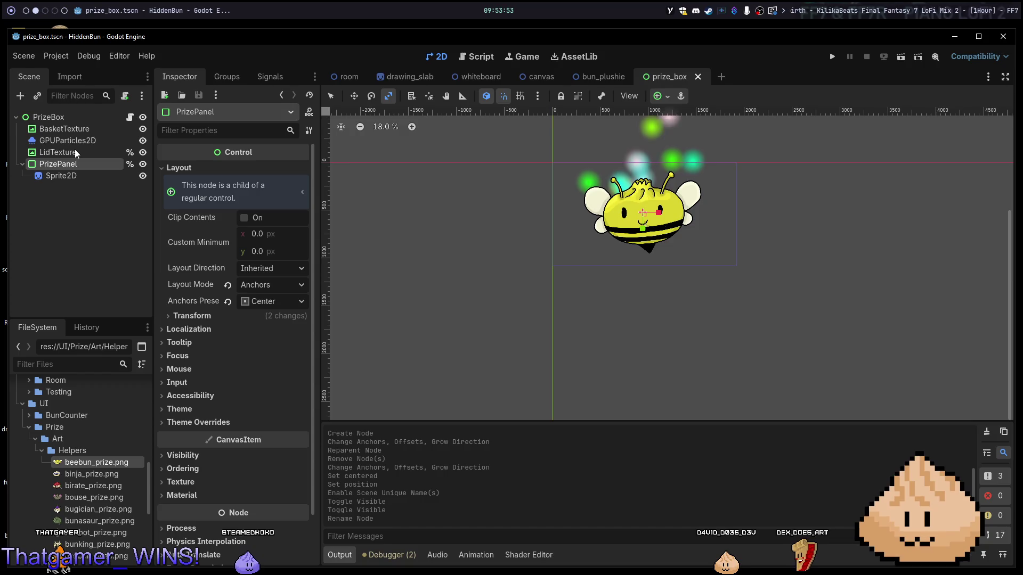
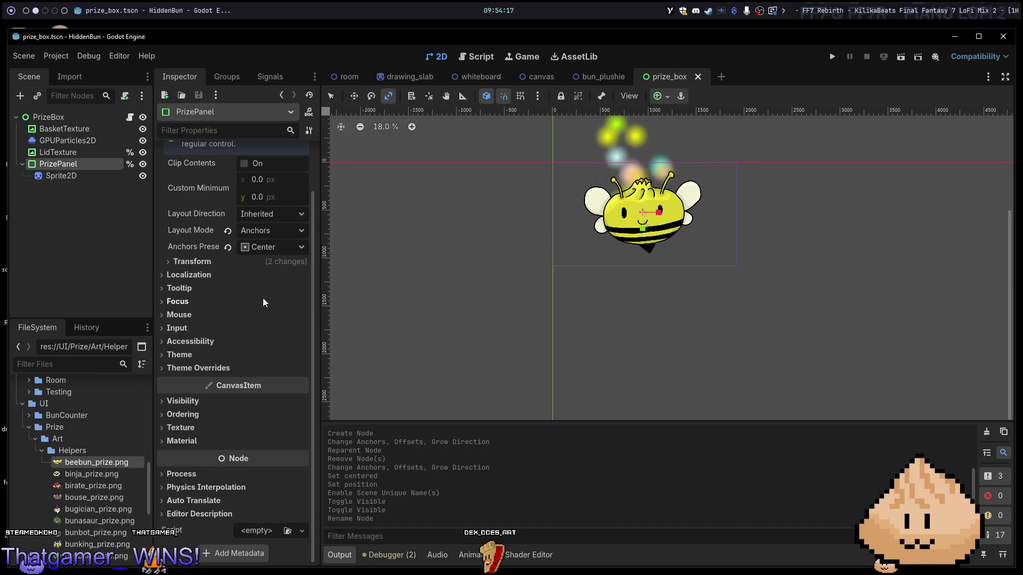
- Inspect PrizePanel's transform and the Sprite2D node, then save the prize_box scene
left_click(193, 316)
left_click(193, 316)
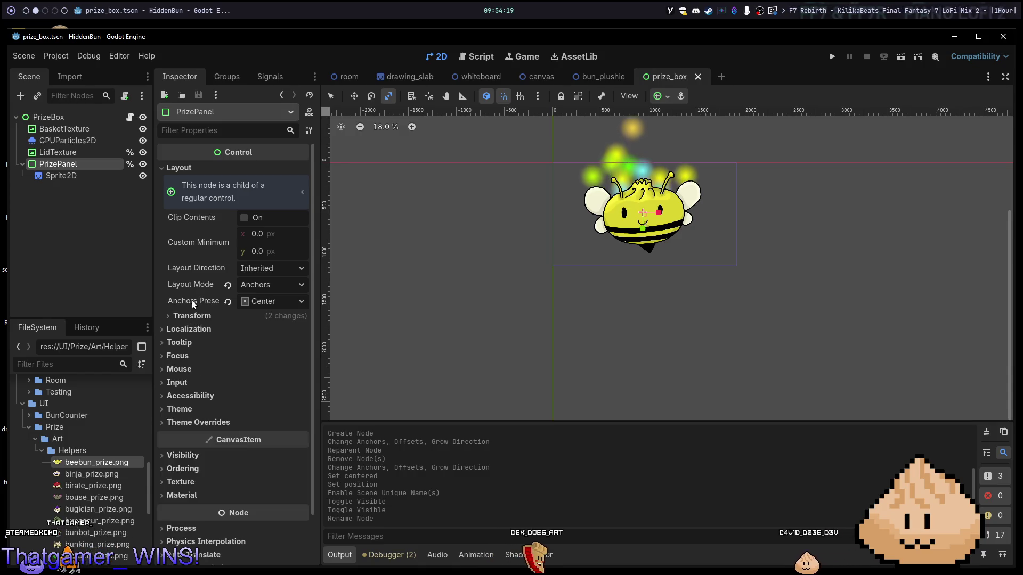
left_click(83, 179)
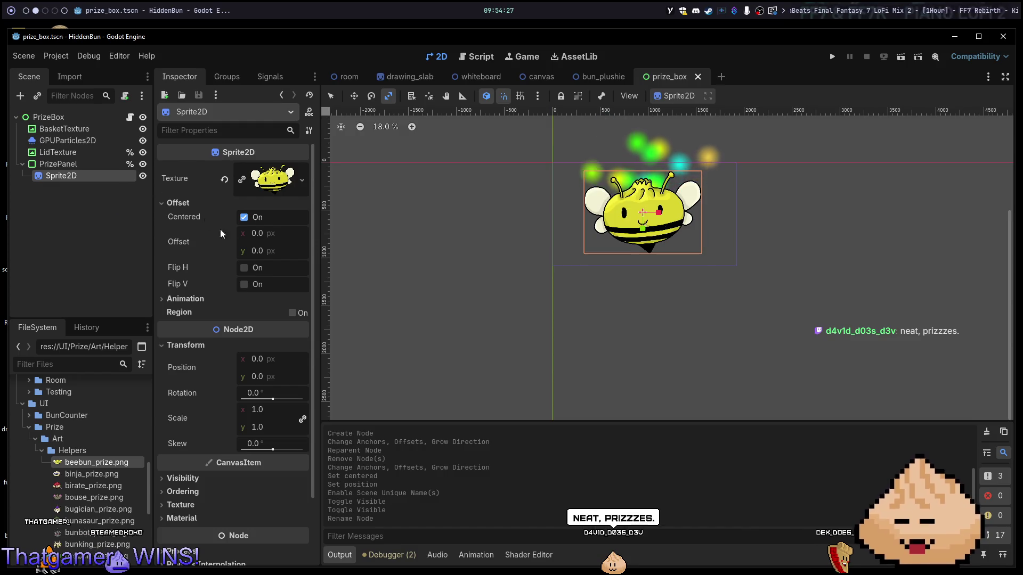
key("ctrl+s")
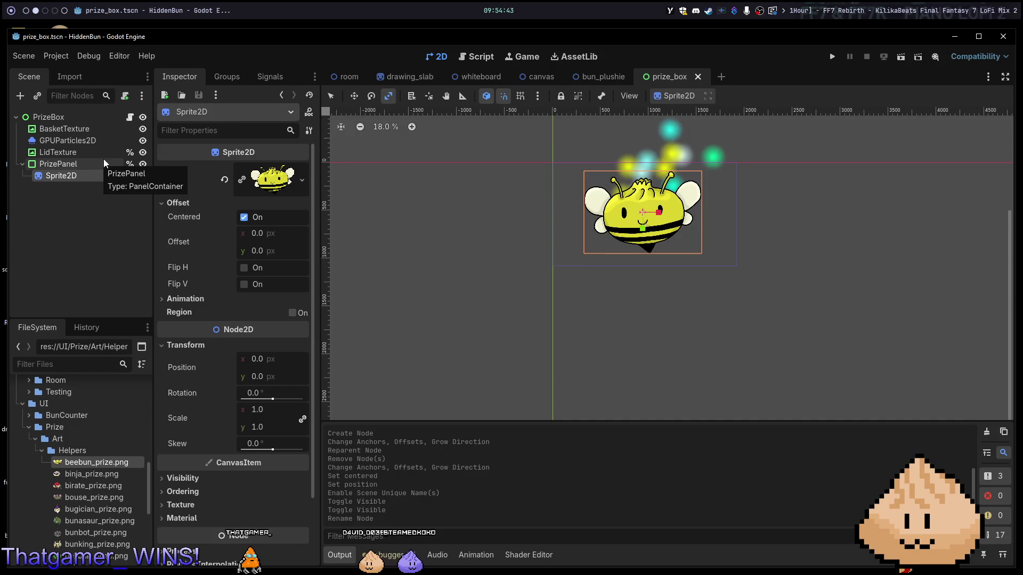
- Recheck the PrizePanel and Sprite2D nodes without renaming, then go to the script in Neovim
left_click(69, 165)
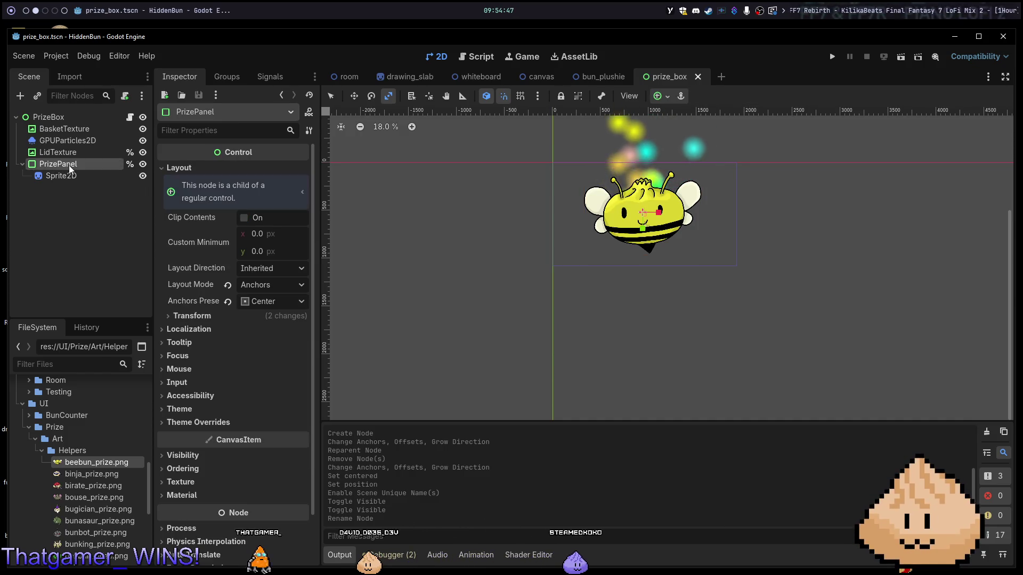
left_click(69, 159)
key("Escape")
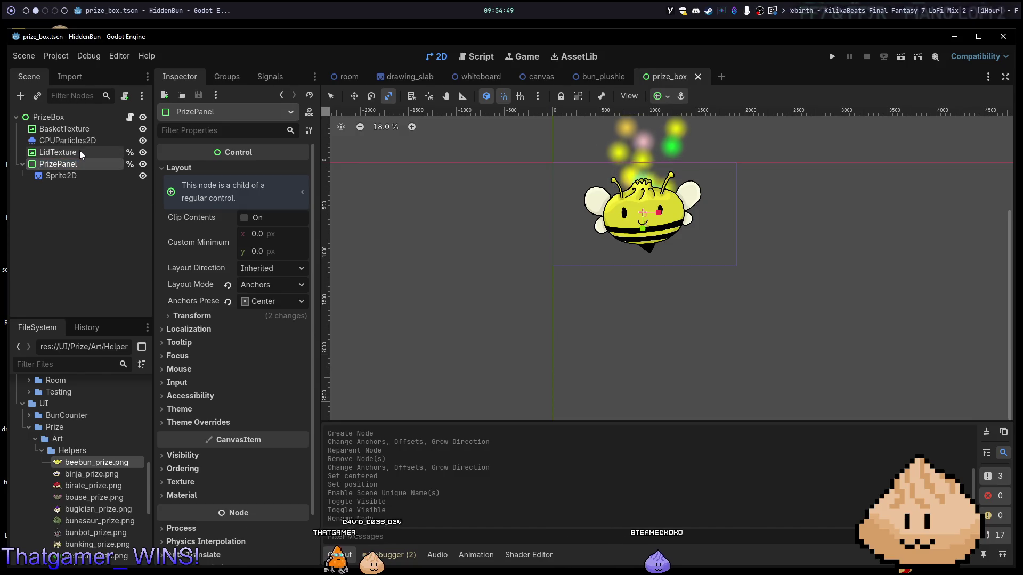
left_click(63, 176)
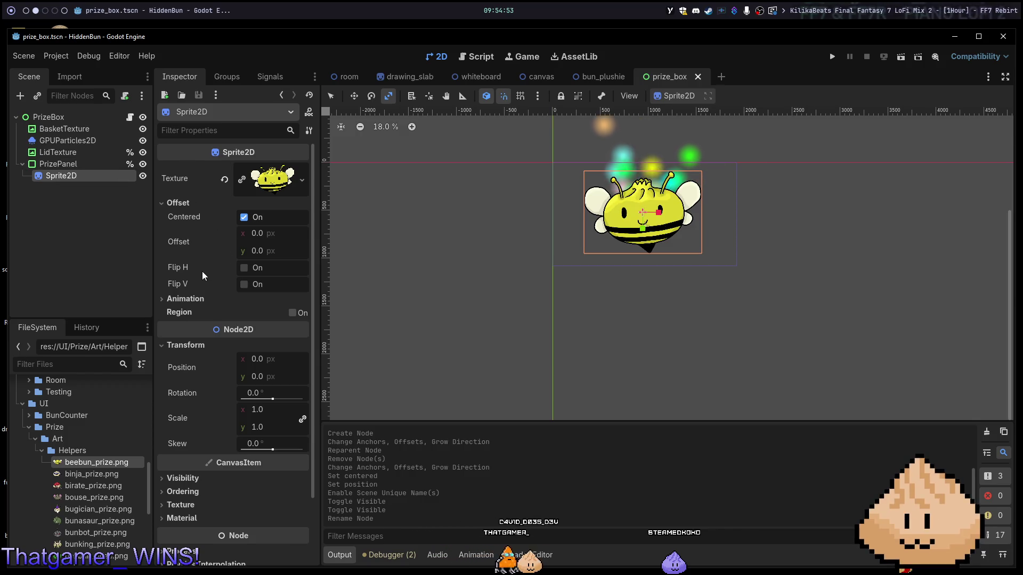
left_click(69, 164)
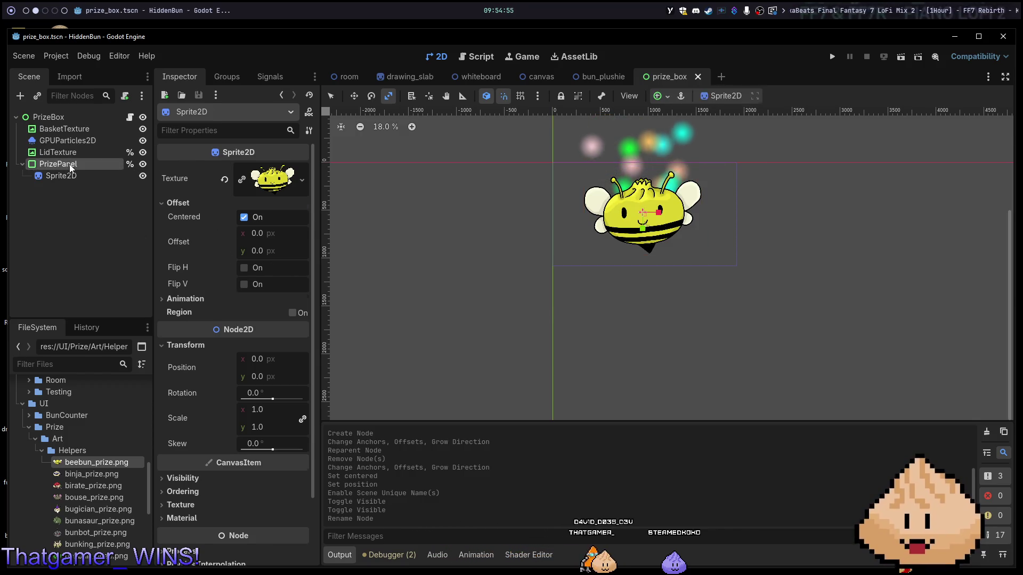
key("alt+Tab")
key("4")
key("k")
type("on")
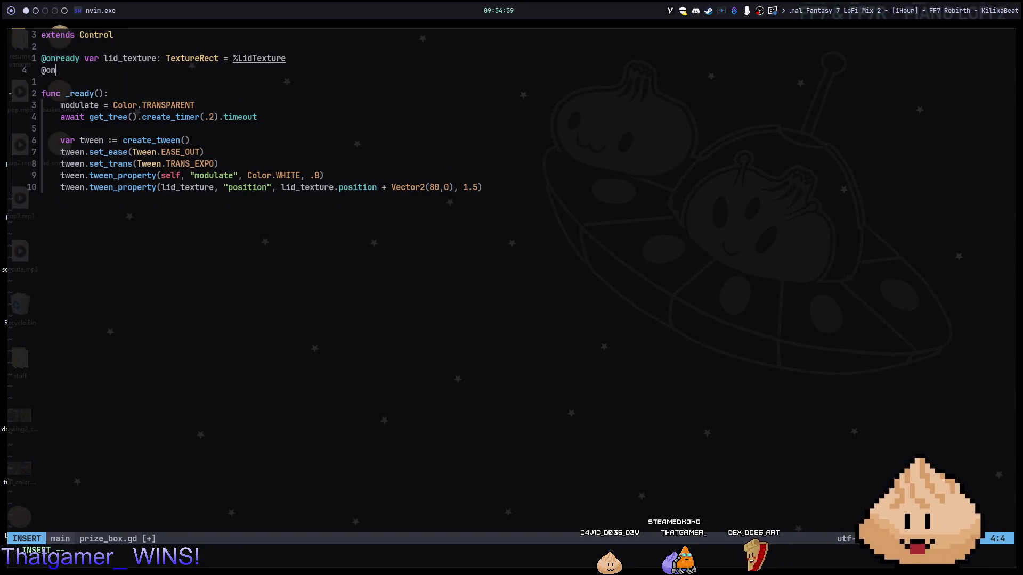
type("ready var pri")
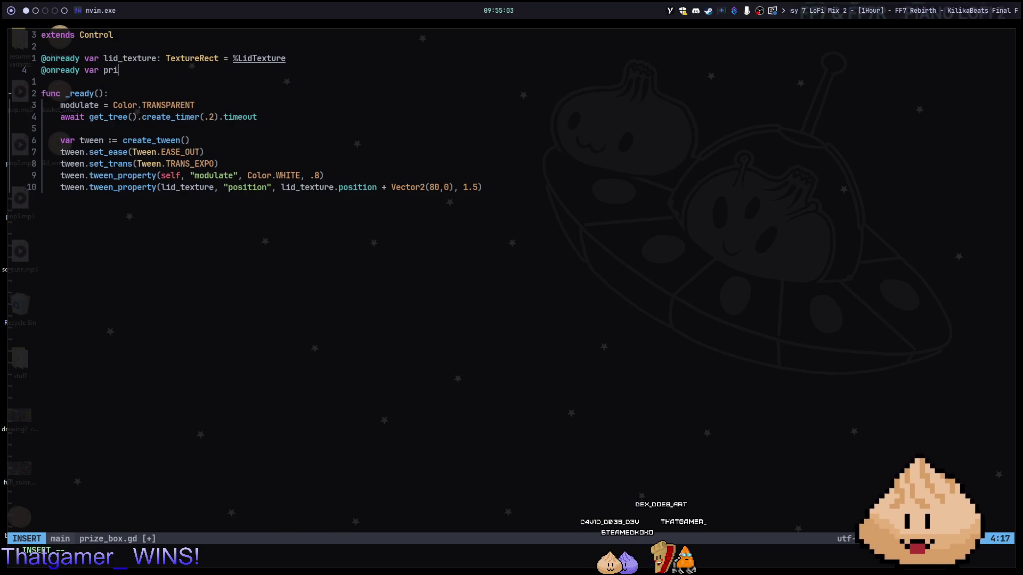
type("Panel")
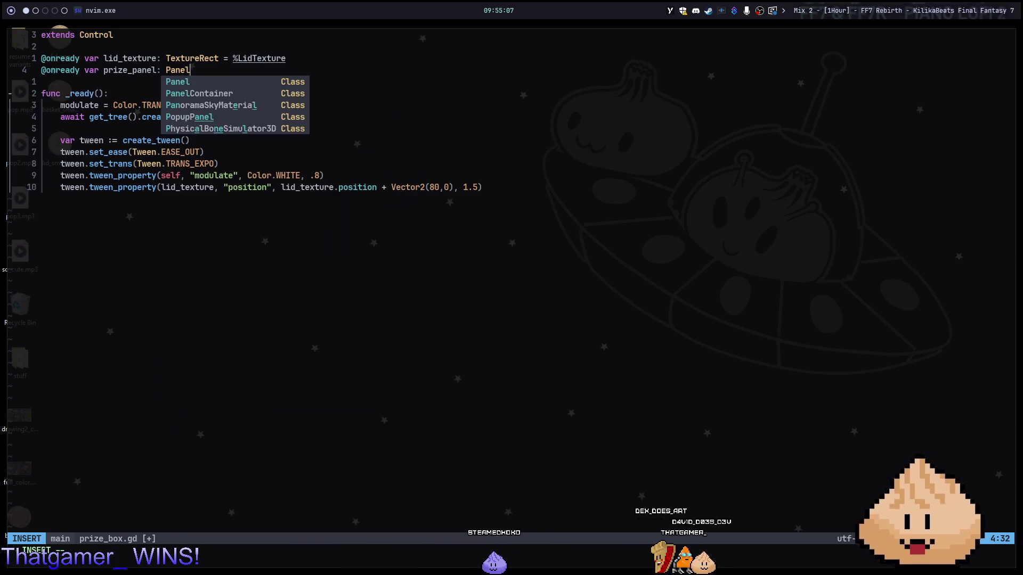
type("Co")
key("Return")
type("Pri")
key("Return")
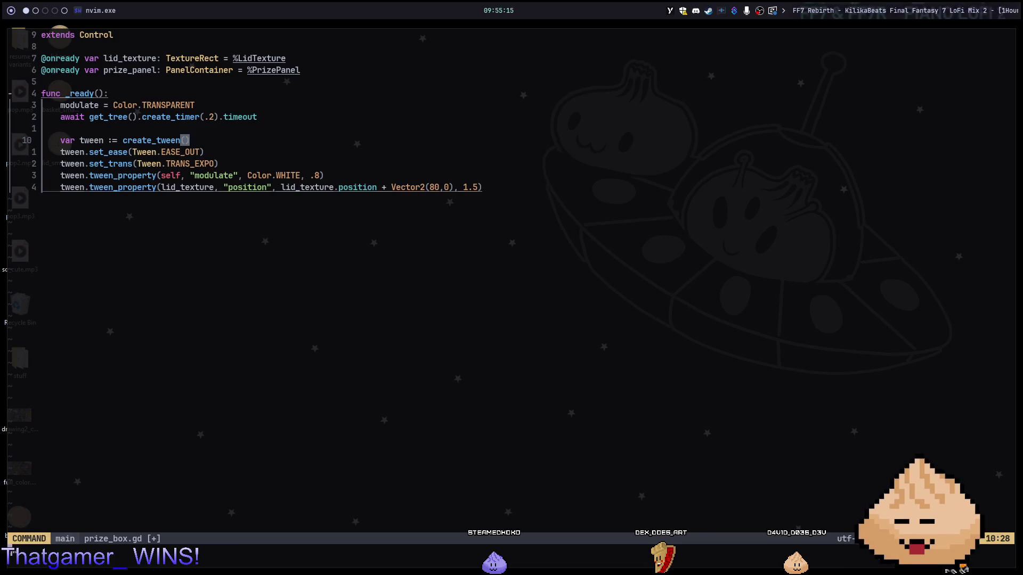
- Append tween.tween_interval(1) and begin a tween.tween_property( call after the lid tween
key("o")
key("Return")
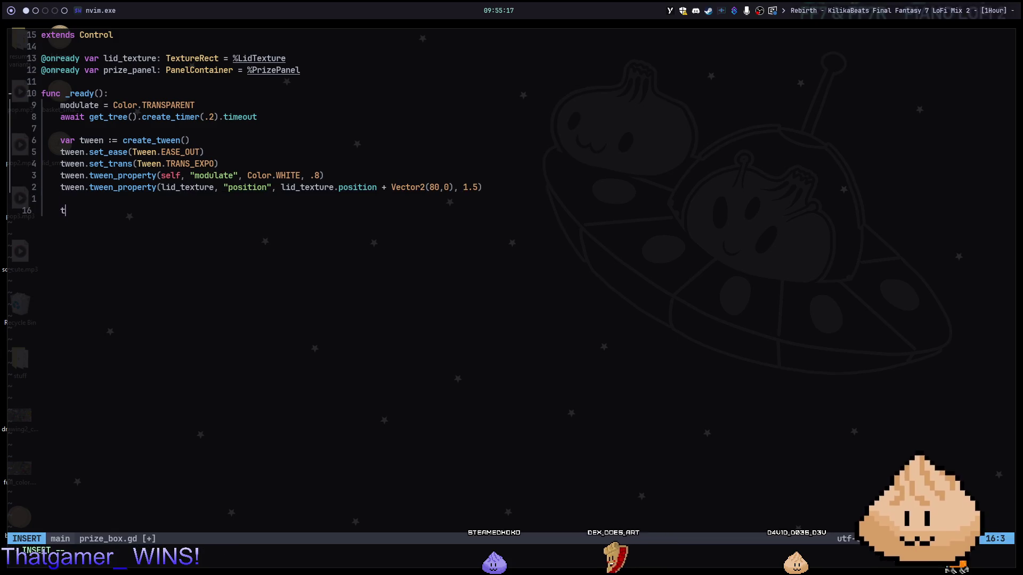
type("ween.tween")
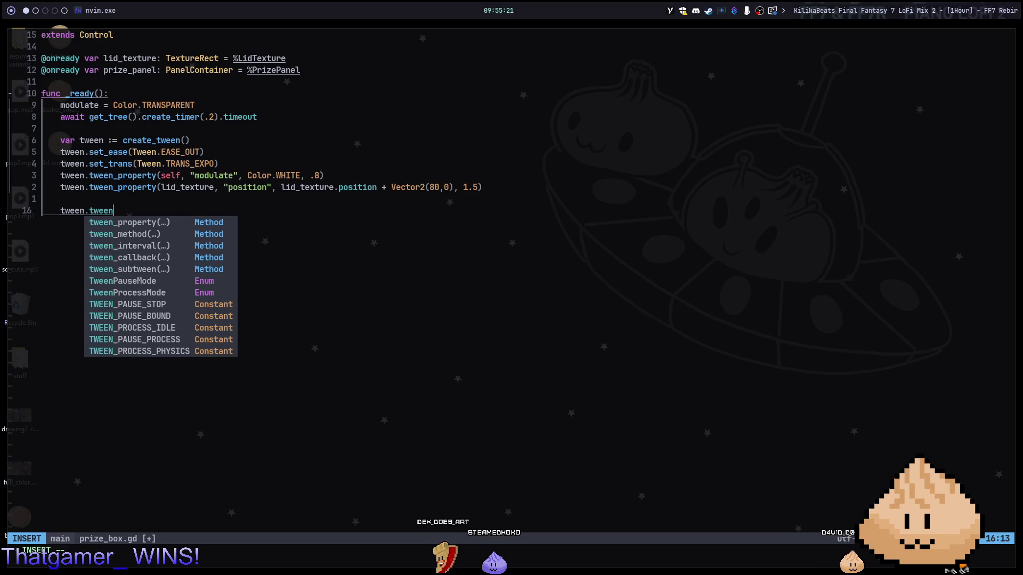
type("in")
key("Return")
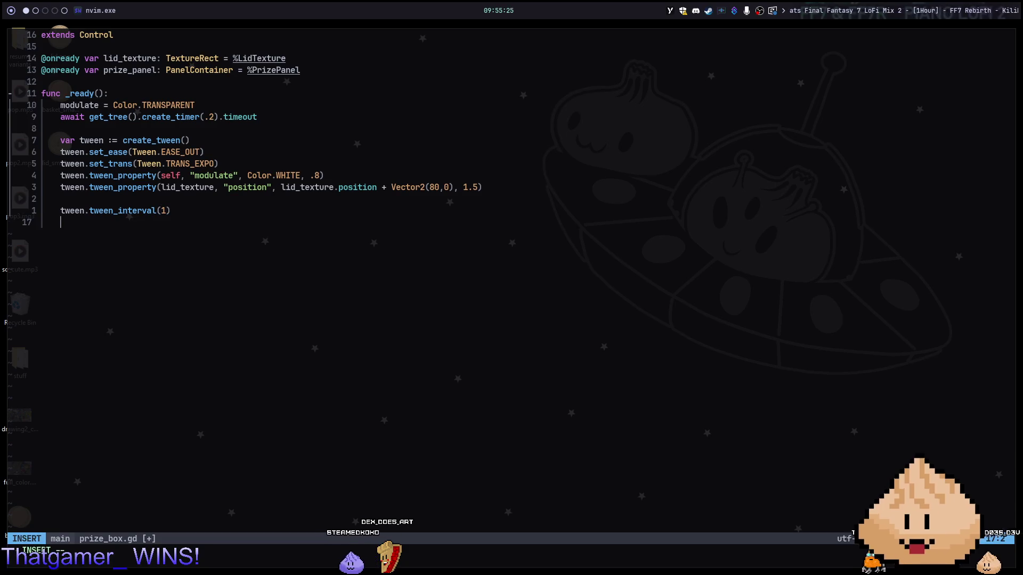
type("tween.tween")
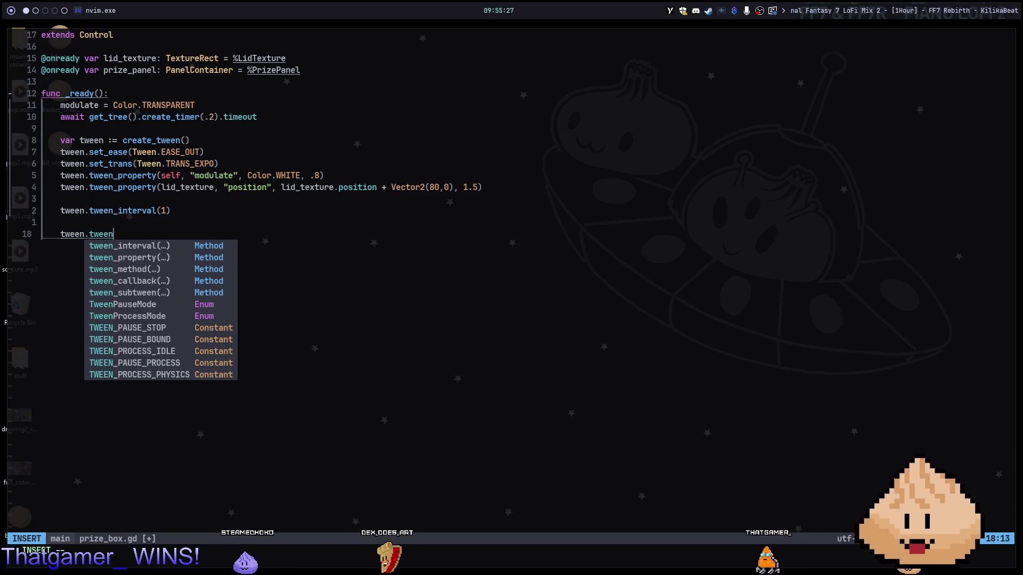
key("Return")
key("Escape")
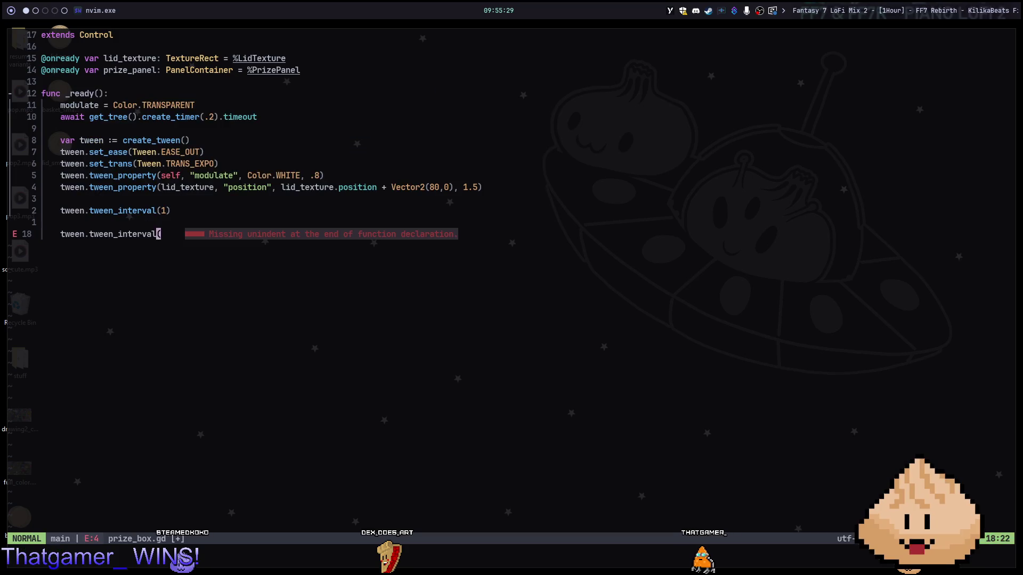
type("wC")
type("twp")
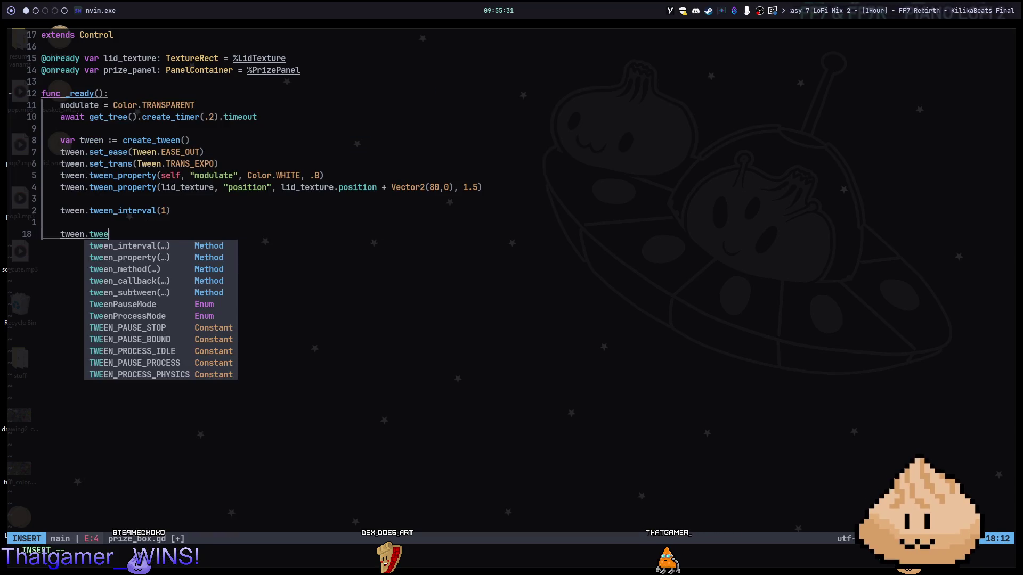
key("Return")
key("Escape")
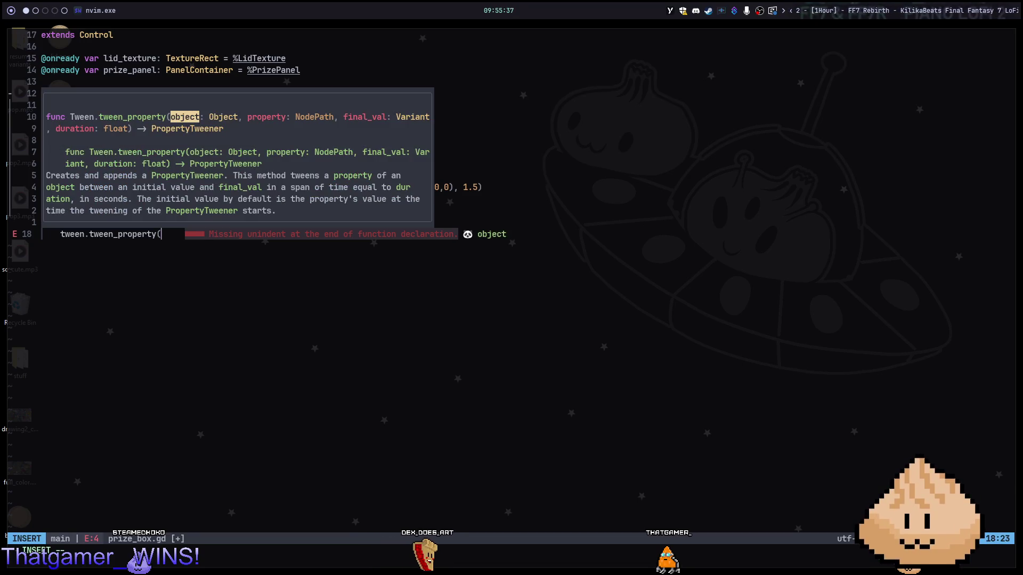
key("Escape")
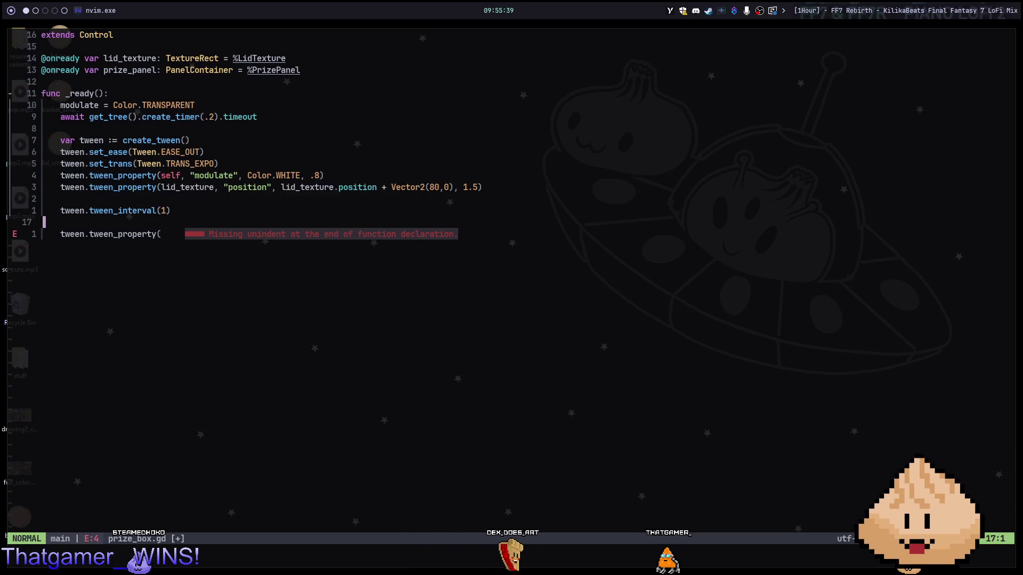
- Start prize_panel transparent with prize_panel.modulate = Color.TRANSPARENT
type("o")
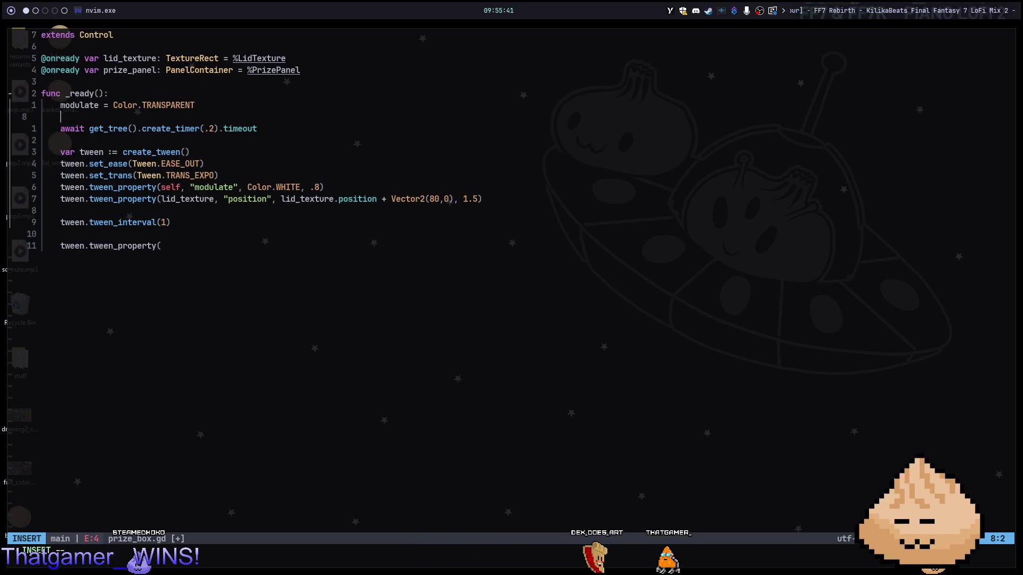
type("pri")
key("Return")
type(".mod")
key("Return")
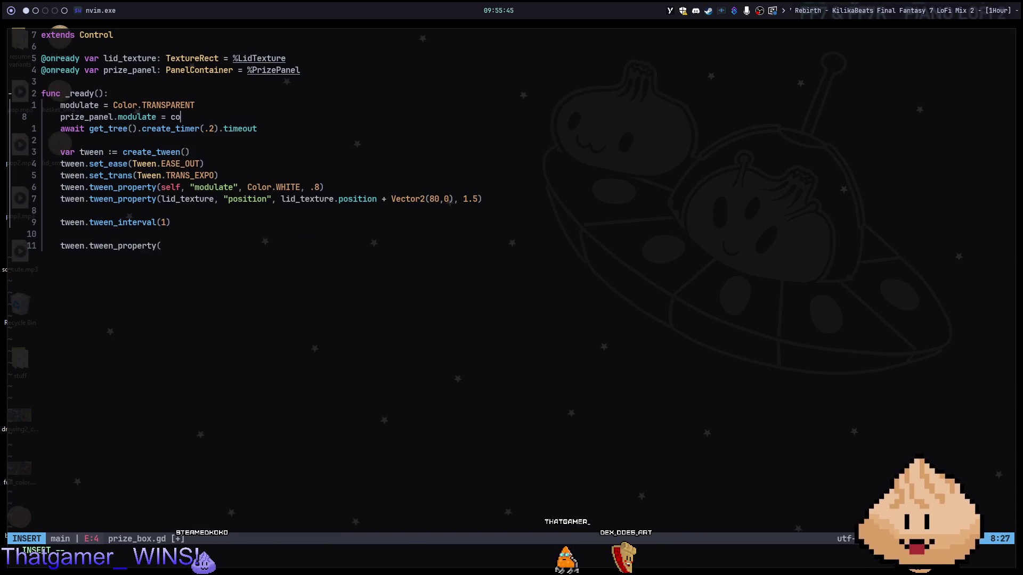
type("lor")
key("Return")
type(".tra")
key("Return")
key("Escape")
- Complete tween_property(prize_panel, "modulate", Color.WHITE, 1) and run the game in Godot
key("shift+g")
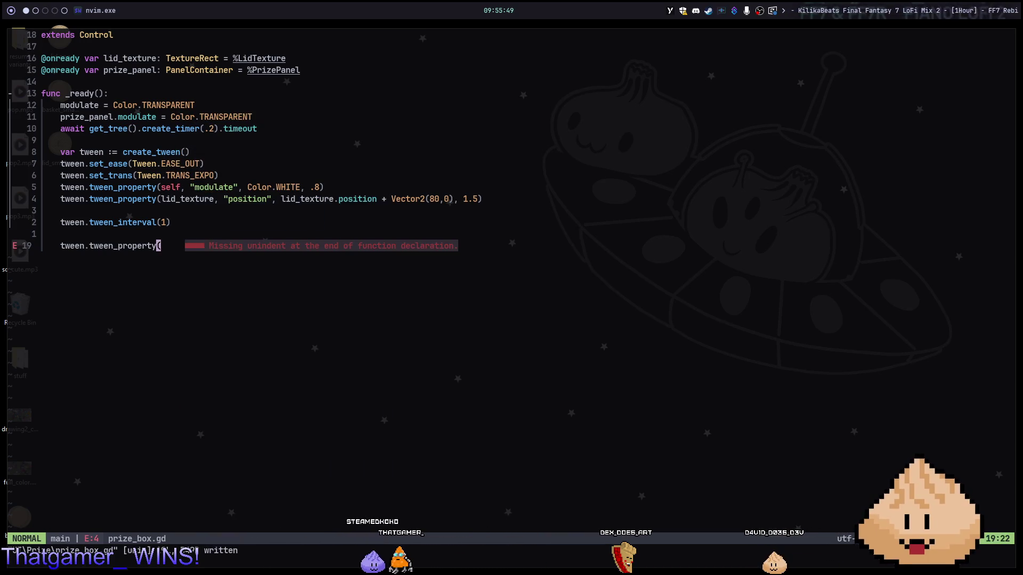
key("shift+a")
type("prize_panel")
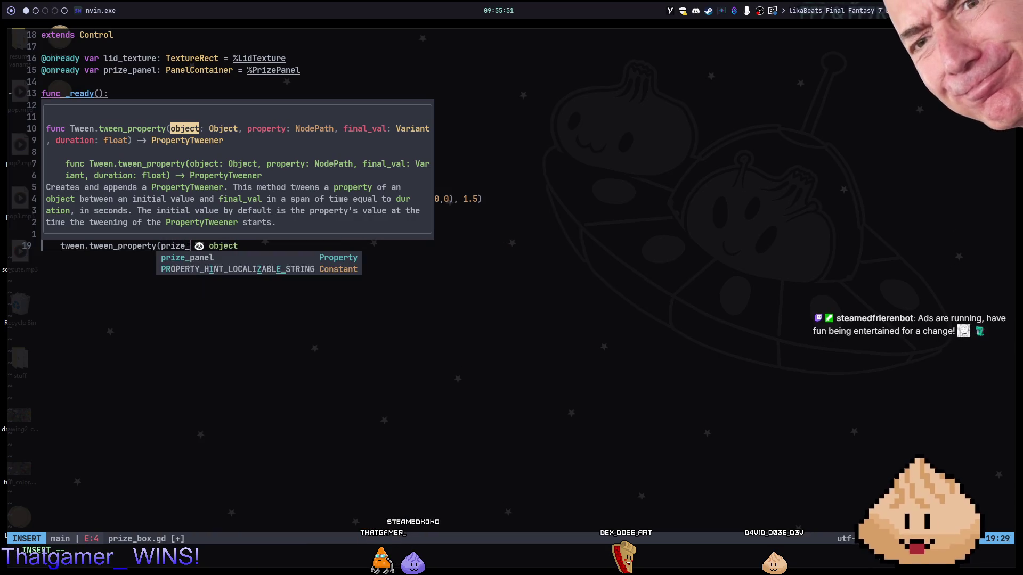
type(",")
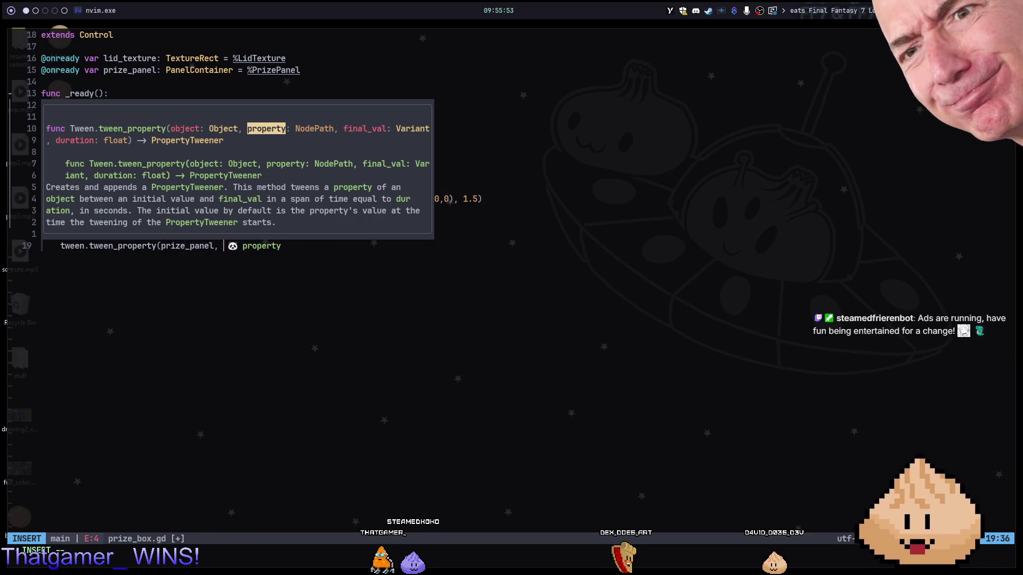
key("Escape")
type("\"modulate")
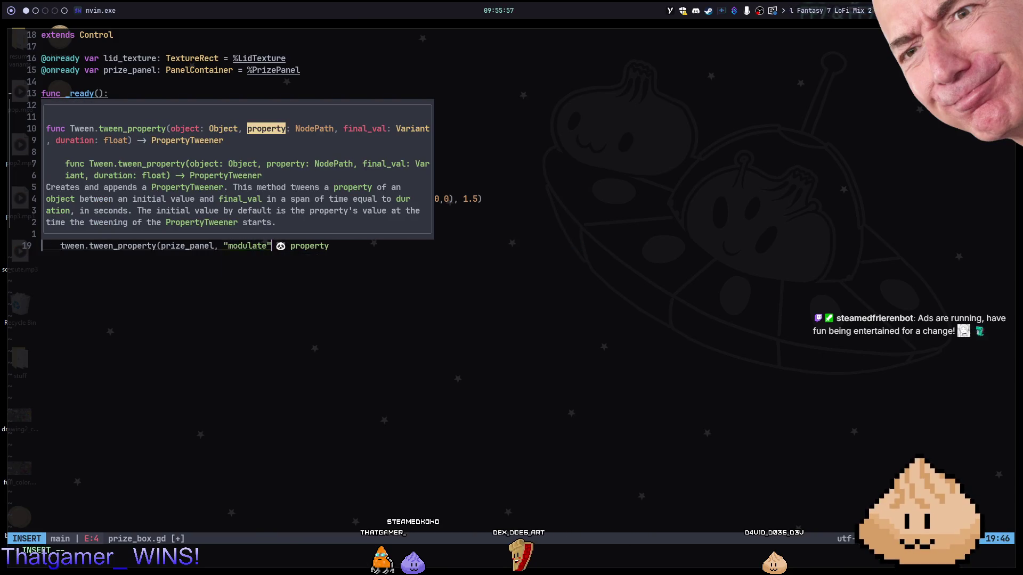
type("\",")
key("Escape")
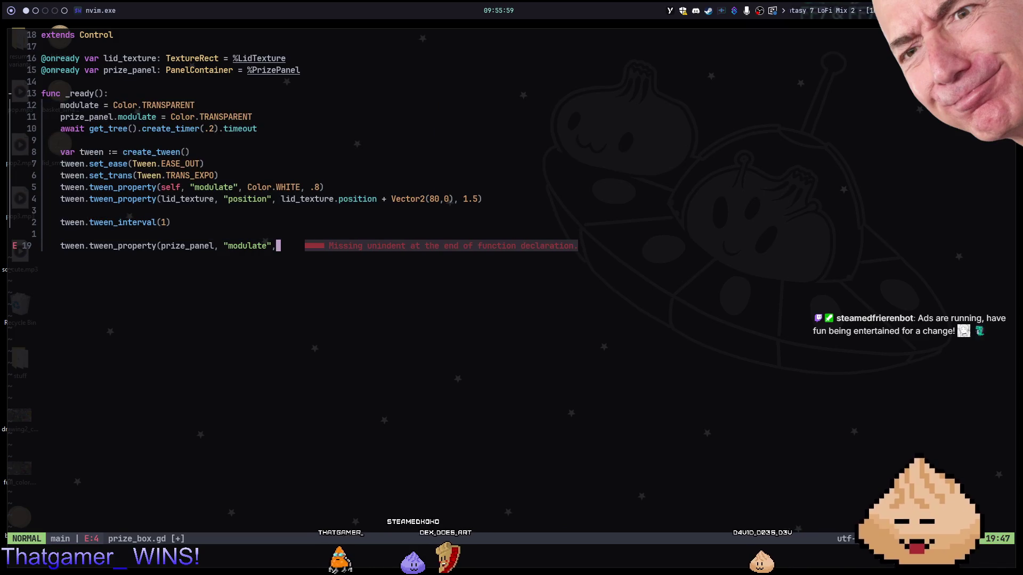
type("Color.")
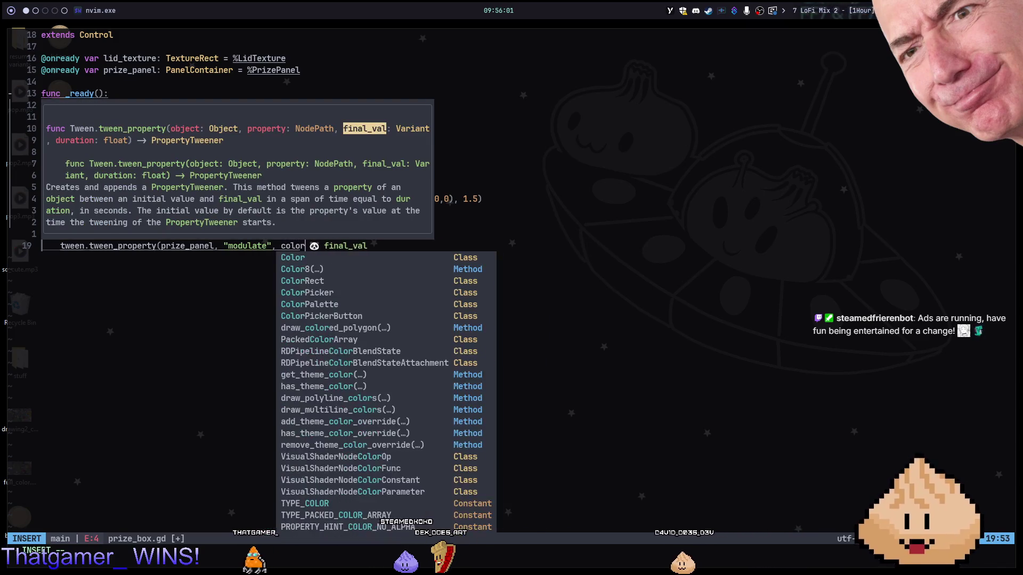
type("WHITE")
key("Escape")
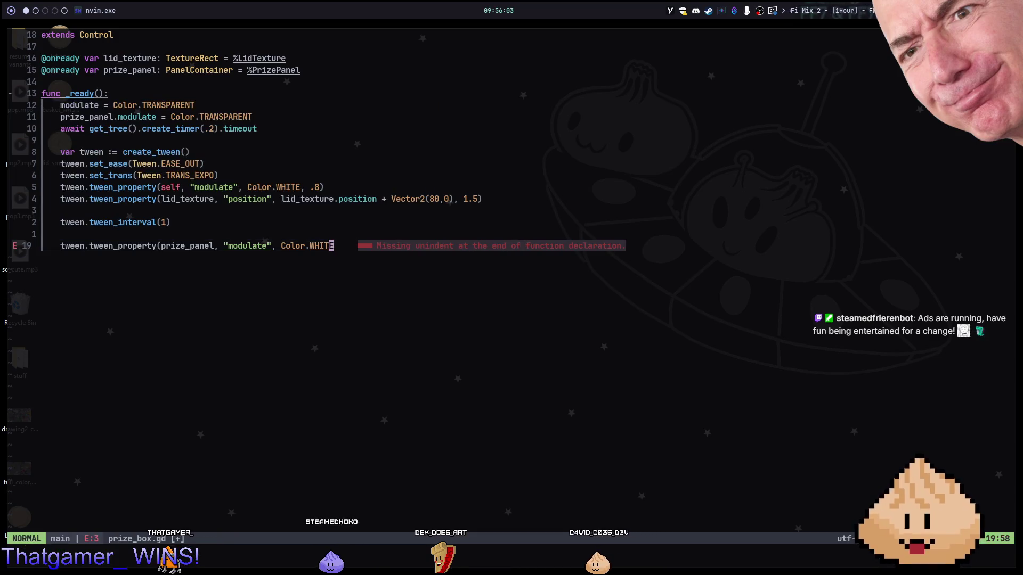
type(",")
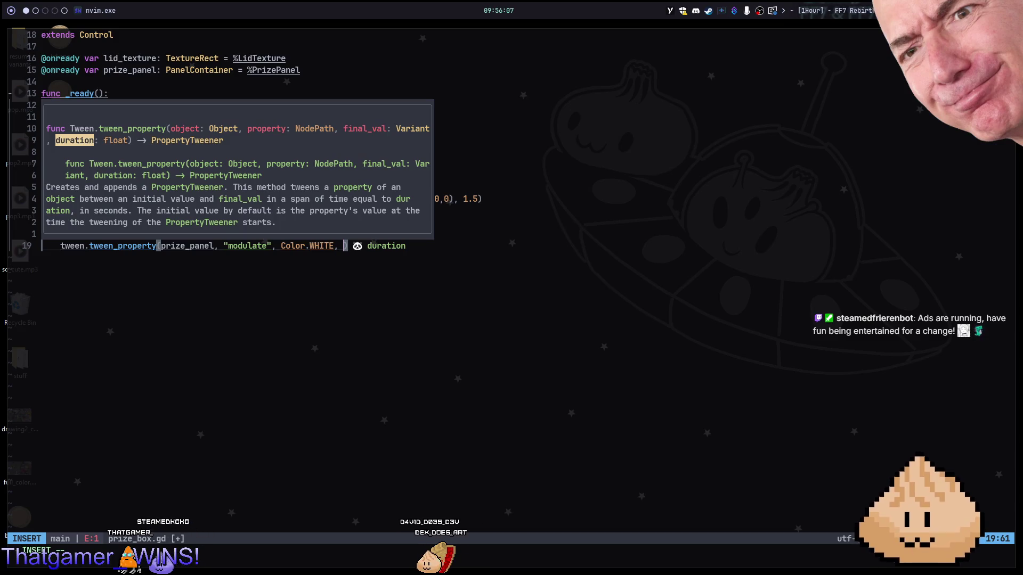
key("Escape")
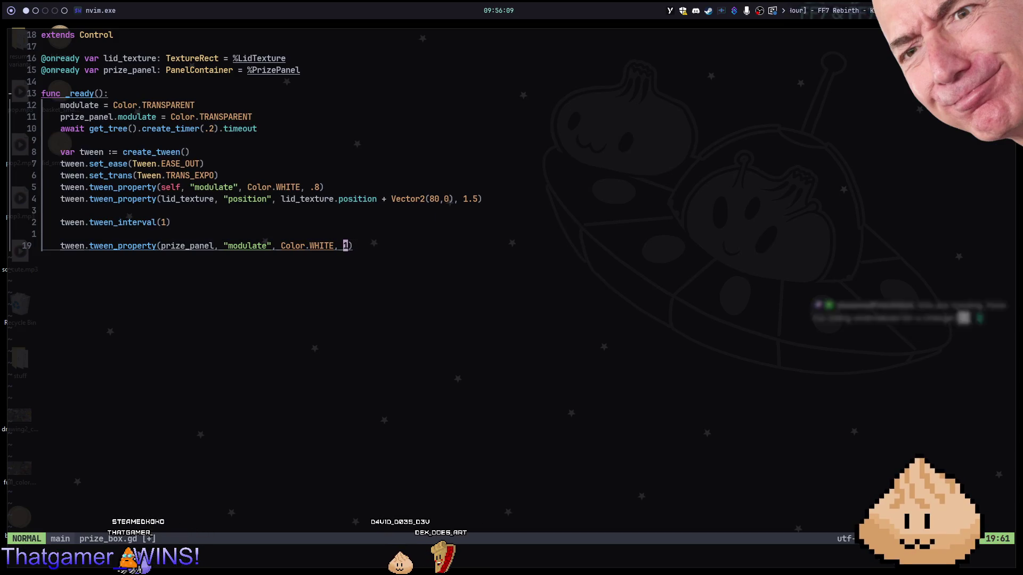
key("super+2")
key("F5")
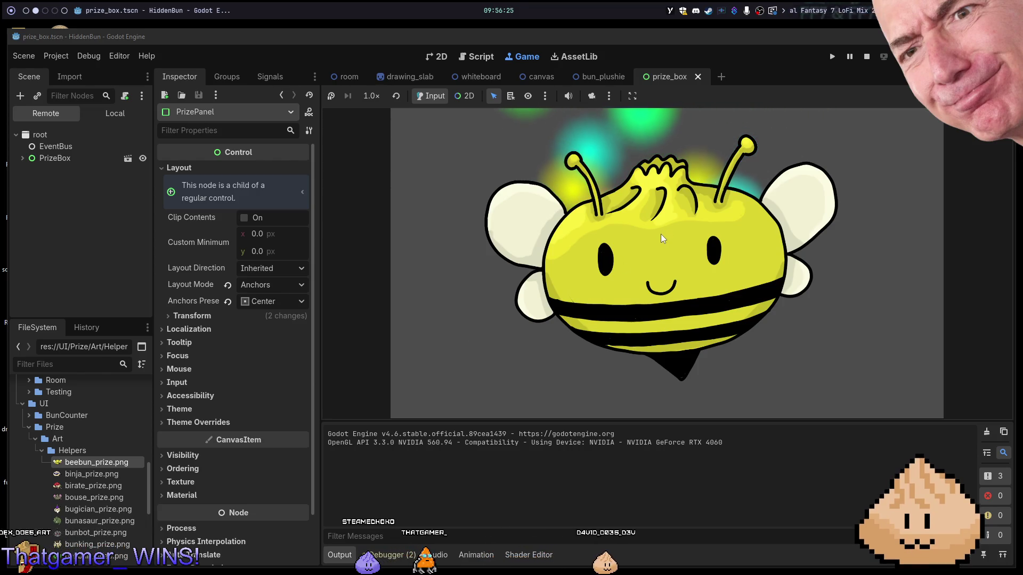
- Return to prize_box.gd in Neovim after watching the test run
key("alt+Tab")
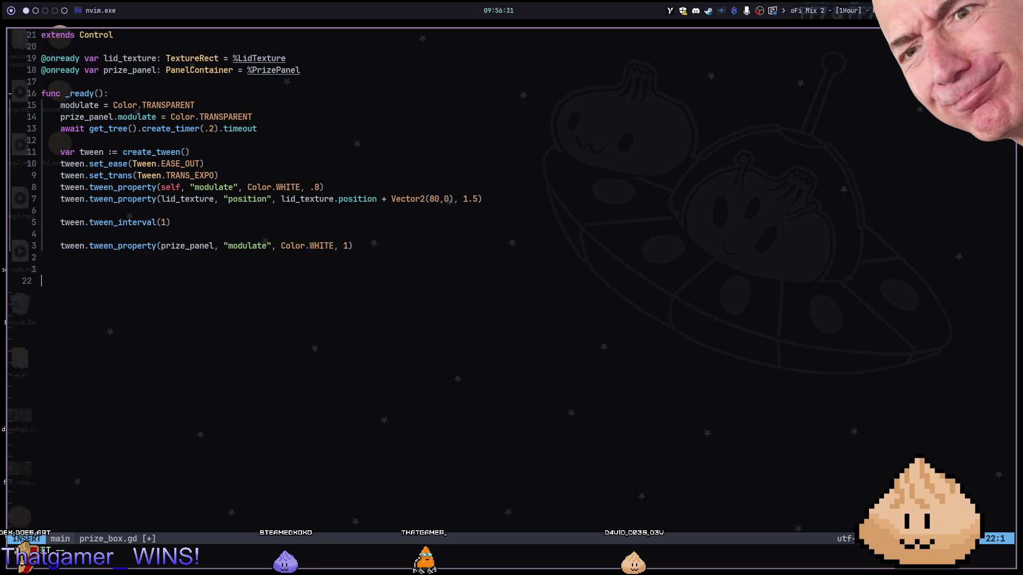
- Add a new 'func play_animation() -> void:' function to prize_box.gd
type("nc play_anima")
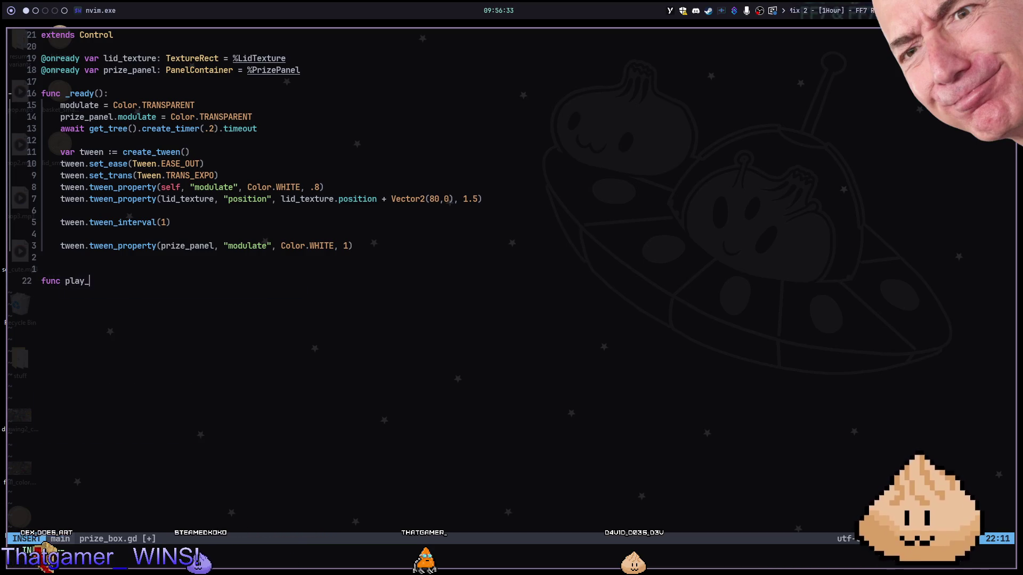
type("tion:")
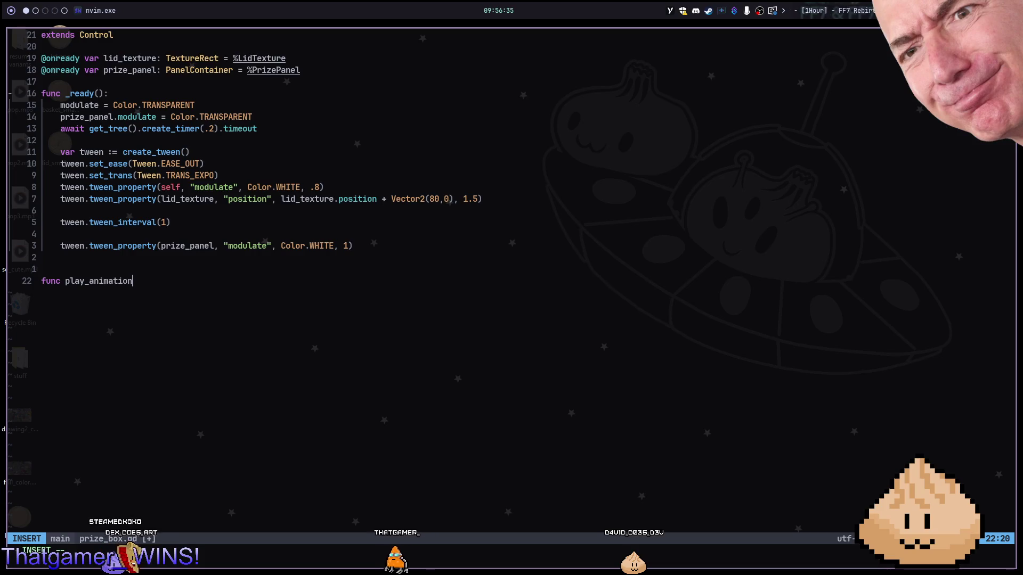
type("() -> void:")
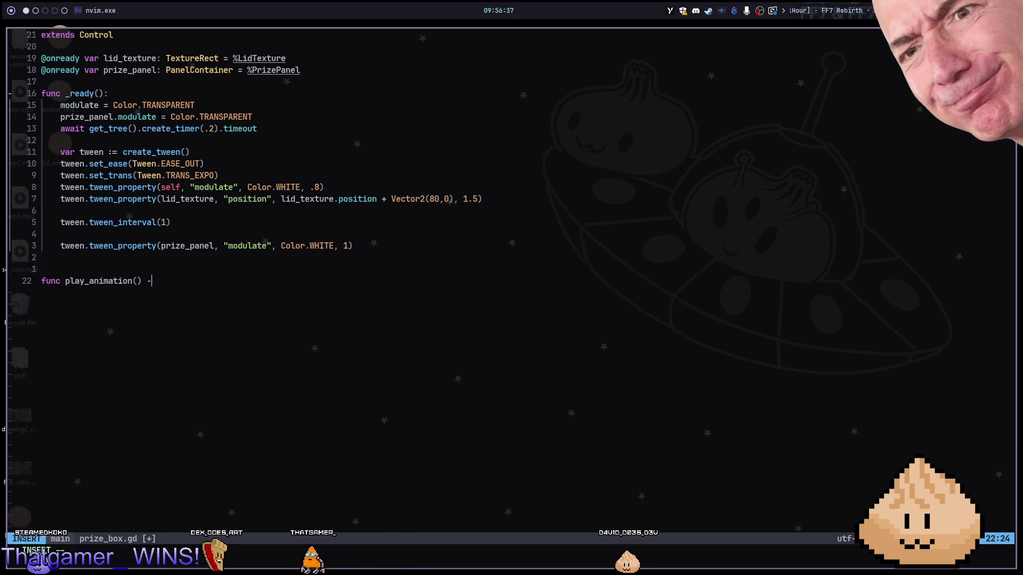
key("Return")
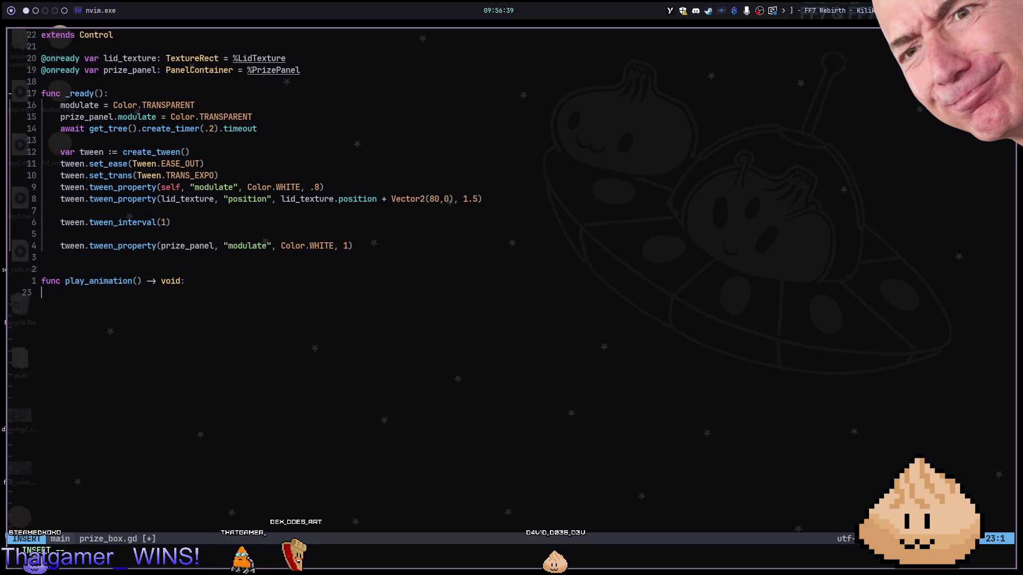
key("Tab")
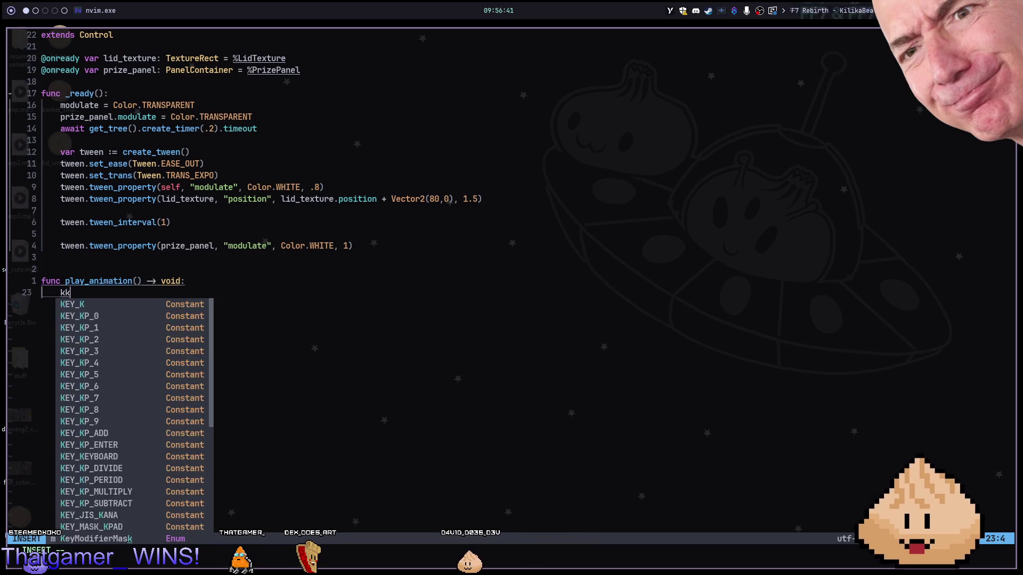
key("Escape")
key("k")
- Move the tween code from the _ready body into play_animation()
key("k")
key("shift+v")
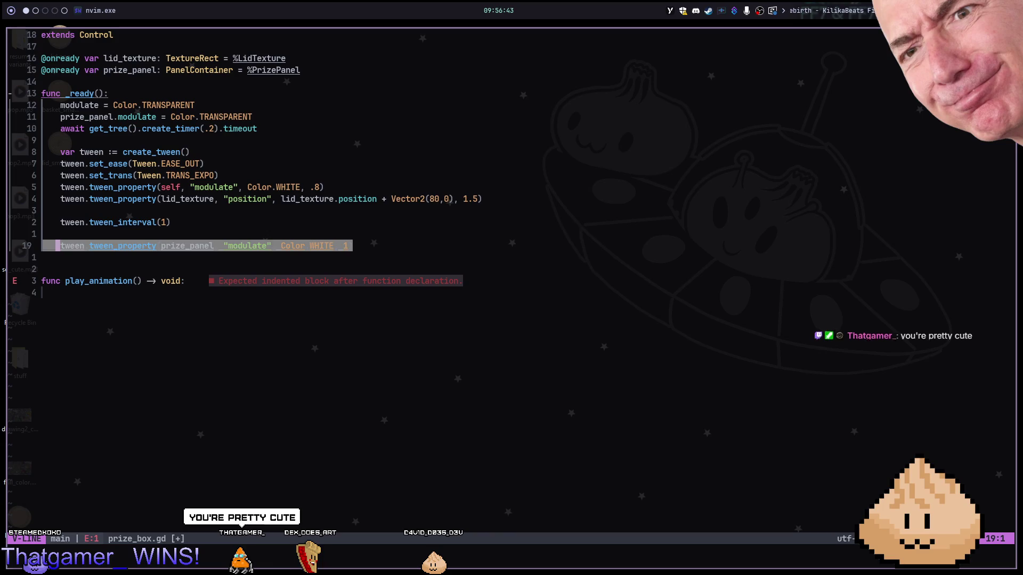
key("6")
key("k")
key("4")
key("k")
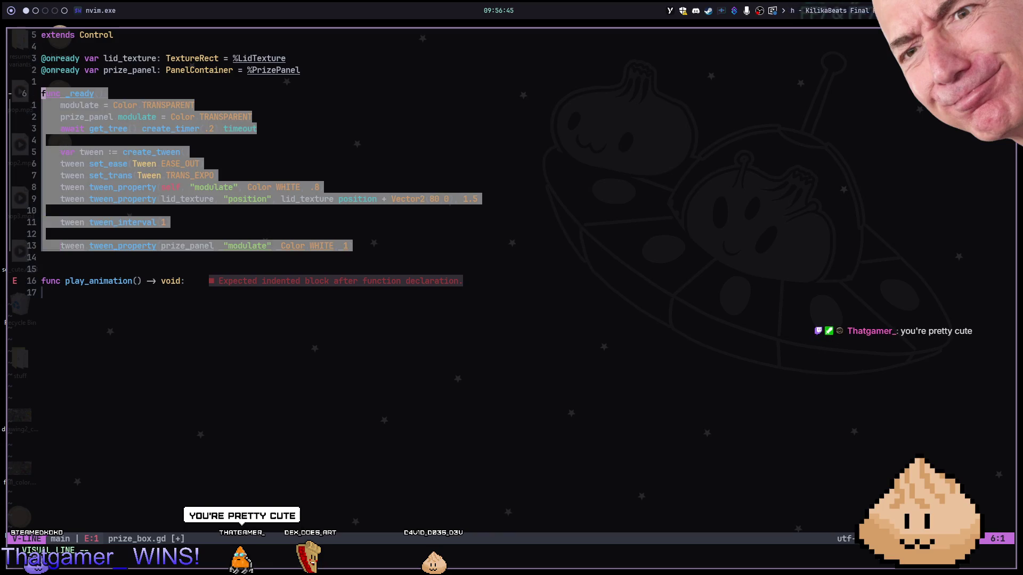
key("j")
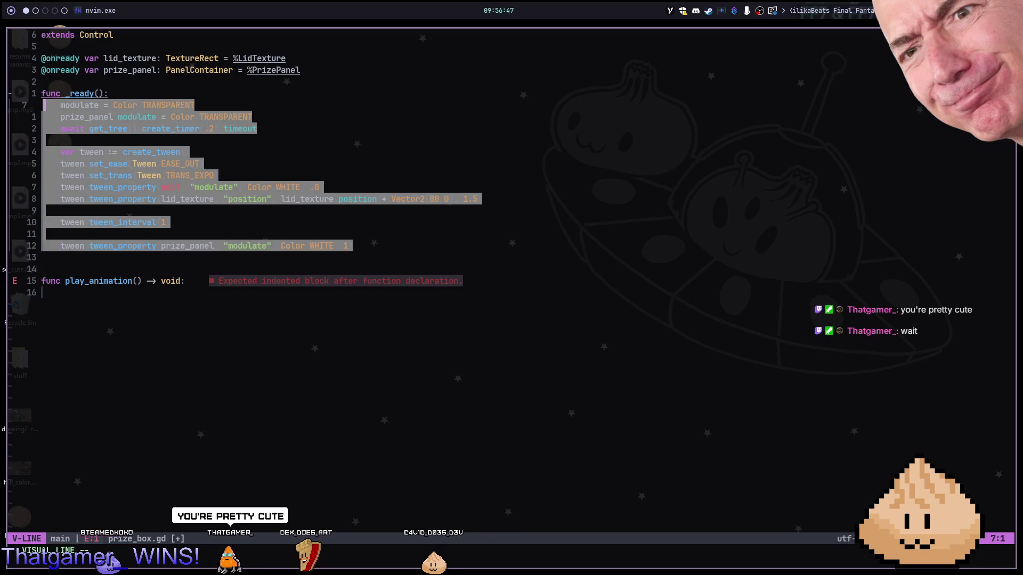
key("d")
key("j")
key("j")
key("p")
key("k")
key("k")
key("k")
- Call play_animation() from _ready, save with :w, and rerun the scene in Godot
type("S")
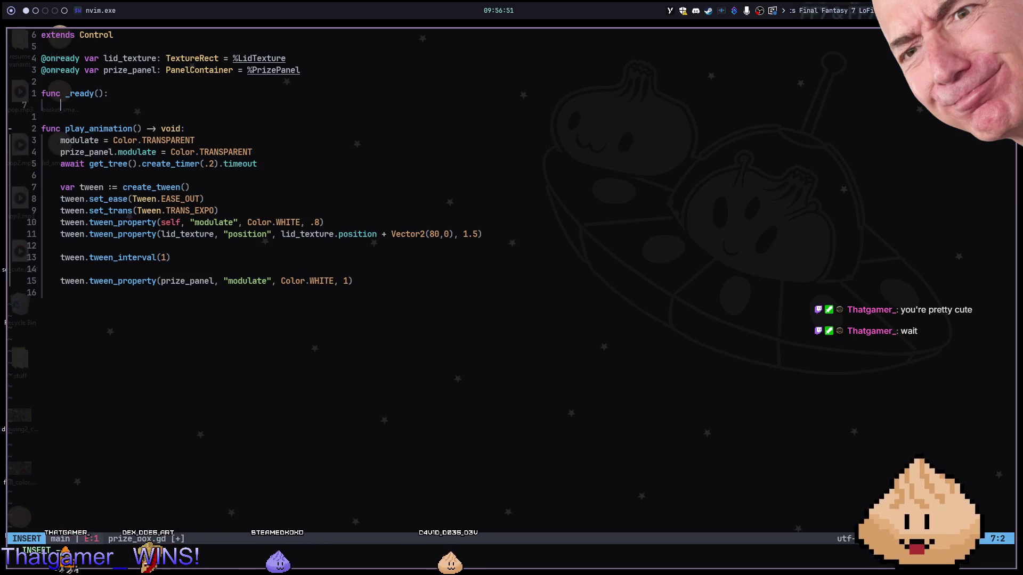
type("player")
type("_")
key("BackSpace")
key("BackSpace")
key("BackSpace")
type("_")
key("Return")
key("Escape")
type(":w")
key("Return")
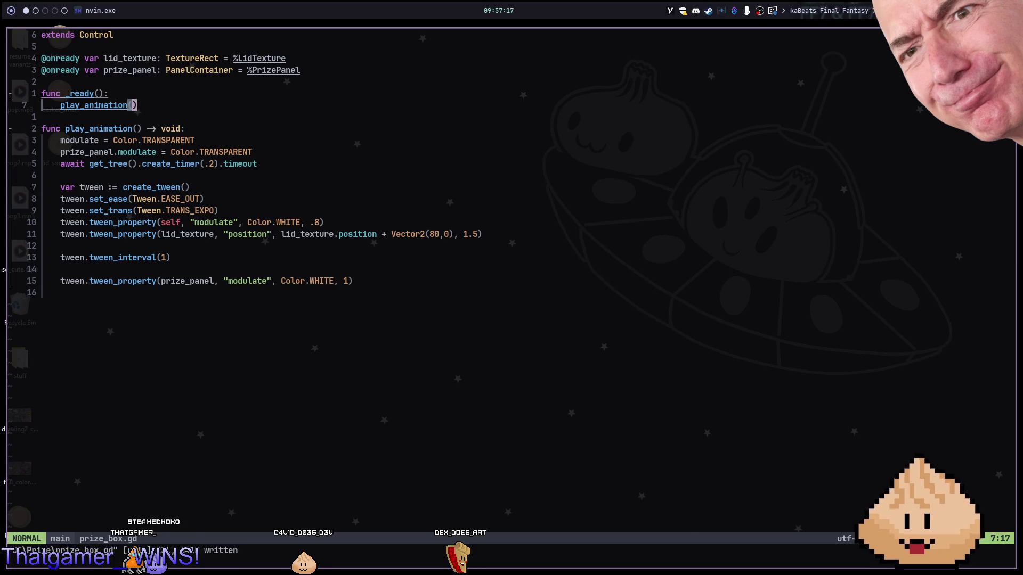
key("alt+2")
key("F6")
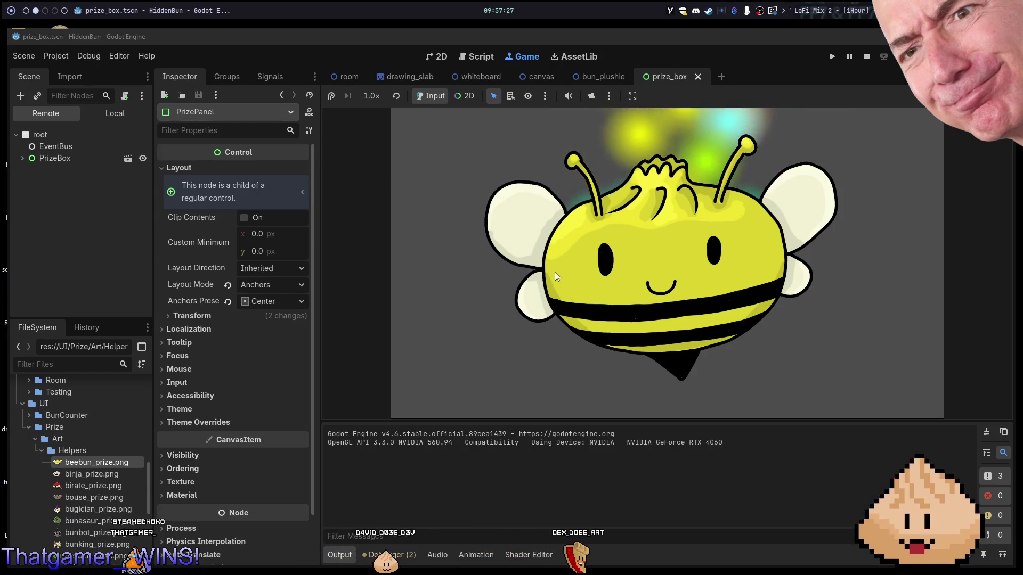
- Stop the running prize_box game and return to the Godot editor
key("F8")
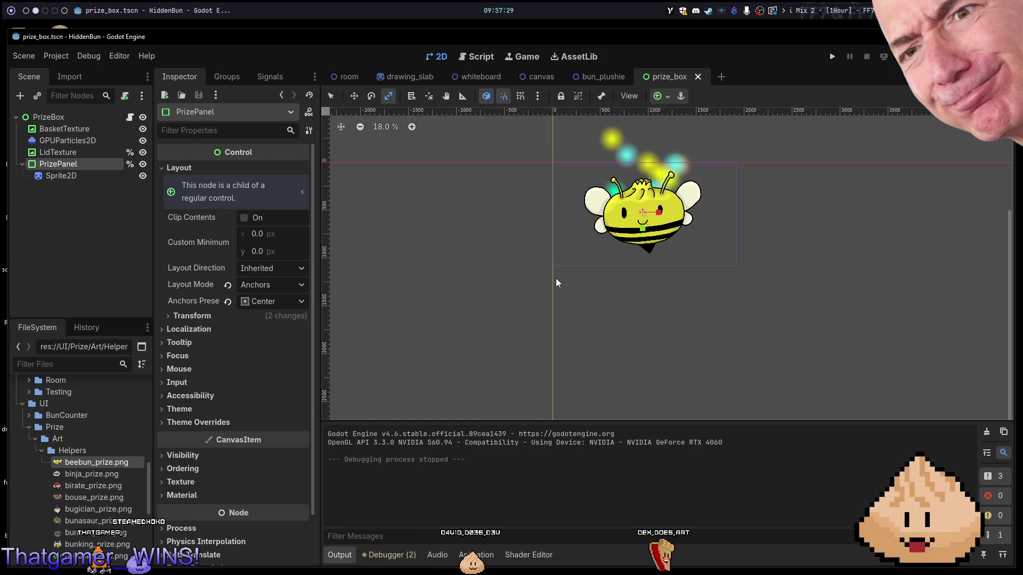
key("alt+Tab")
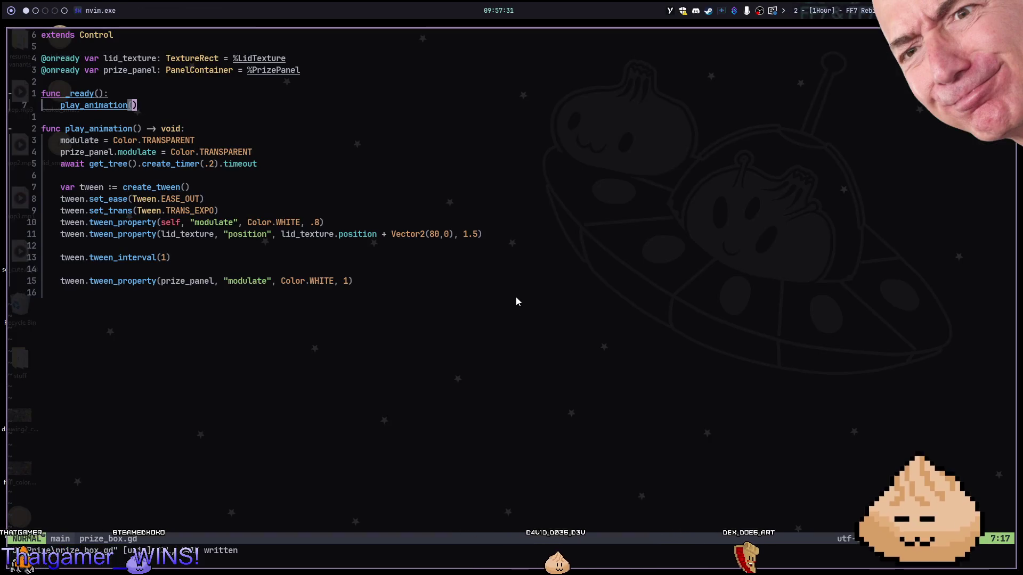
key("alt+Tab")
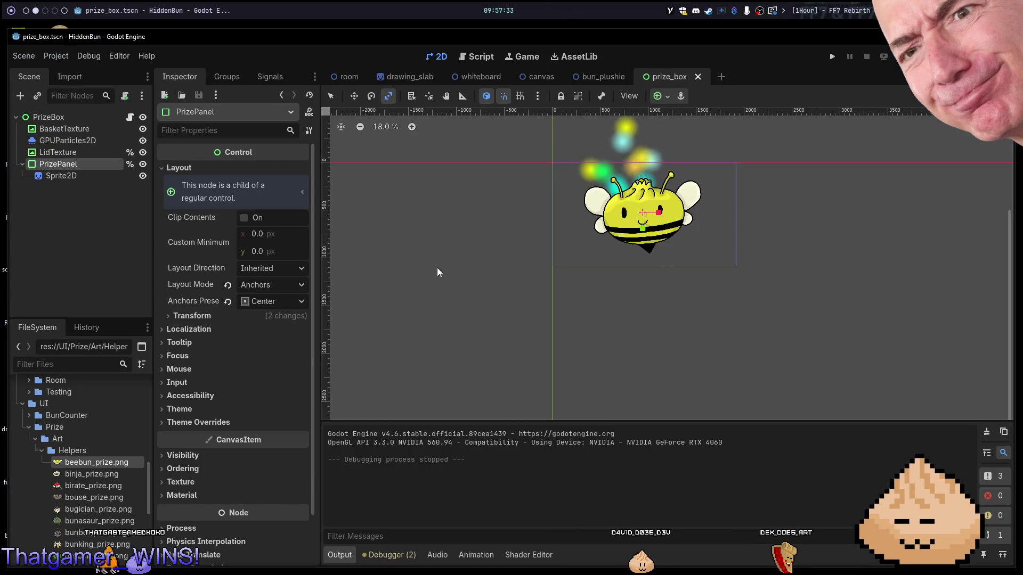
- Add a Button child node to PrizeBox and save the scene
right_click(60, 125)
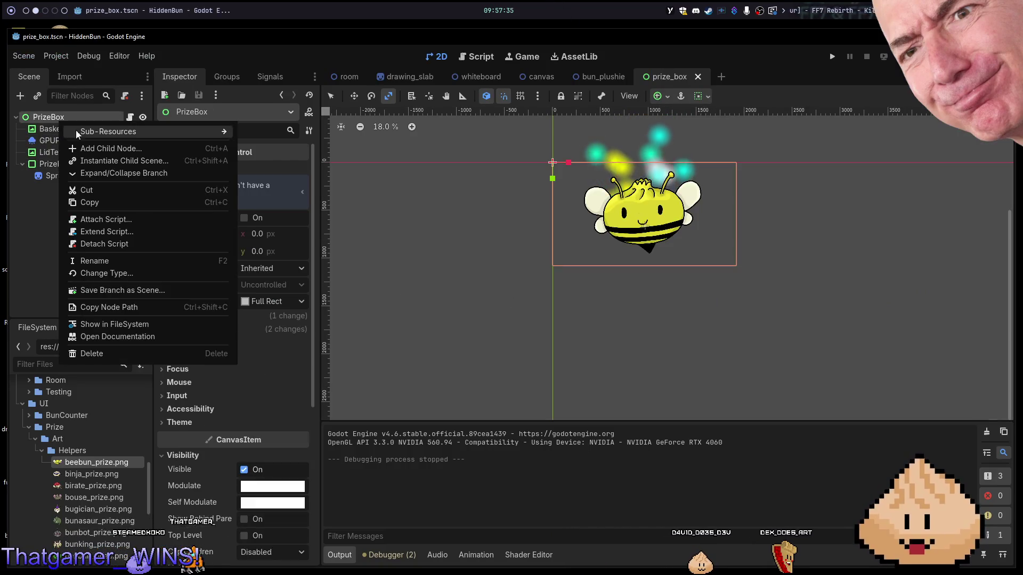
left_click(82, 143)
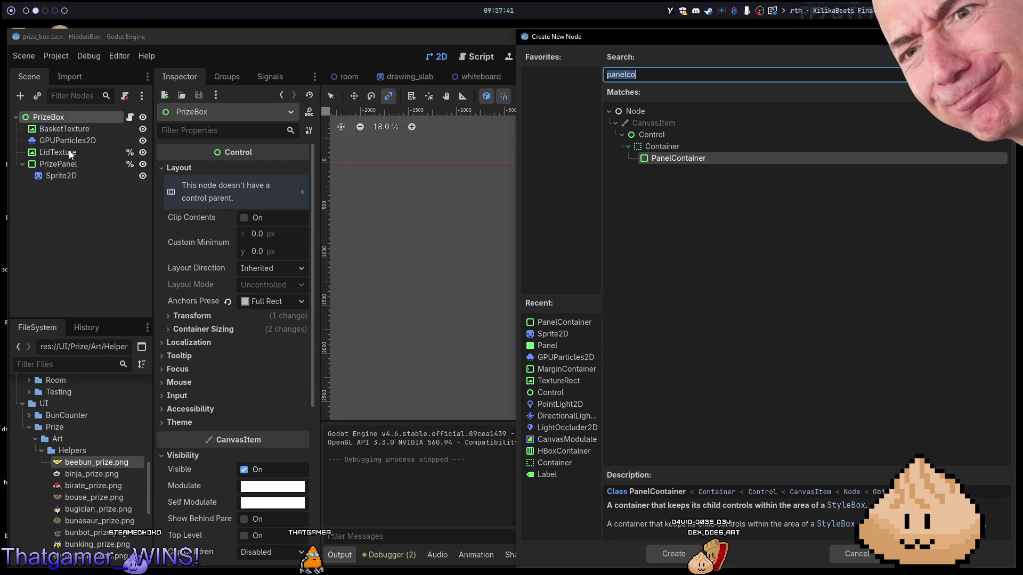
type("button")
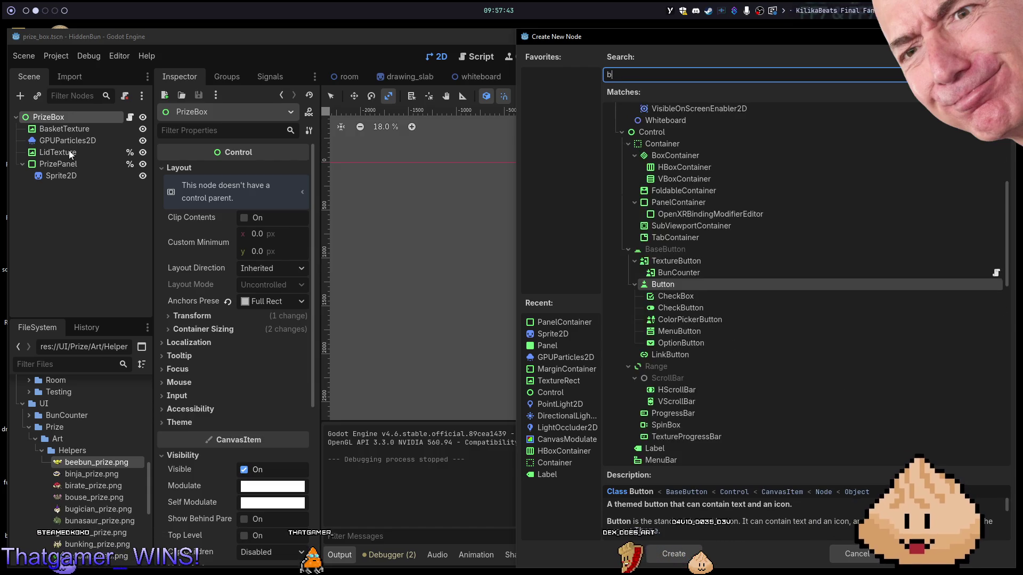
key("Return")
key("ctrl+s")
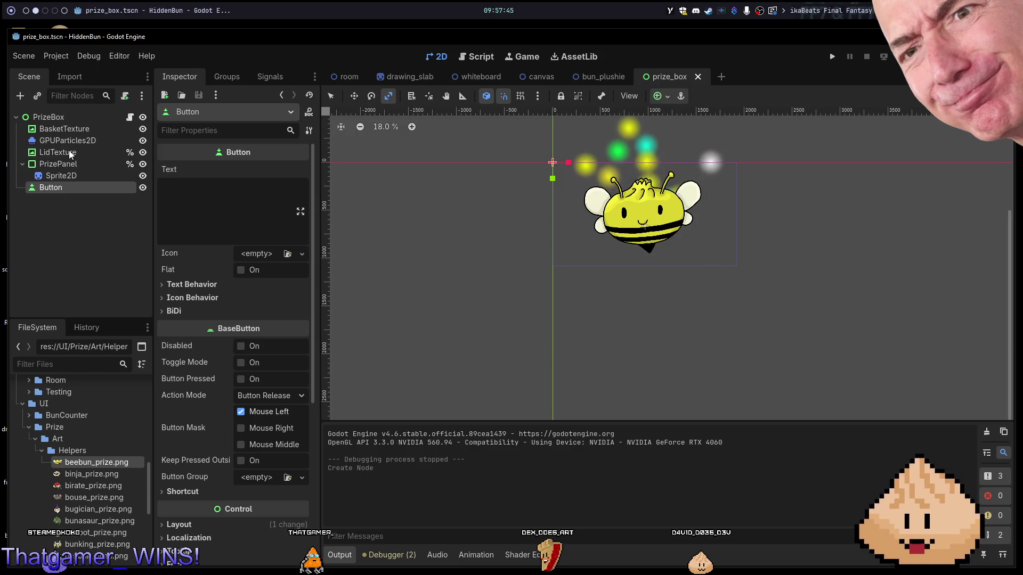
- Label the Button 'Play', save, and test-run the scene before returning to the script
right_click(41, 188)
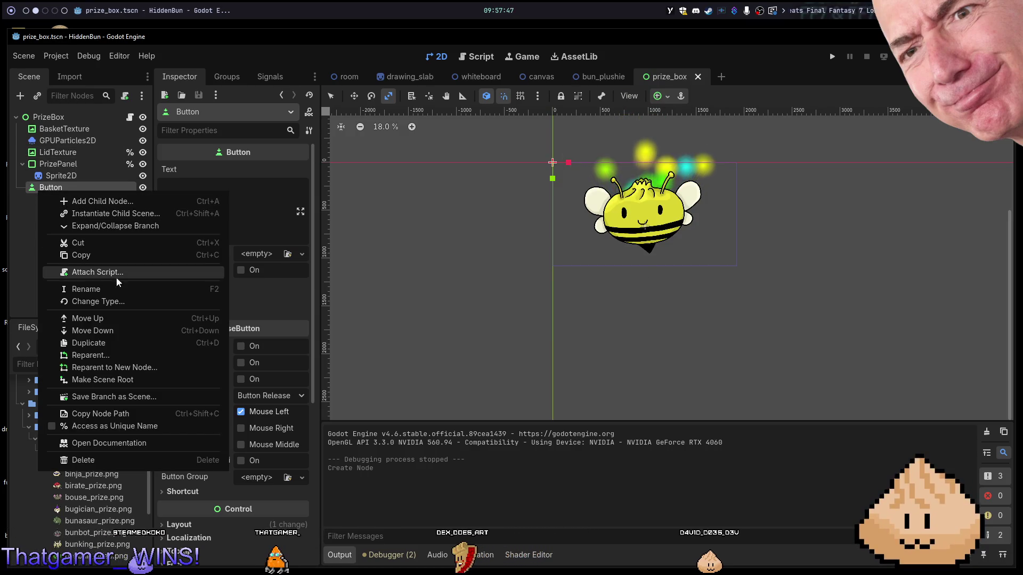
left_click(242, 191)
type("Play")
key("ctrl+s")
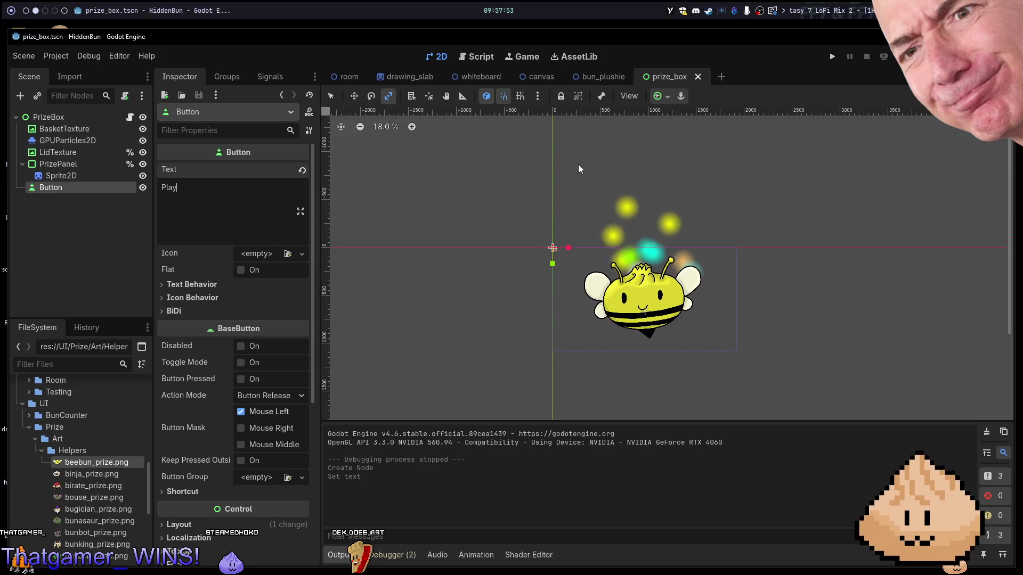
scroll(575, 165, "up", 7)
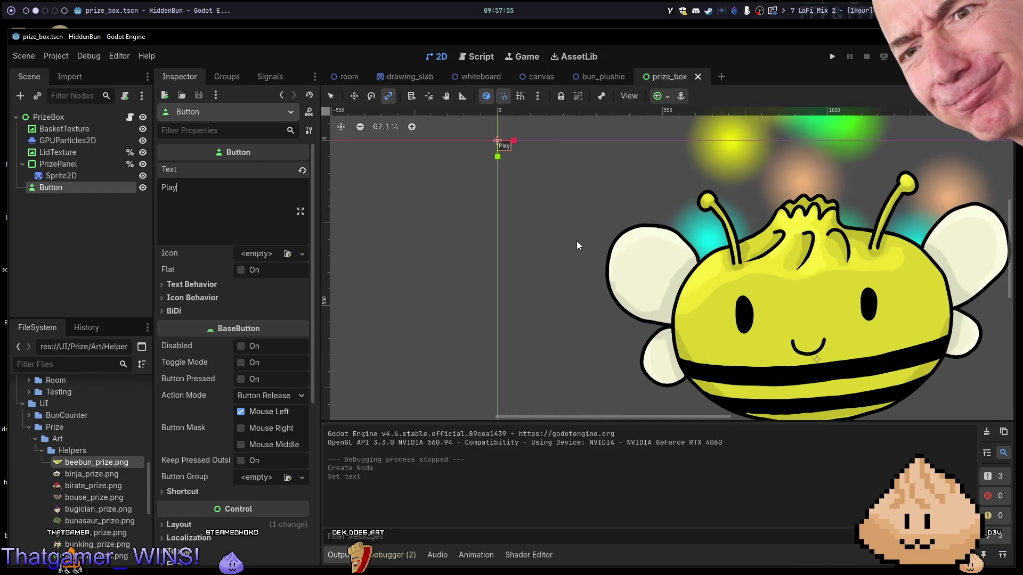
key("F6")
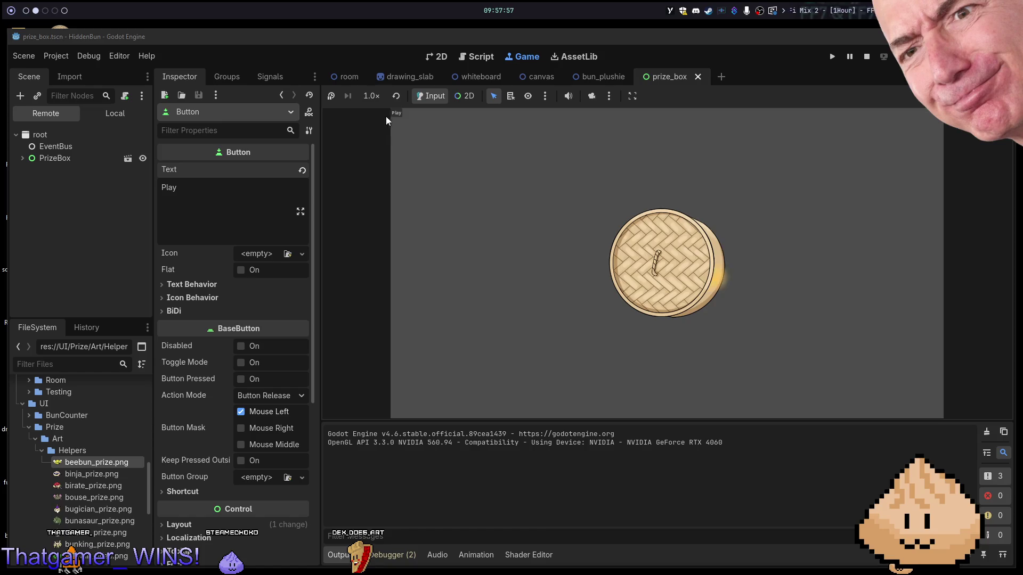
key("F8")
key("alt+Tab")
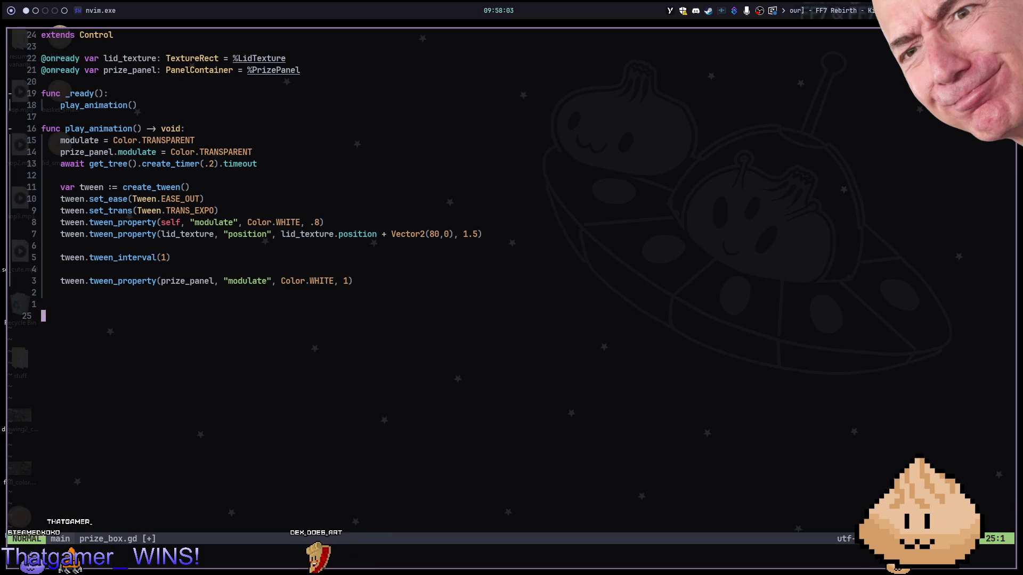
- Begin a 'func _on_play_button_pressed' handler line at the end of prize_box.gd
type("unc _on_pla")
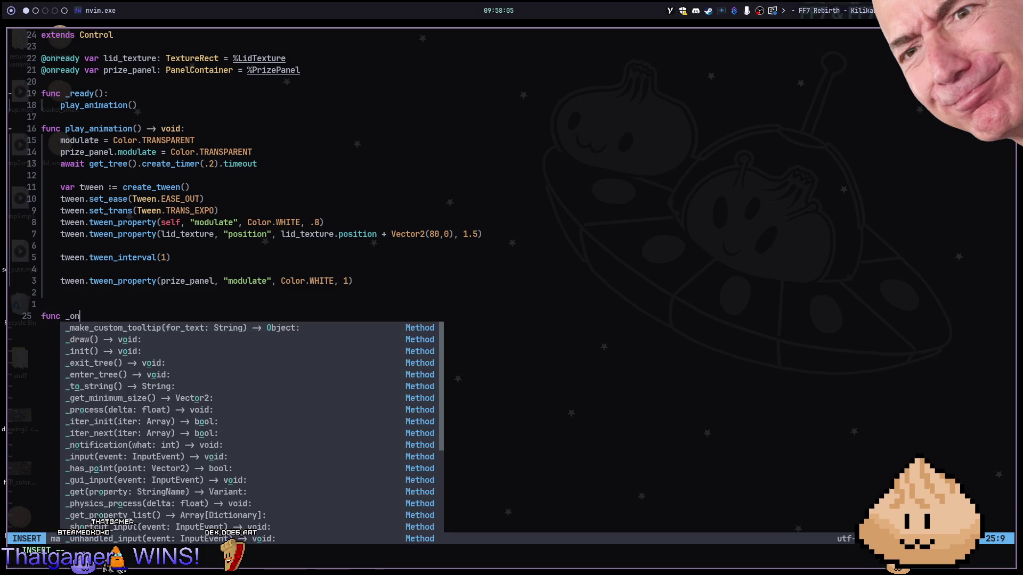
type("ye")
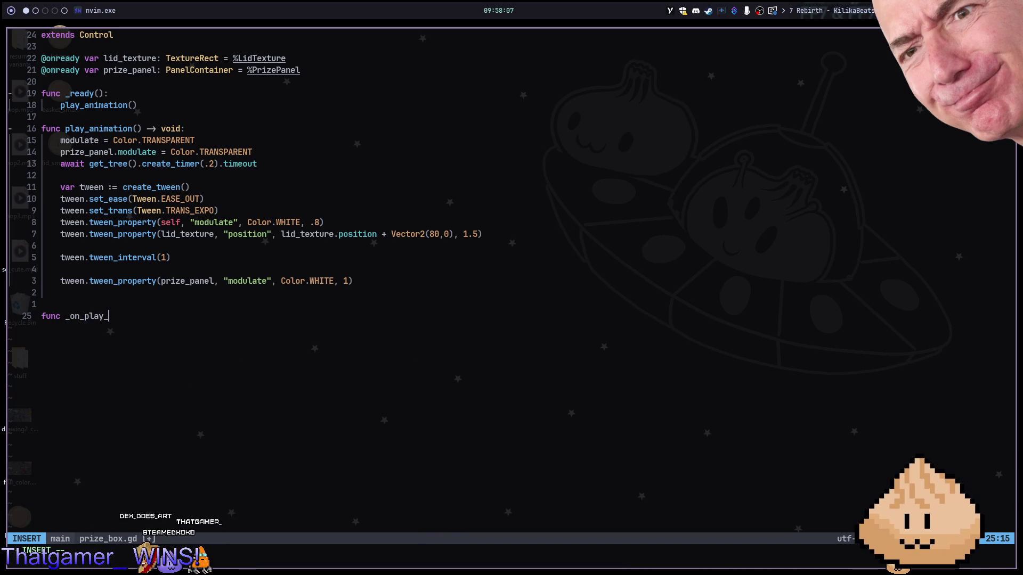
type("tton_pre")
type("d")
key("Escape")
- Rename the scene's Button node to PlayButton, then go back to Neovim
key("alt+Tab")
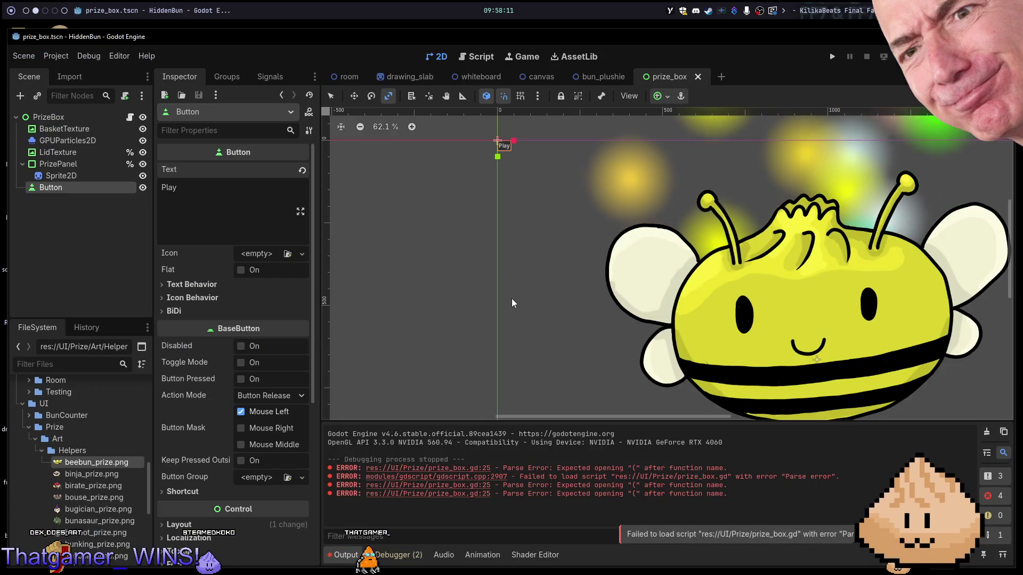
right_click(83, 192)
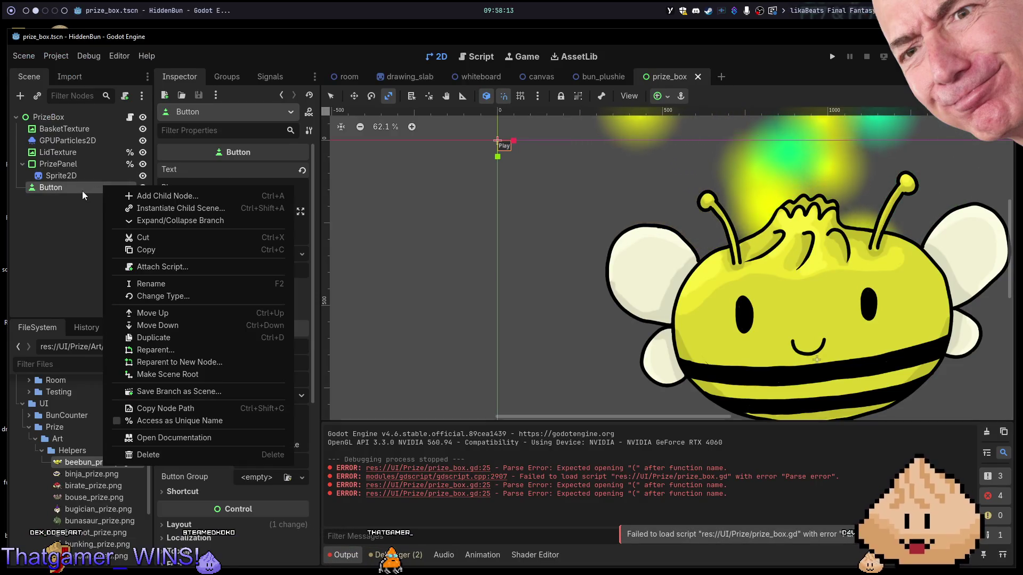
left_click(83, 192)
double_click(80, 188)
type("PlayButton")
key("Return")
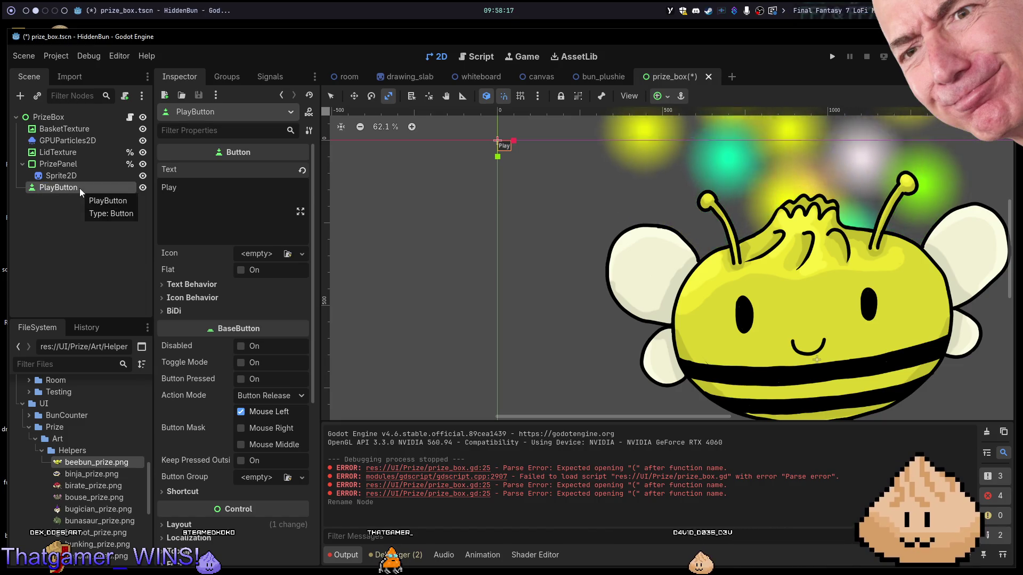
right_click(81, 192)
key("Escape")
key("alt+Tab")
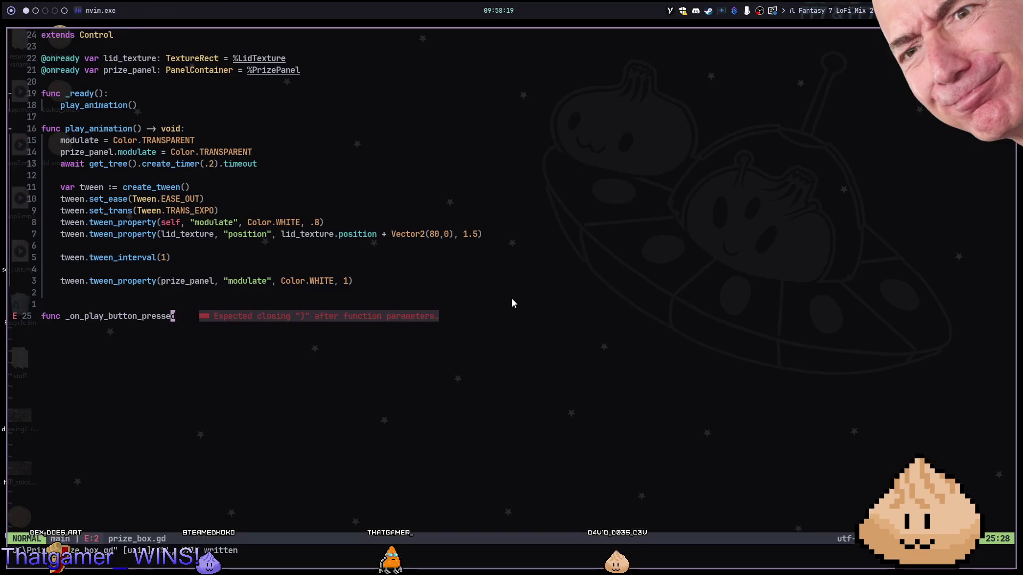
- Delete the unfinished _on_play_button_pressed stub handler and its leftover blank line
type("() -")
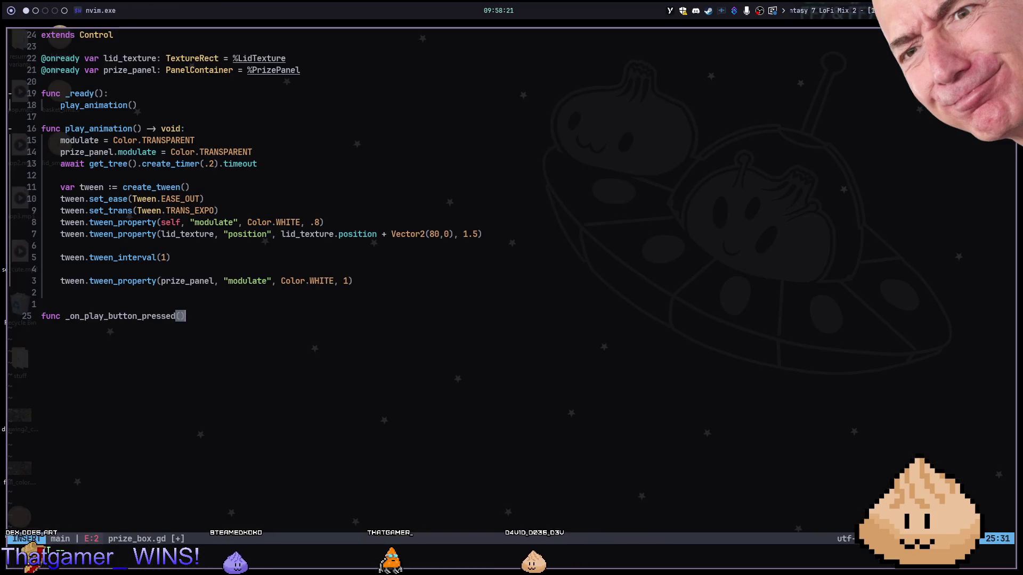
type("> void:")
key("Return")
key("Escape")
key("d")
key("k")
key("k")
key("d")
key("d")
key("k")
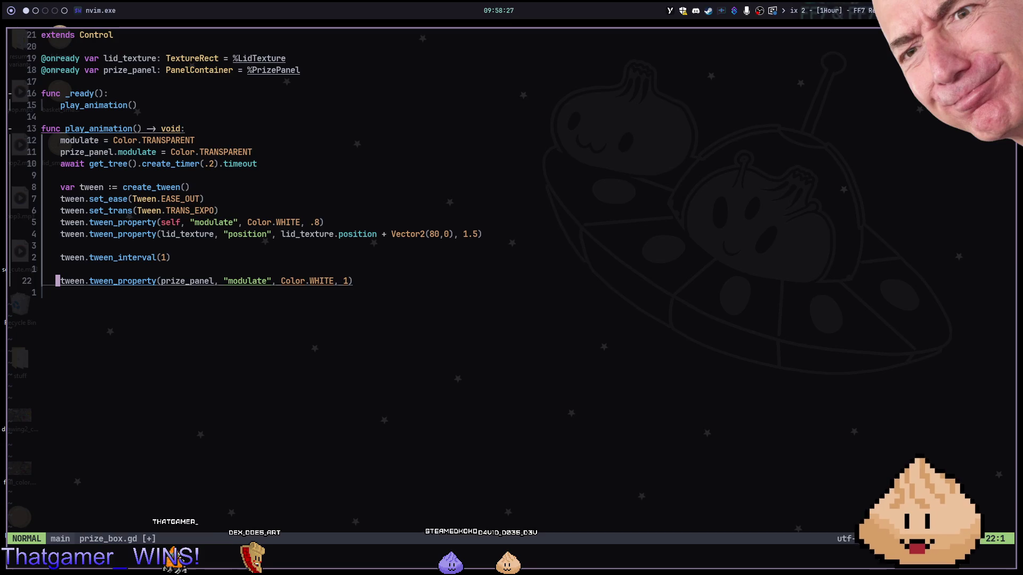
key("8")
key("k")
- Tidy the lines around the play_animation() call in _ready, removing an extra blank line
type("o")
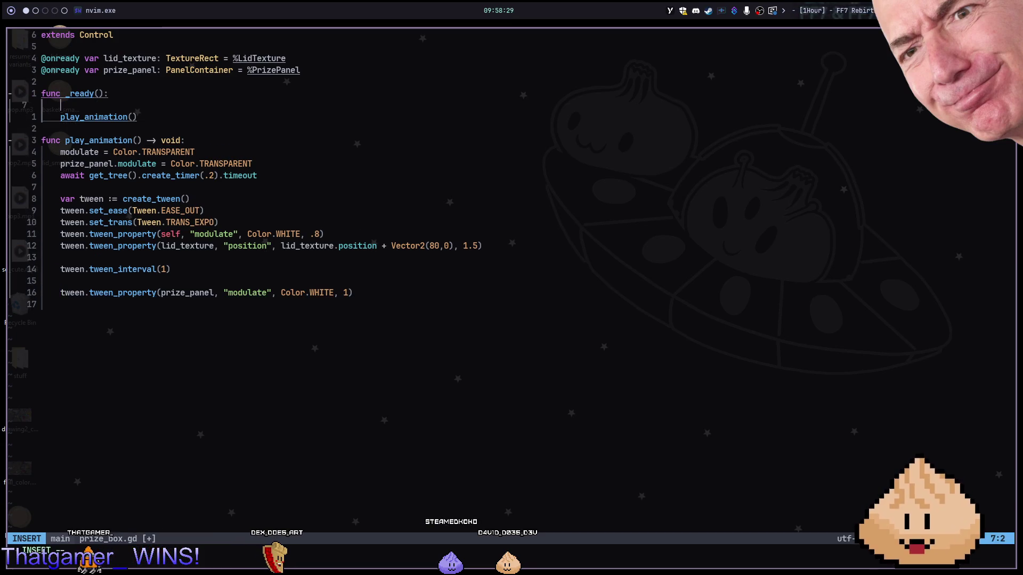
type("on")
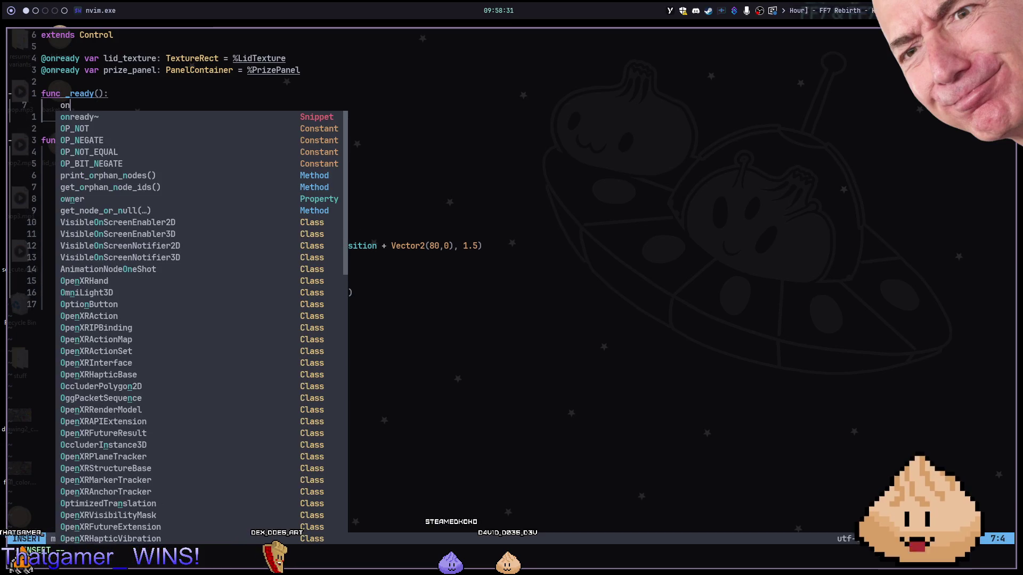
key("BackSpace")
key("BackSpace")
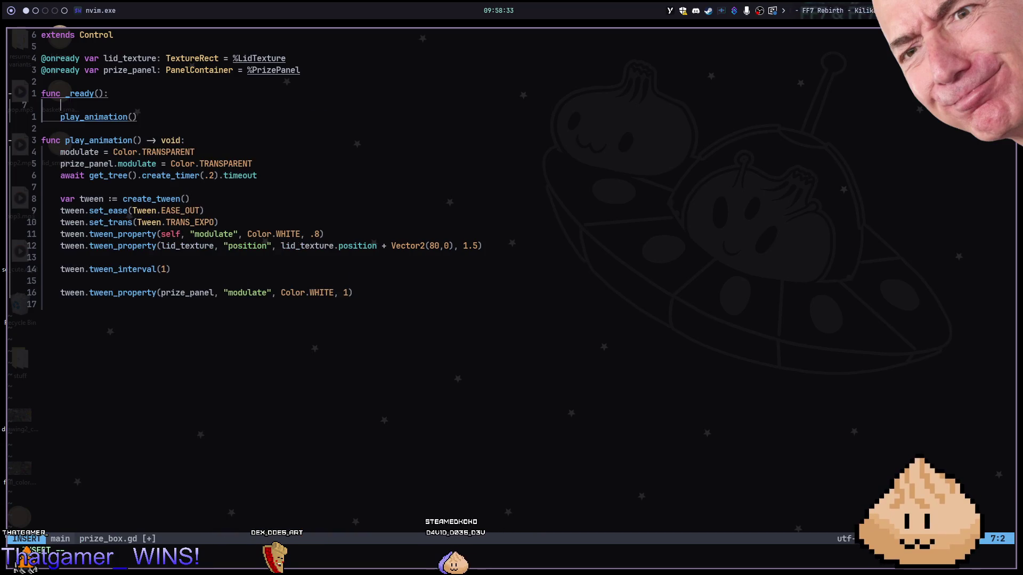
type("play")
key("Return")
key("Escape")
key("k")
key("k")
key("k")
- Declare play_button: Button = %PlayButton, connect play_button.pressed to play_animation, and run the scene
type("oonready var")
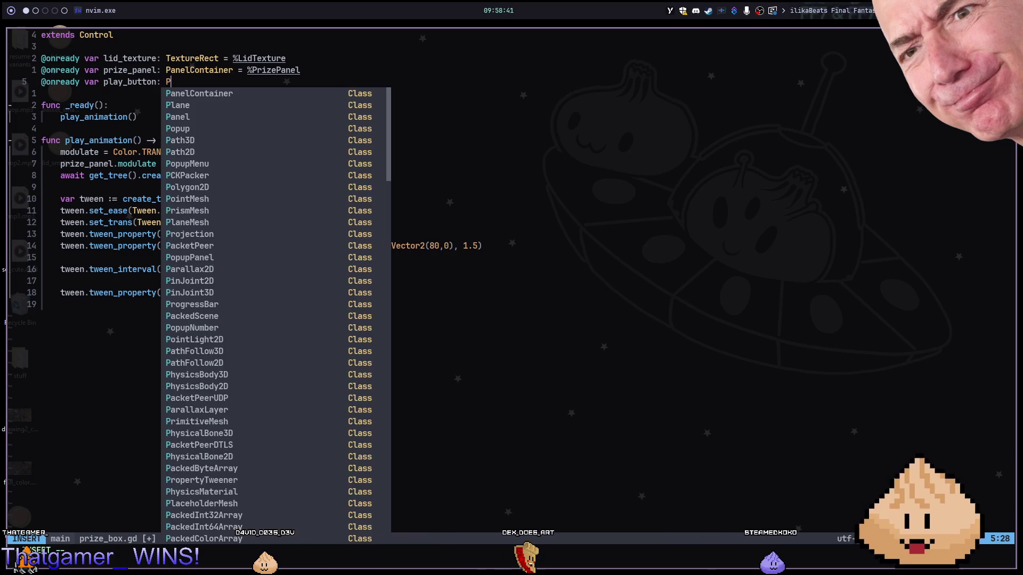
type("Button = %PlayButton")
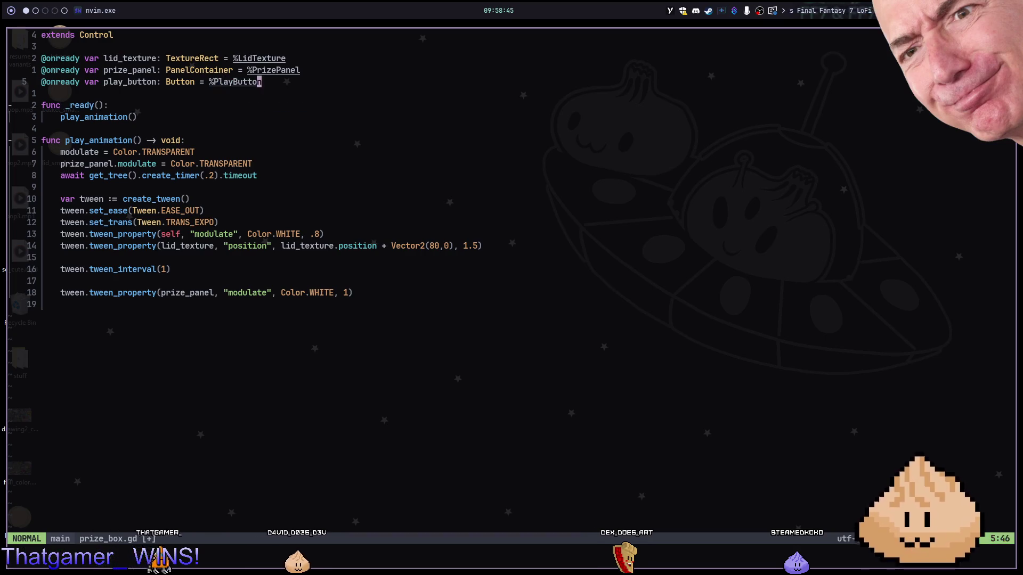
type("Oplay")
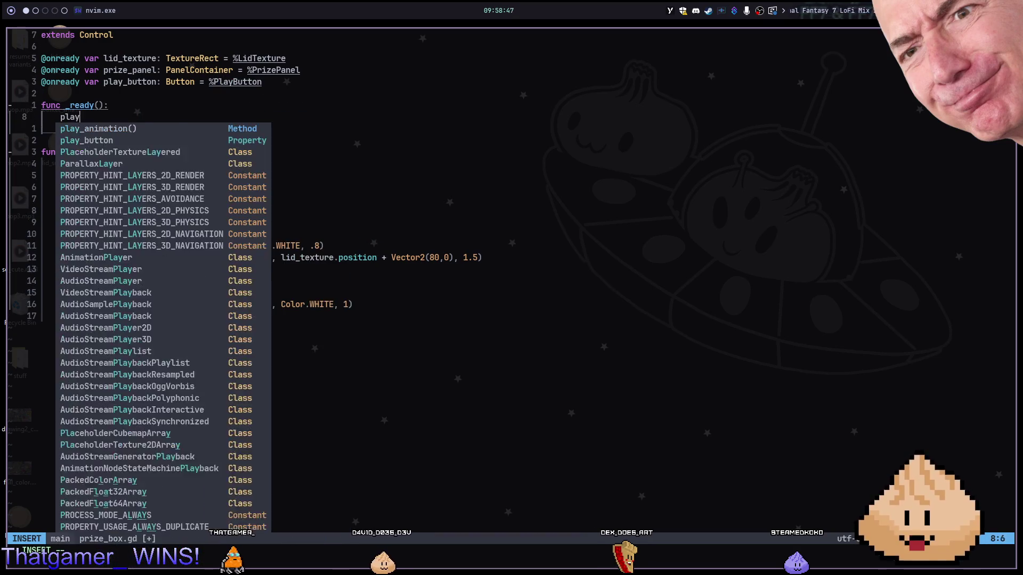
type("_button.on")
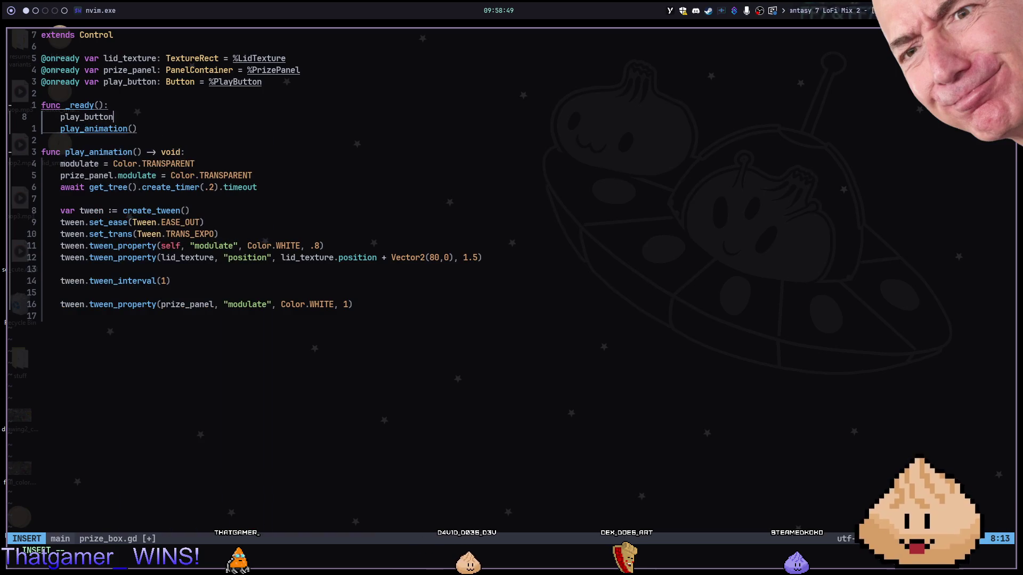
key("BackSpace")
key("BackSpace")
type("pressed")
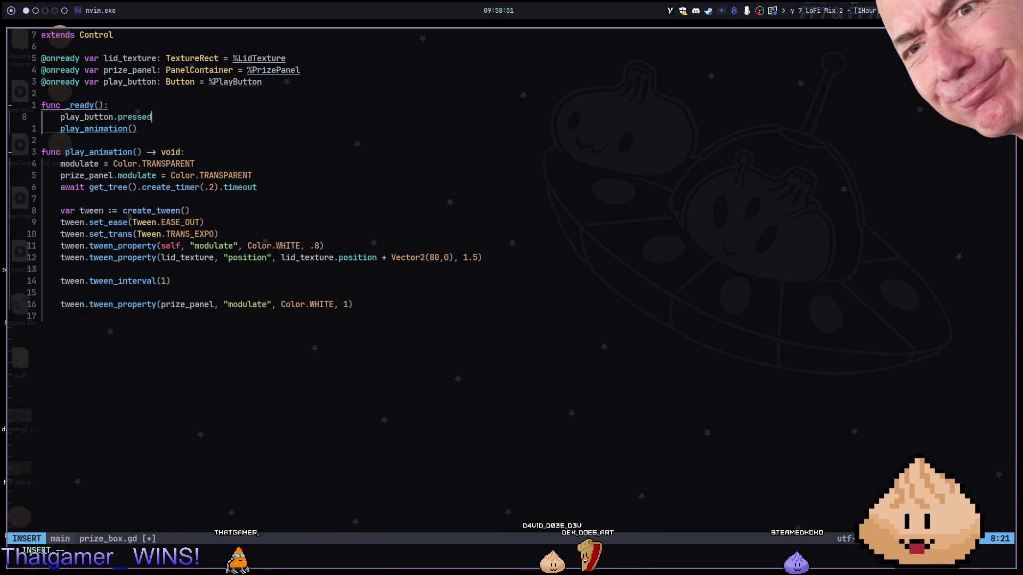
type(".co")
key("Return")
type("(p")
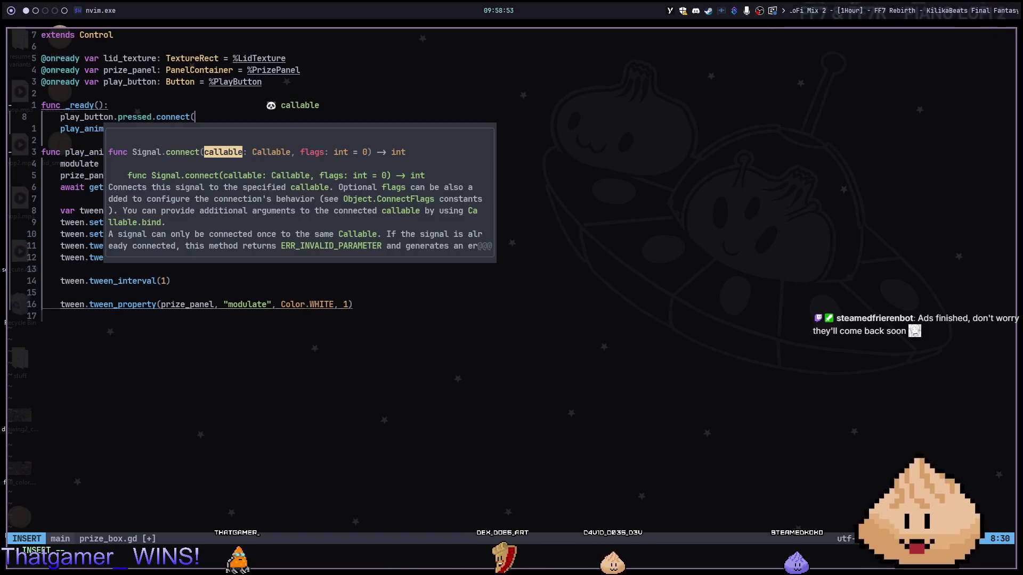
type("lay_a")
key("Return")
type(")")
key("Escape")
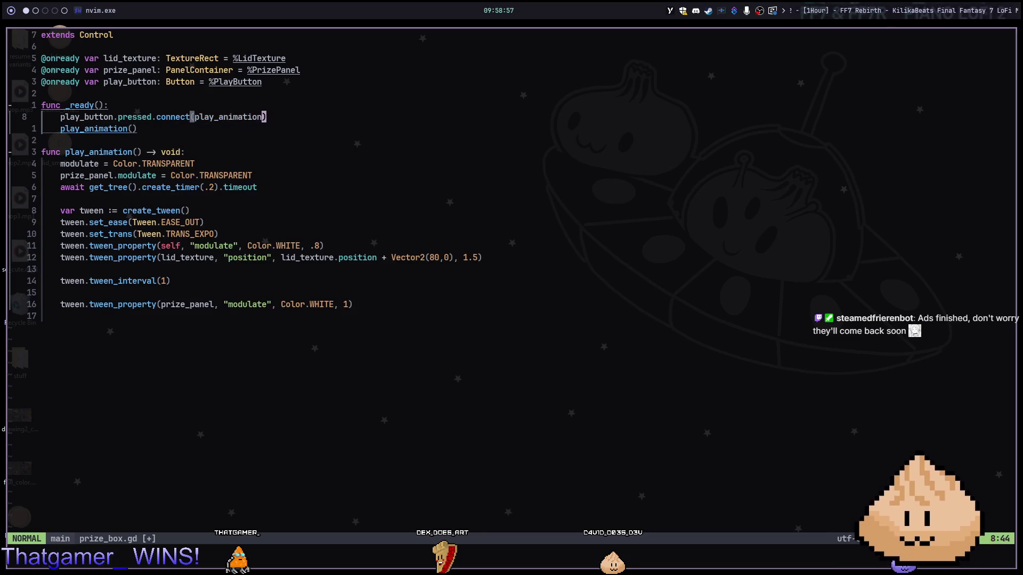
key("super+2")
key("F6")
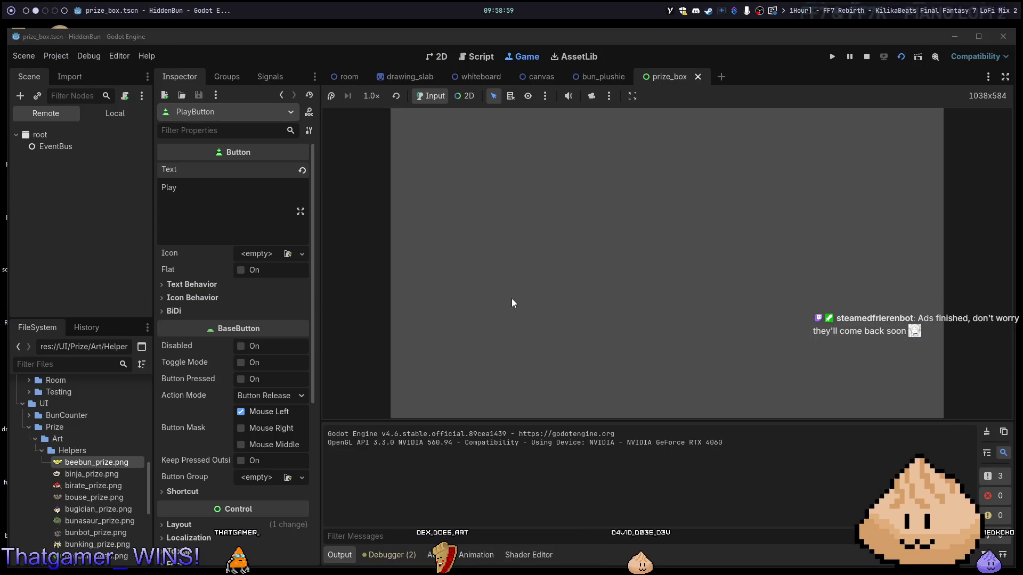
- Press Play three times in the running scene to replay the prize reveal, then return to Neovim
left_click(401, 114)
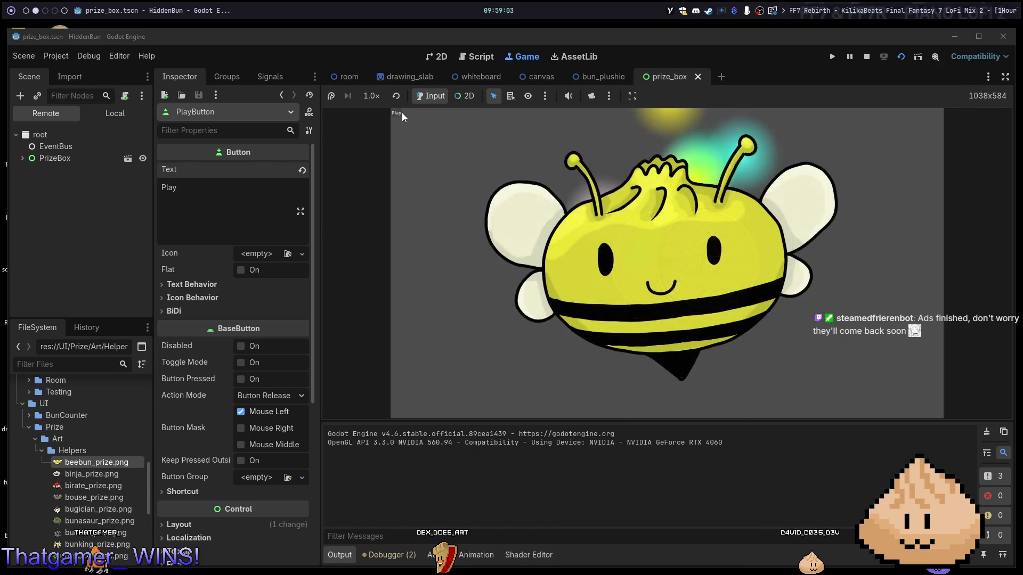
left_click(402, 113)
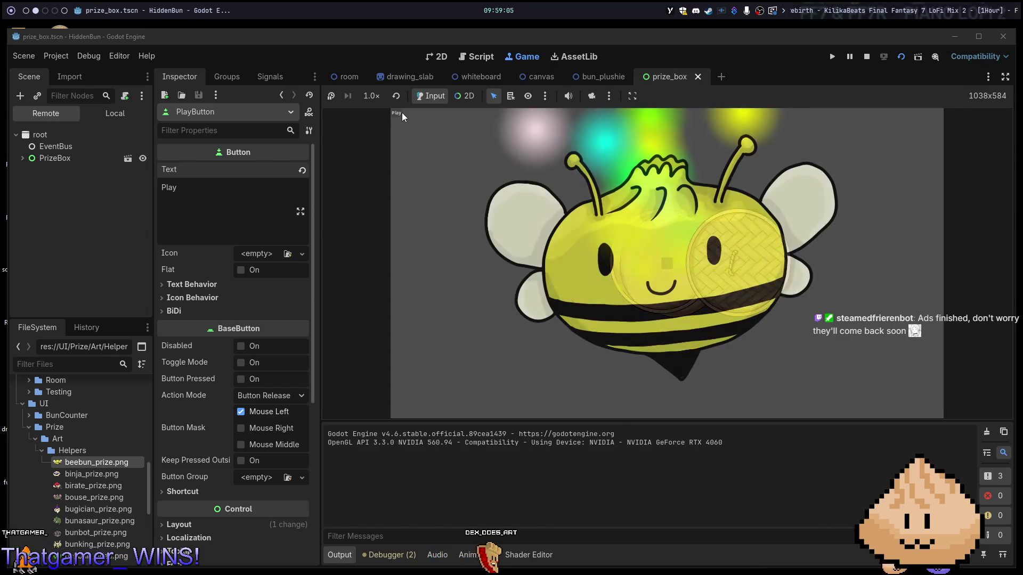
left_click(400, 114)
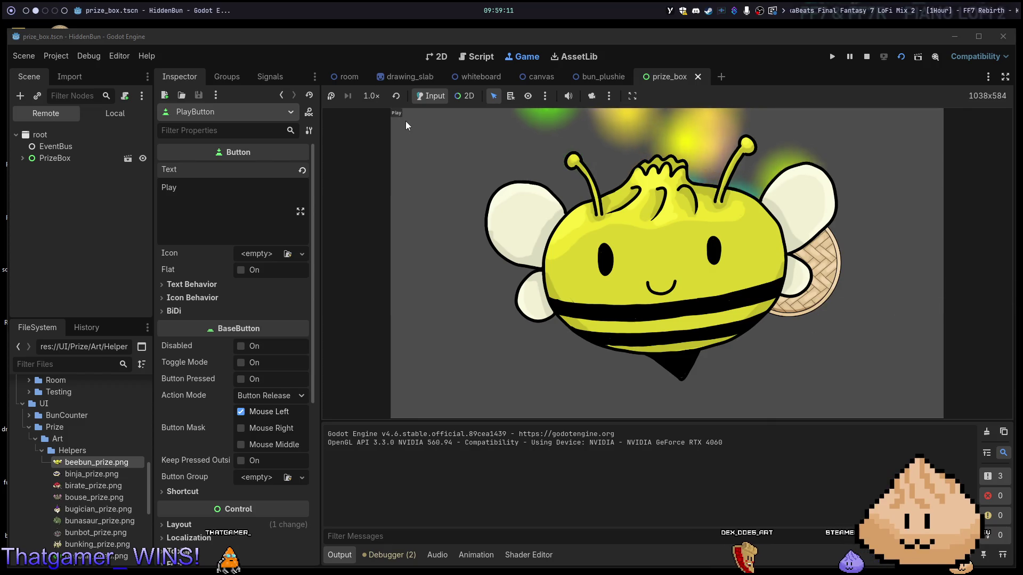
key("alt+Tab")
- Declare a class-level `var tween: Tween` below the existing declarations
key("j")
key("j")
key("j")
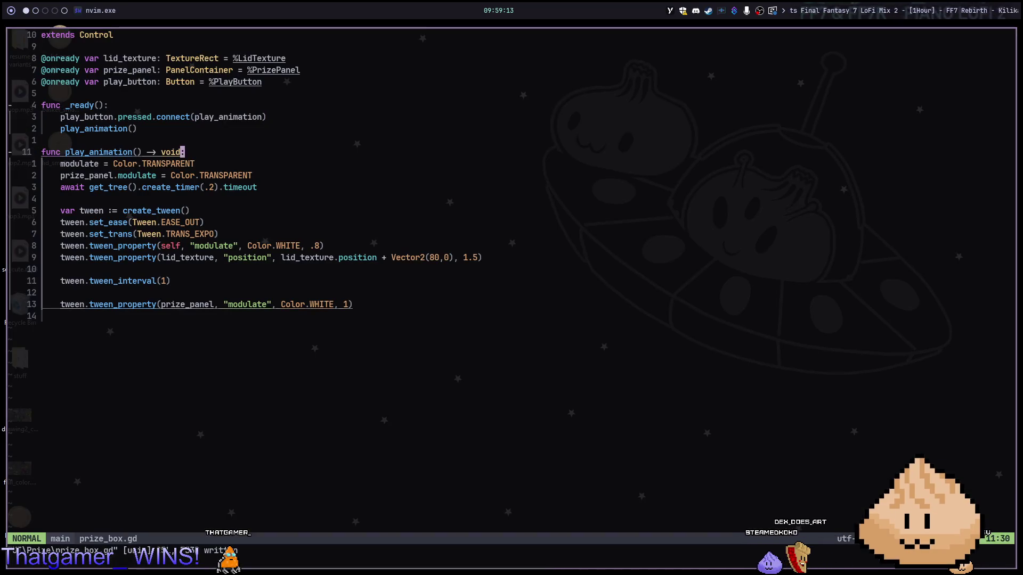
key("k")
key("k")
key("k")
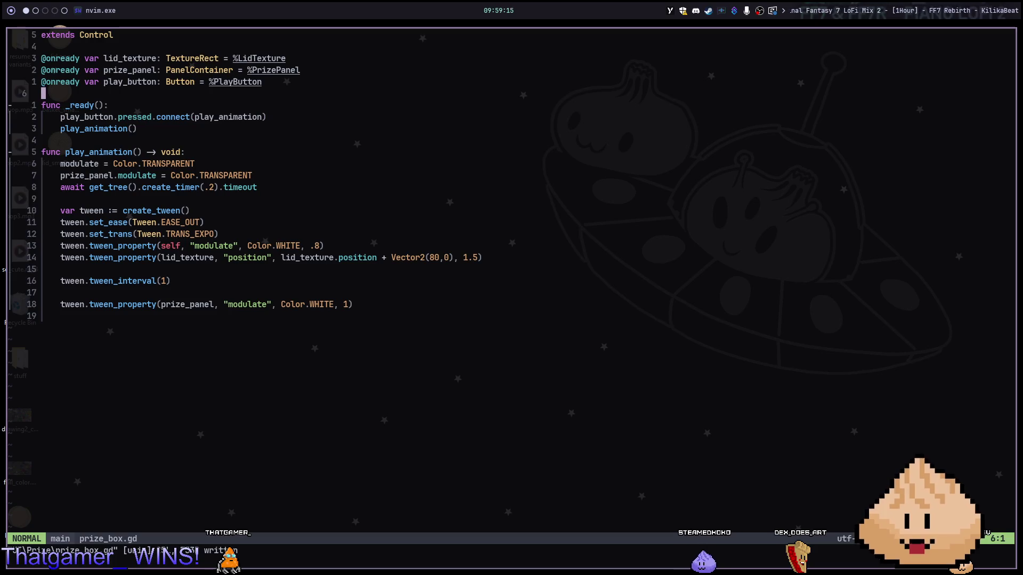
key("o")
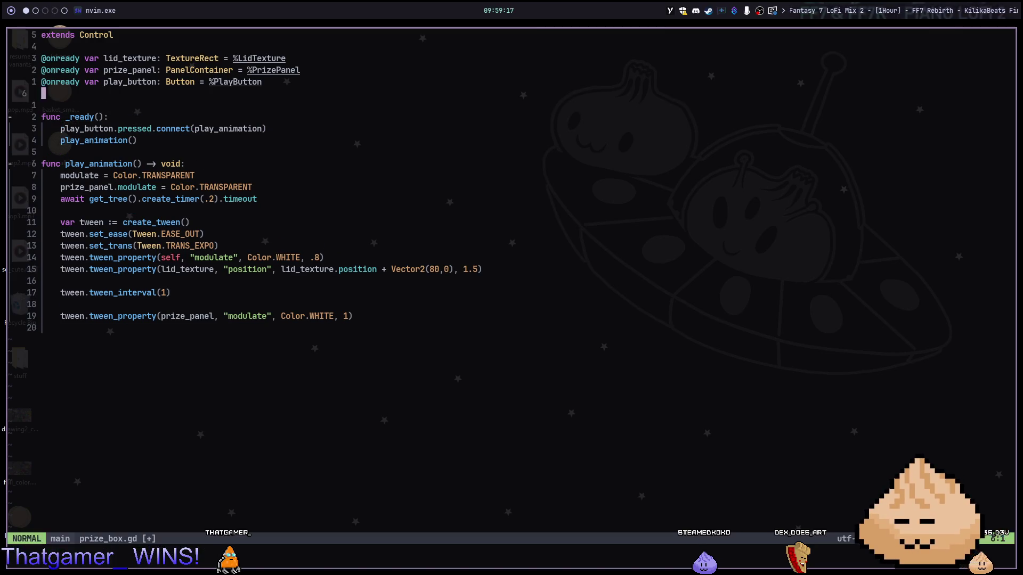
key("Return")
key("Up")
type("var tween: T")
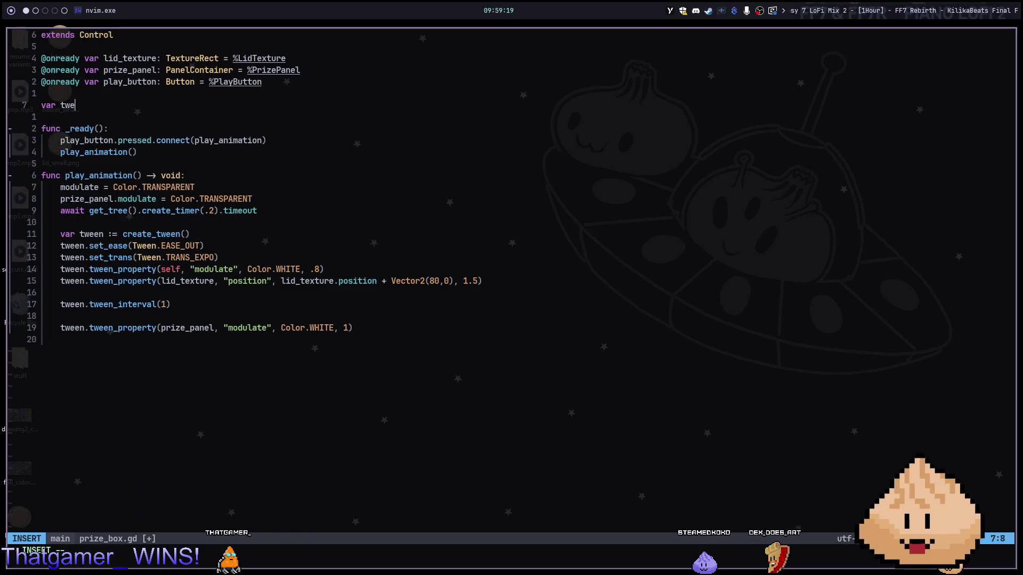
type("ween: Twee")
key("Escape")
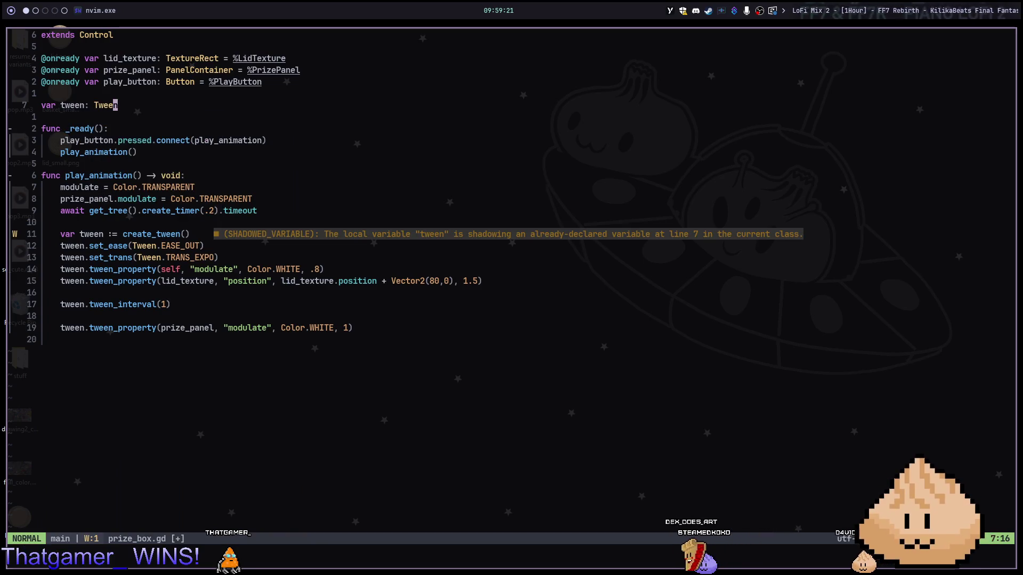
- Insert `if tween: tween.kill()` at the start of play_animation
type("5joif twe")
type("en:")
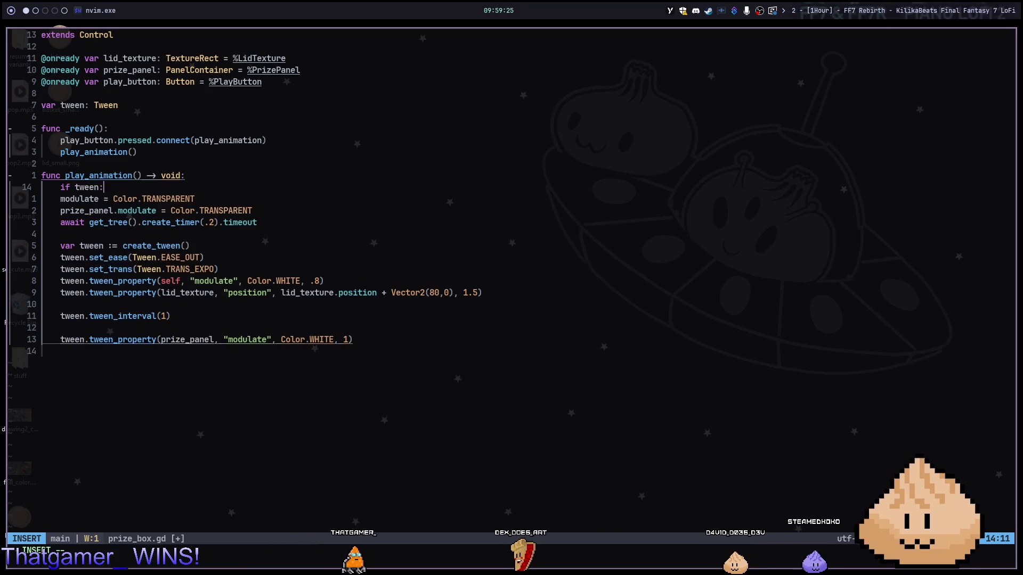
key("Return")
type("tween.kill())")
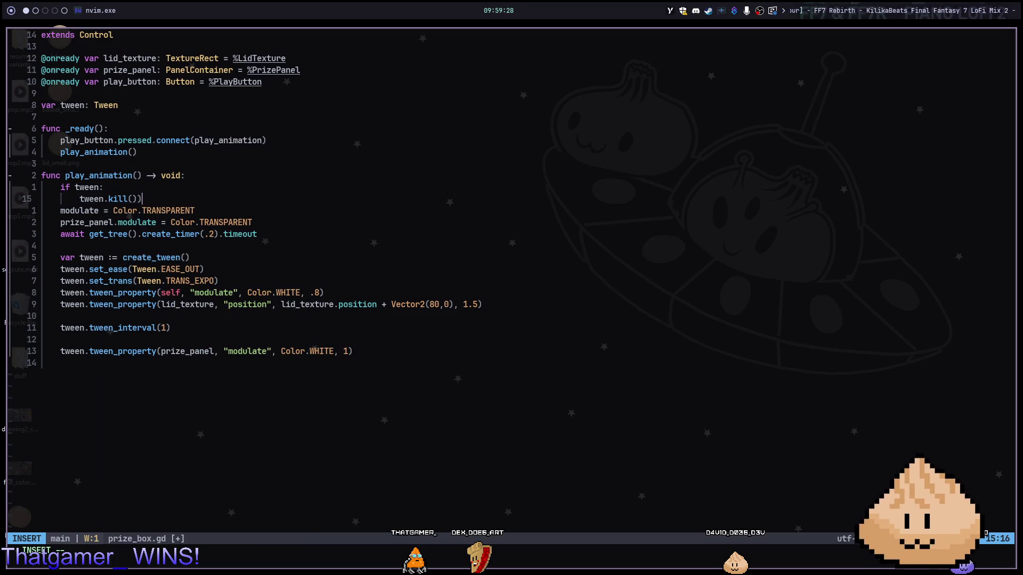
key("Escape")
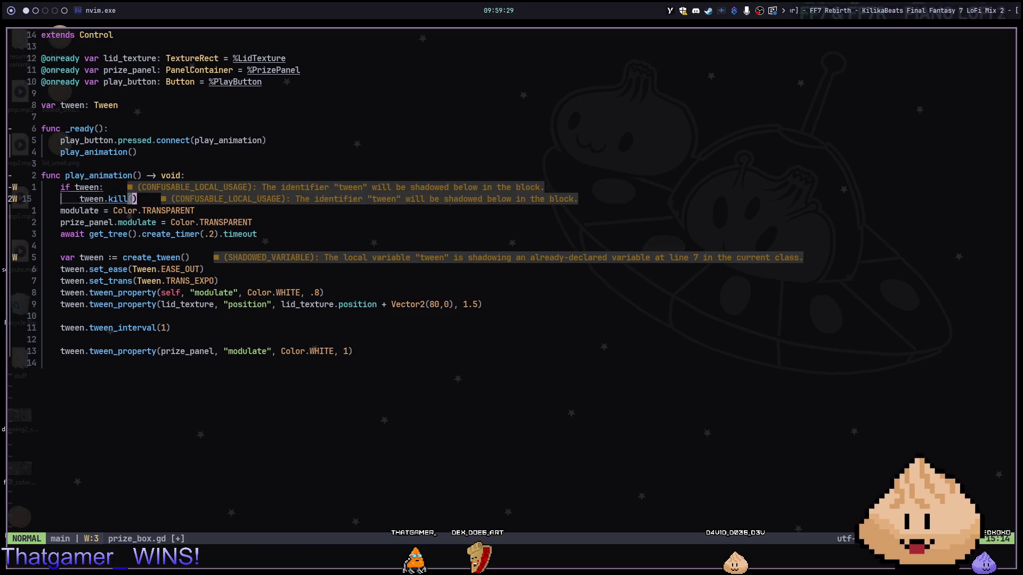
key("o")
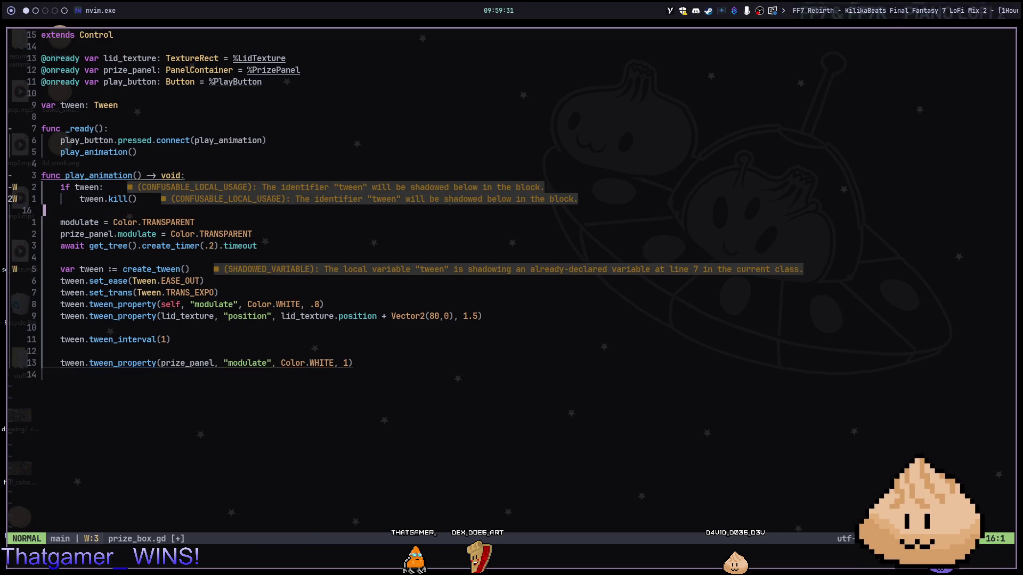
- Save prize_box.gd, drop `var` from the local tween so the class tween is reused, and run the scene
key("Escape")
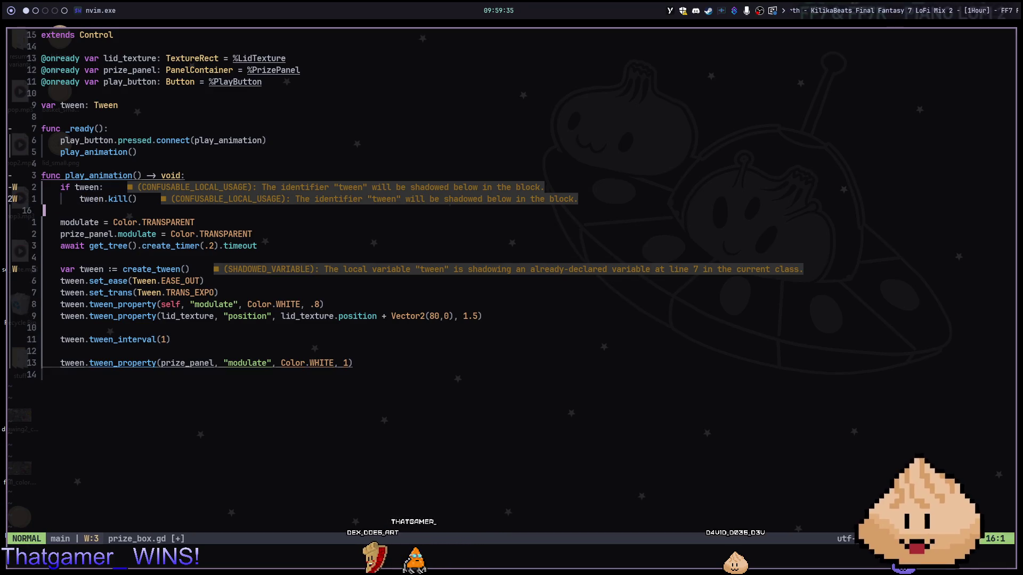
type("xw")
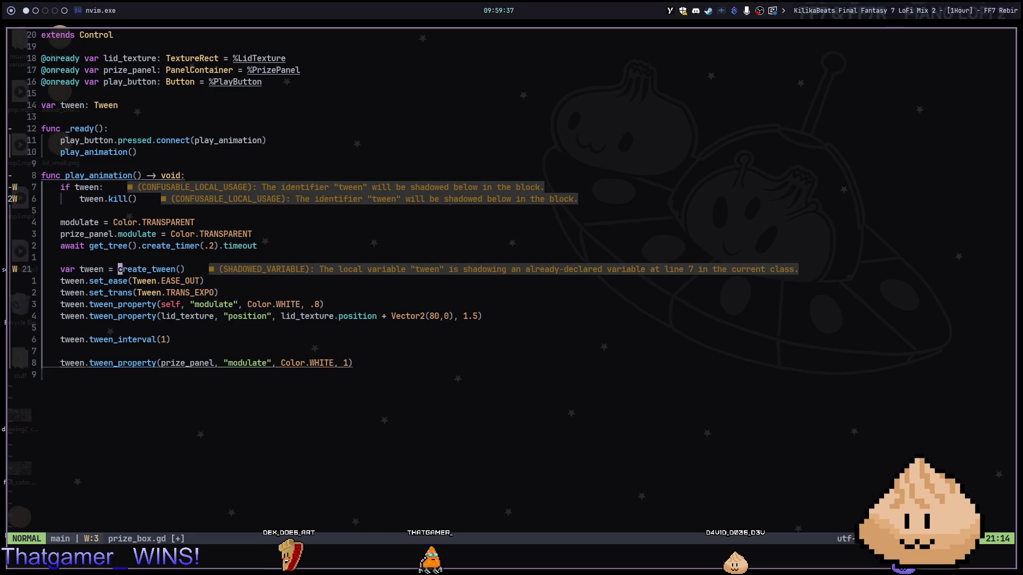
type(":w")
key("Return")
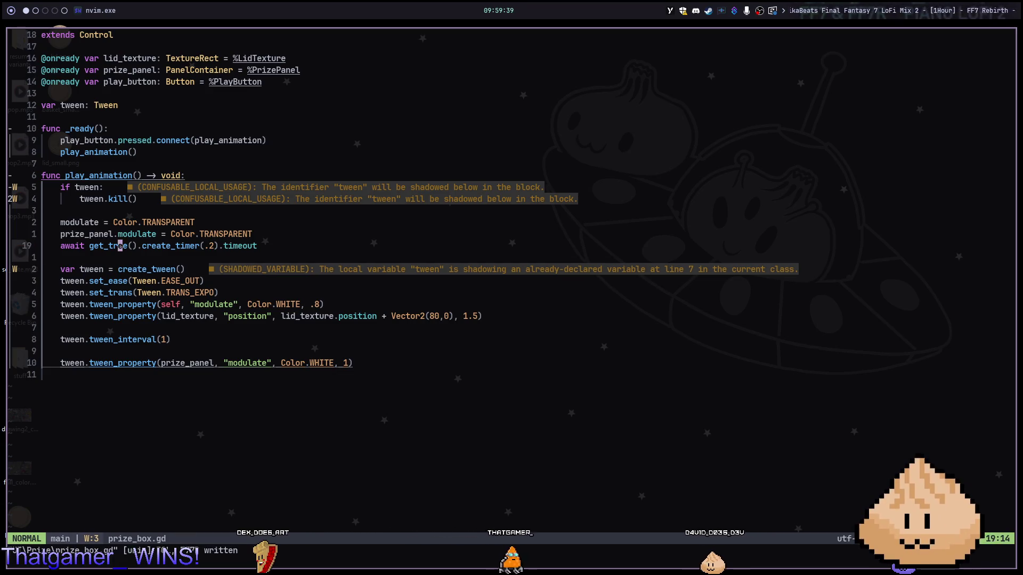
left_click(82, 269)
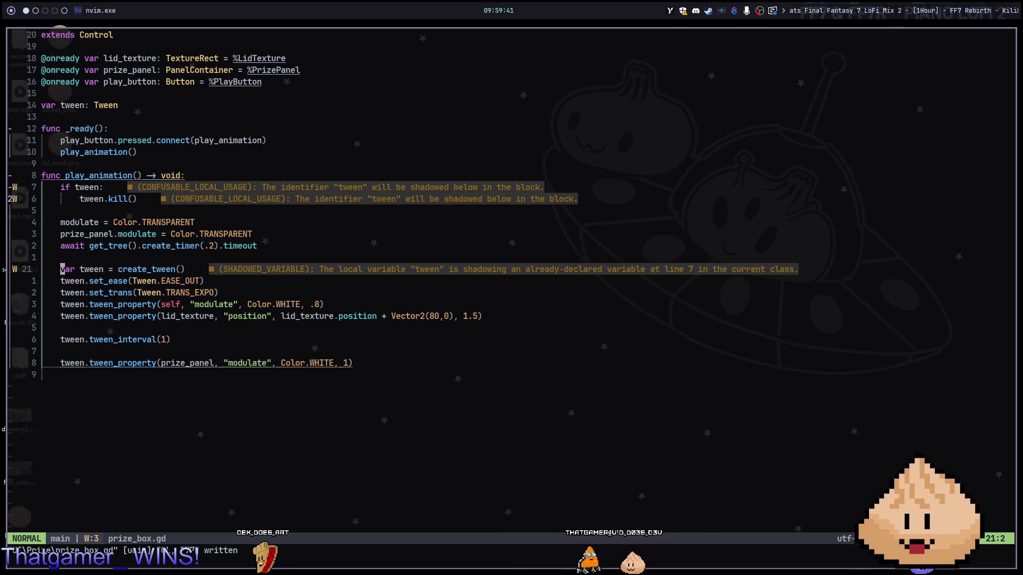
key("d")
key("w")
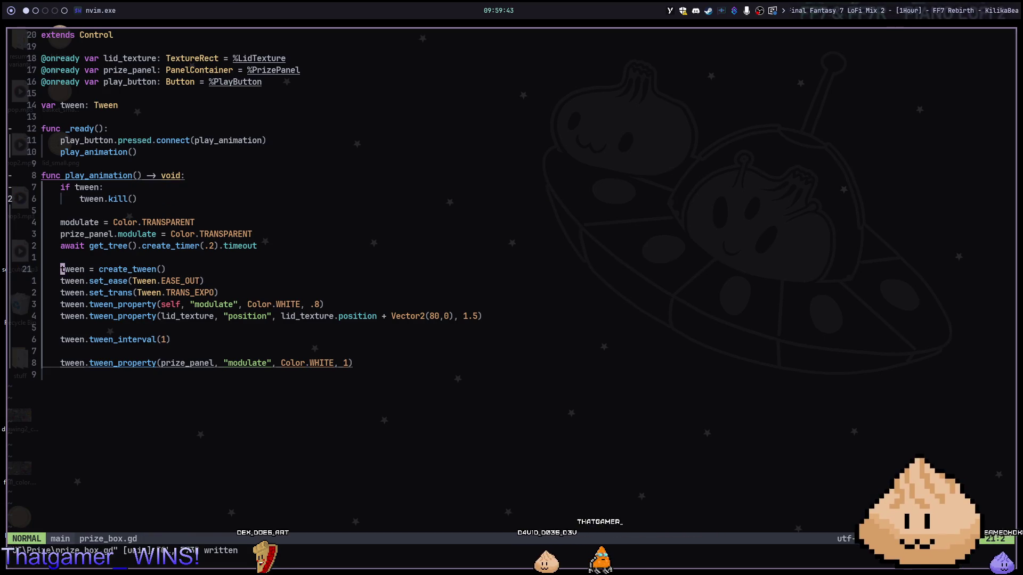
key("alt+Tab")
key("F6")
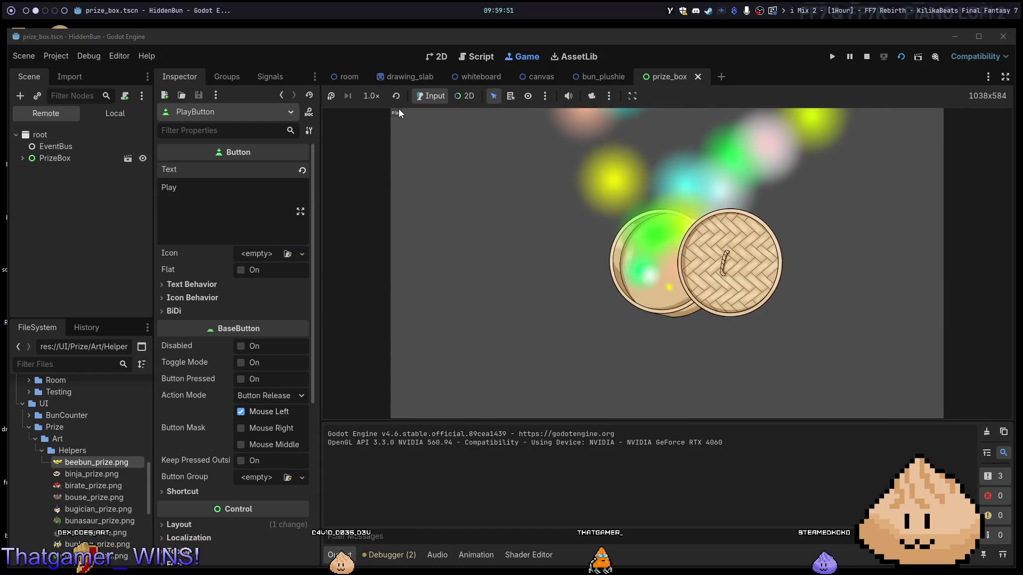
- Stop the prize_box scene, rerun it in Godot, stop it again and return to Neovim
key("F8")
key("alt+1")
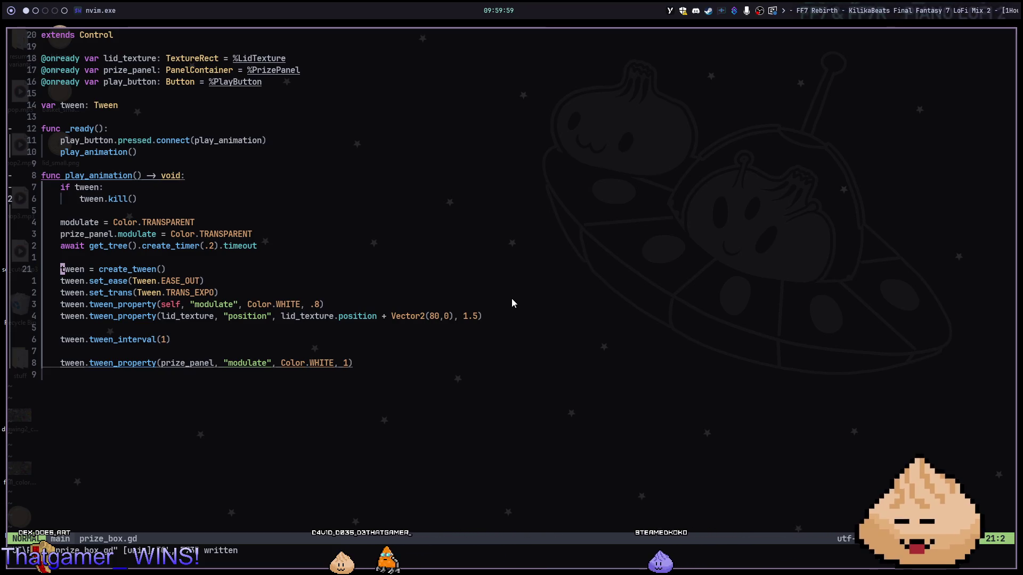
key("alt+2")
key("F6")
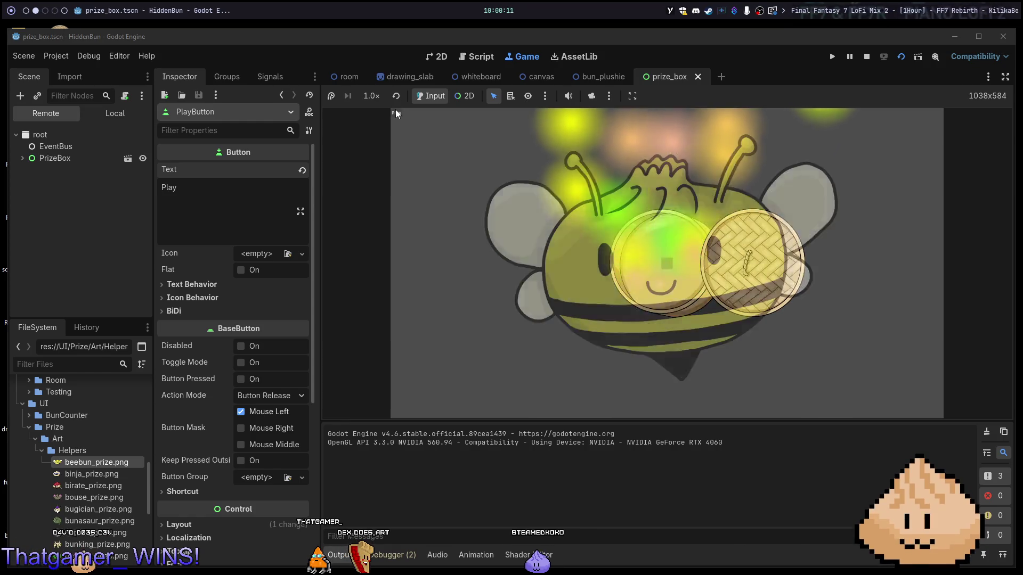
key("F8")
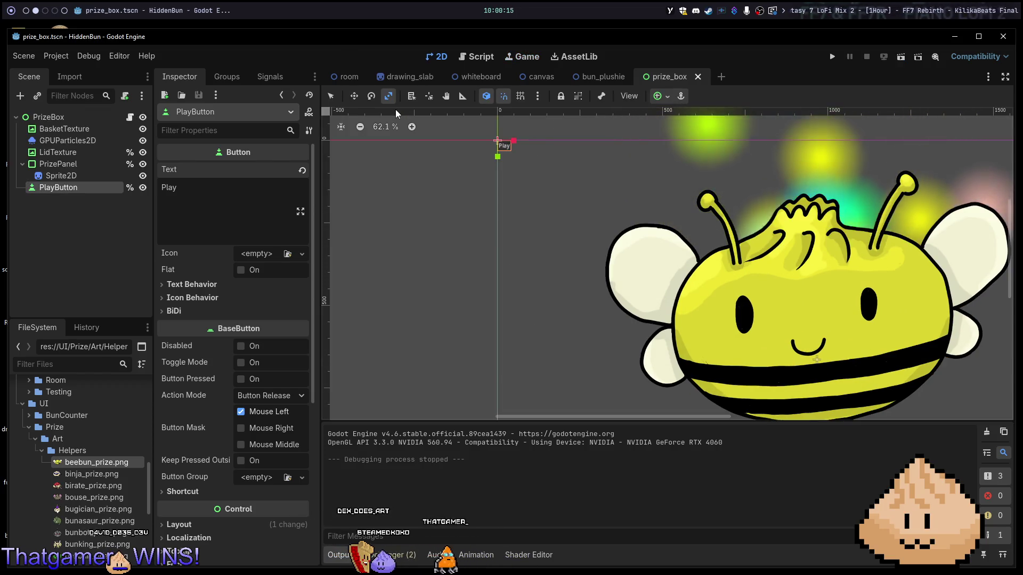
key("alt+1")
key("alt+2")
key("alt+1")
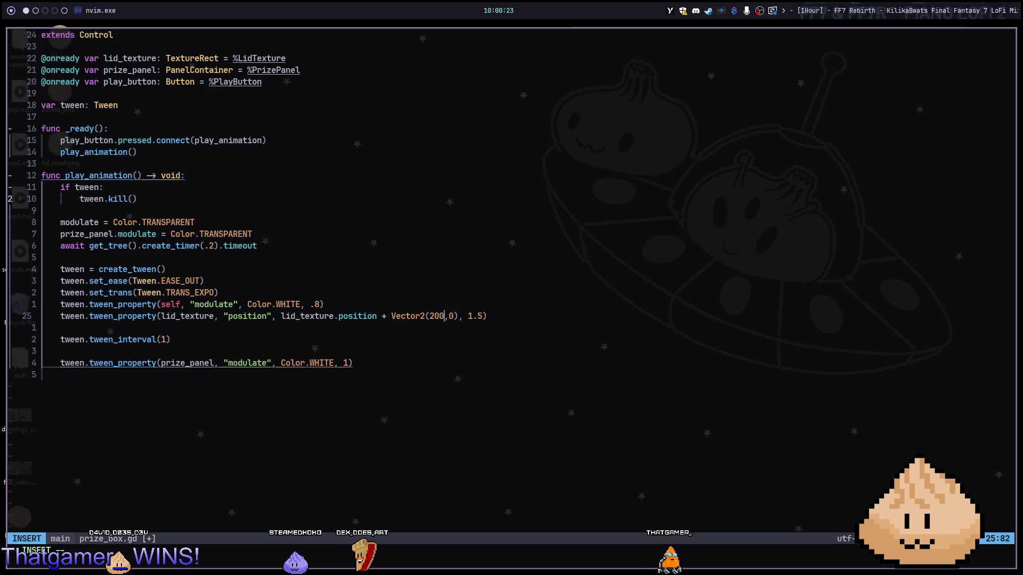
- Rerun the prize_box scene to test the Vector2(200,0) lid slide, then return to Neovim
key("alt+2")
key("F6")
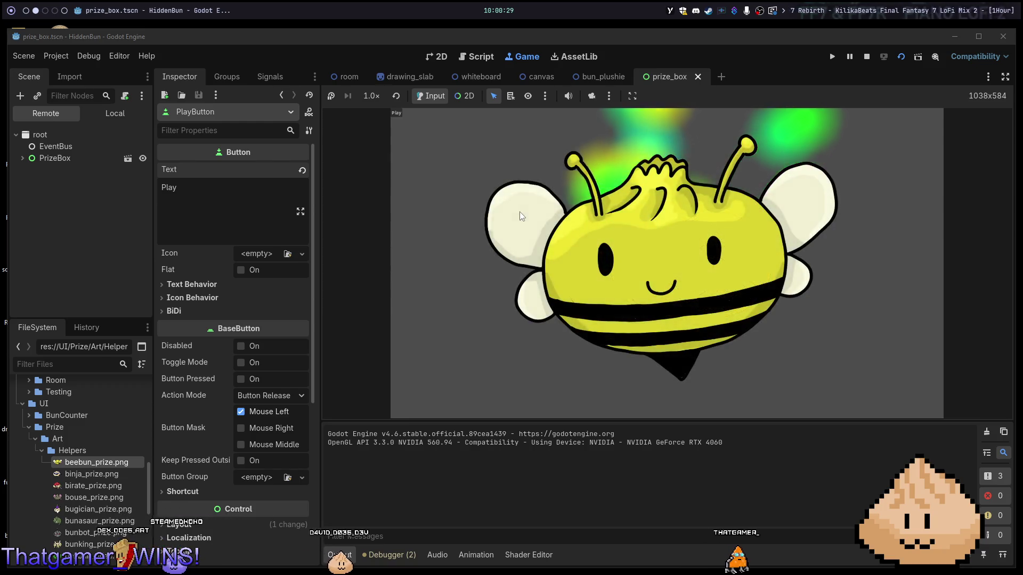
key("alt+1")
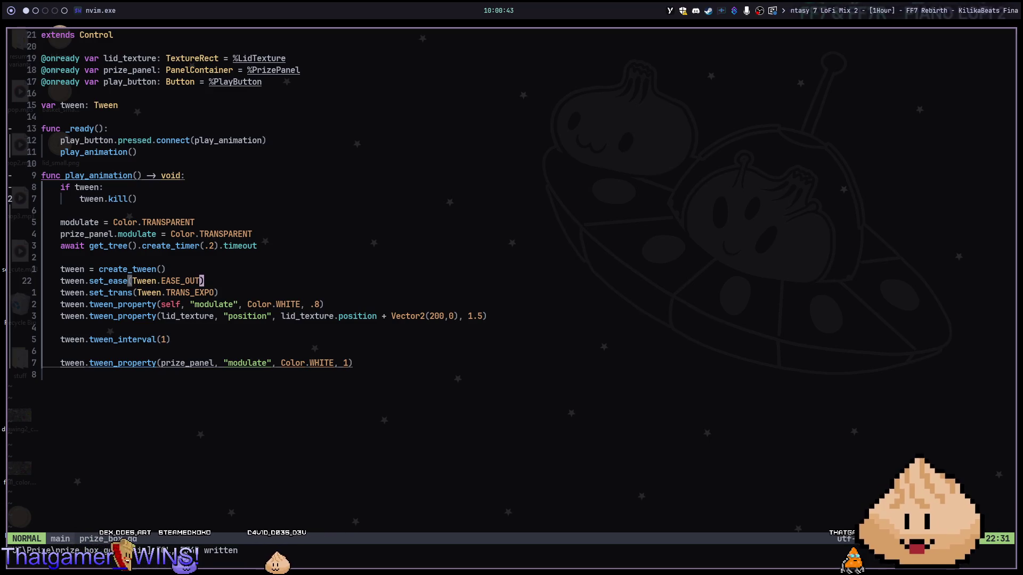
- Inspect the PrizePanel and LidTexture nodes in Godot's Scene dock, then go back to Neovim
key("alt+Tab")
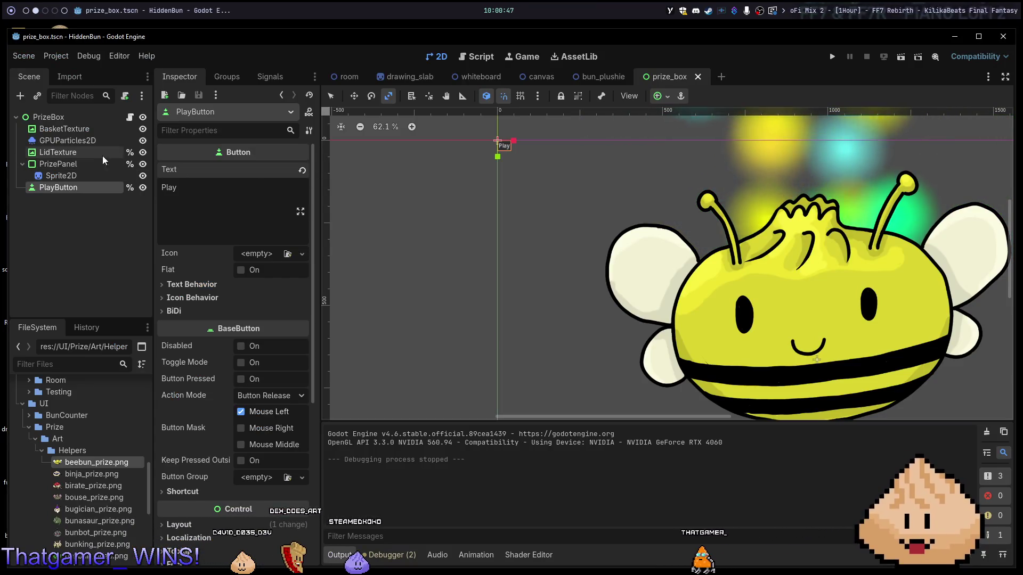
left_click(75, 162)
left_click(59, 152)
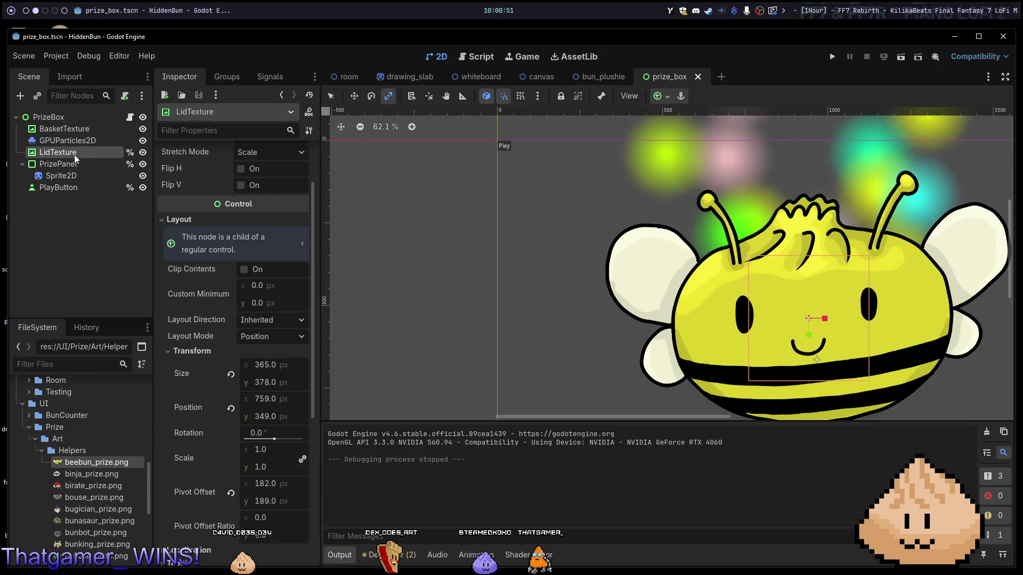
key("alt+Tab")
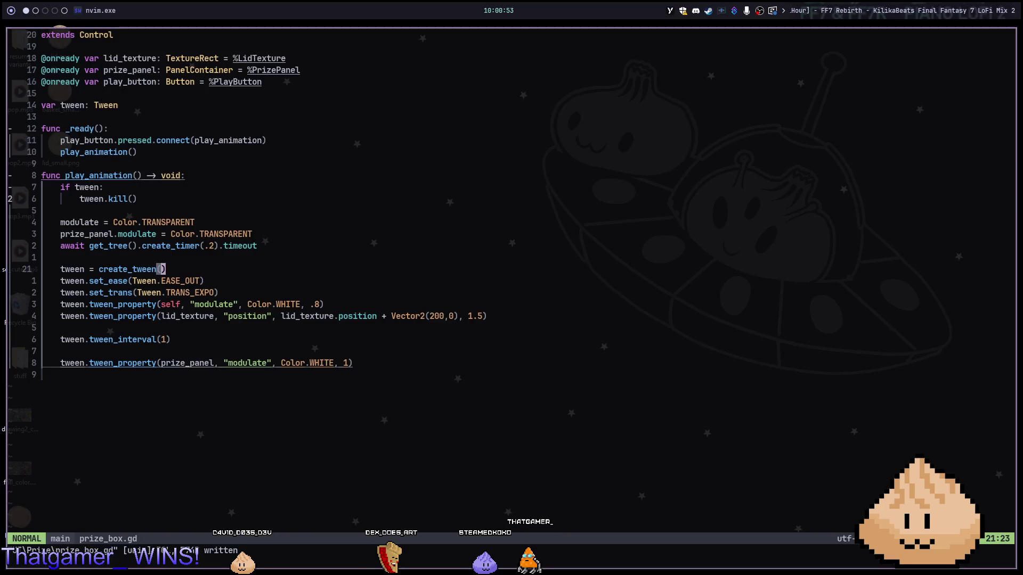
- Declare `var lid_start_pos: Vector2` and begin a `lid_start_pos = lid_texture.` line in _ready
type("ovar ")
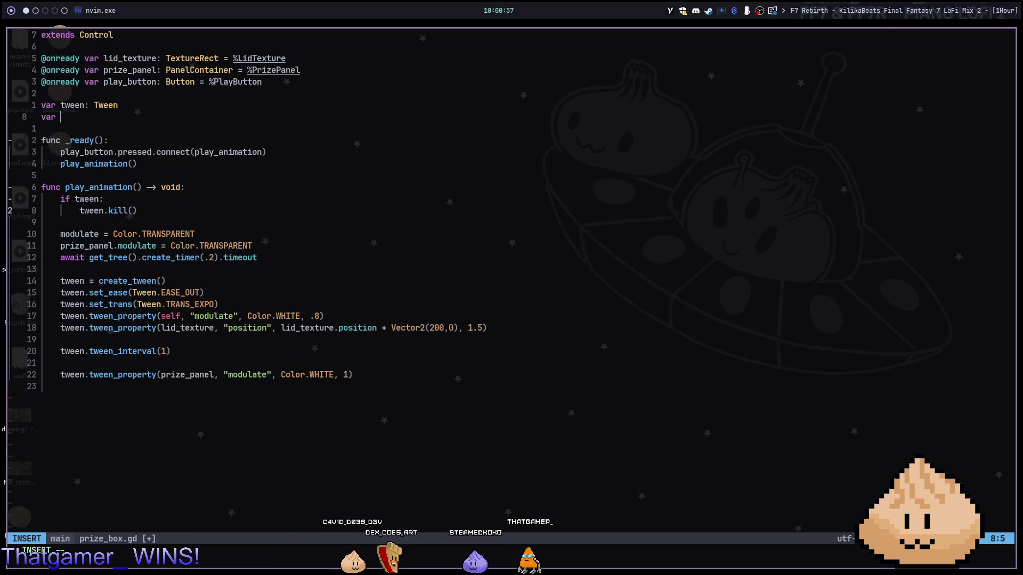
type("_start_pos")
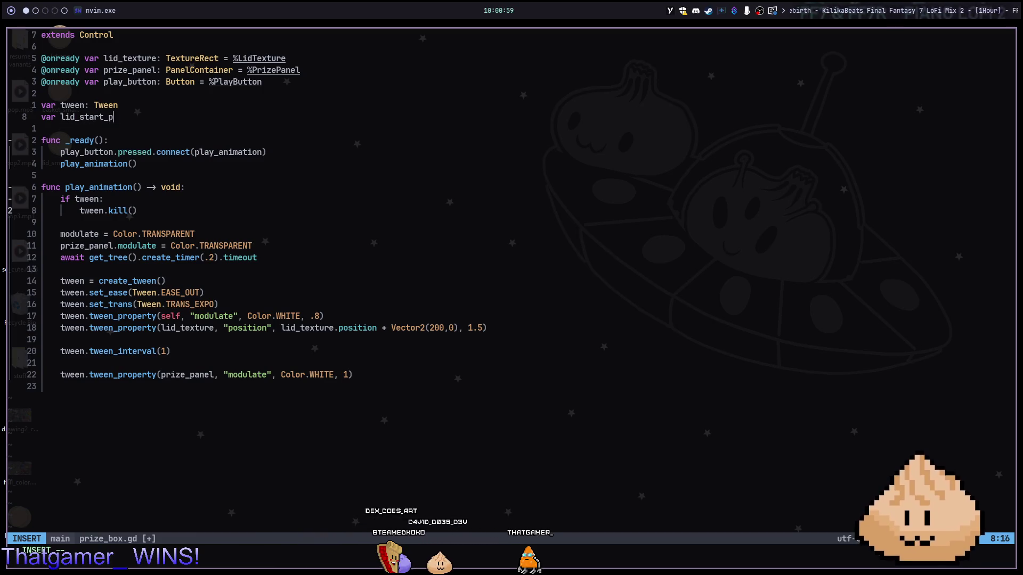
type(" Vector2")
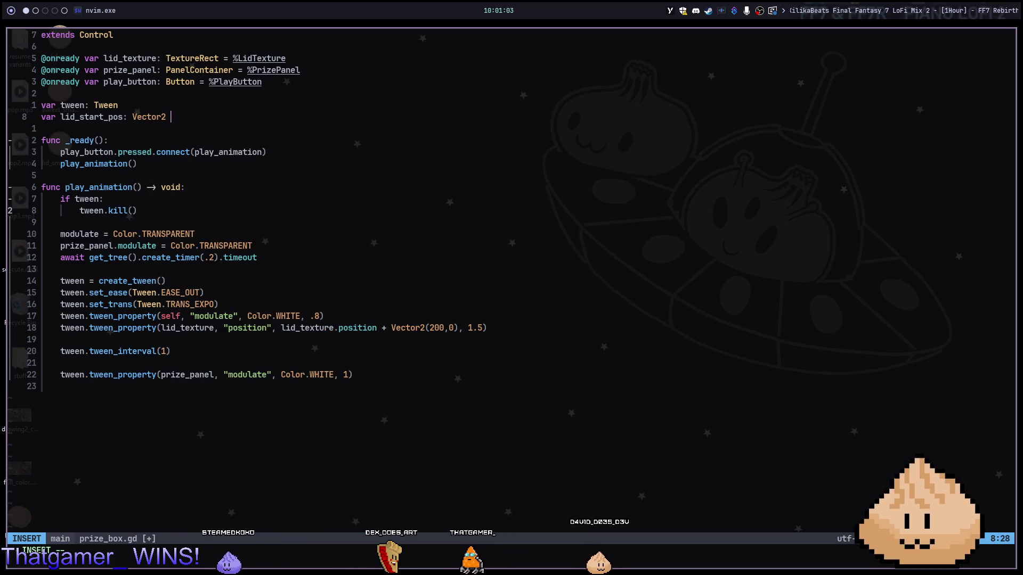
key("Escape")
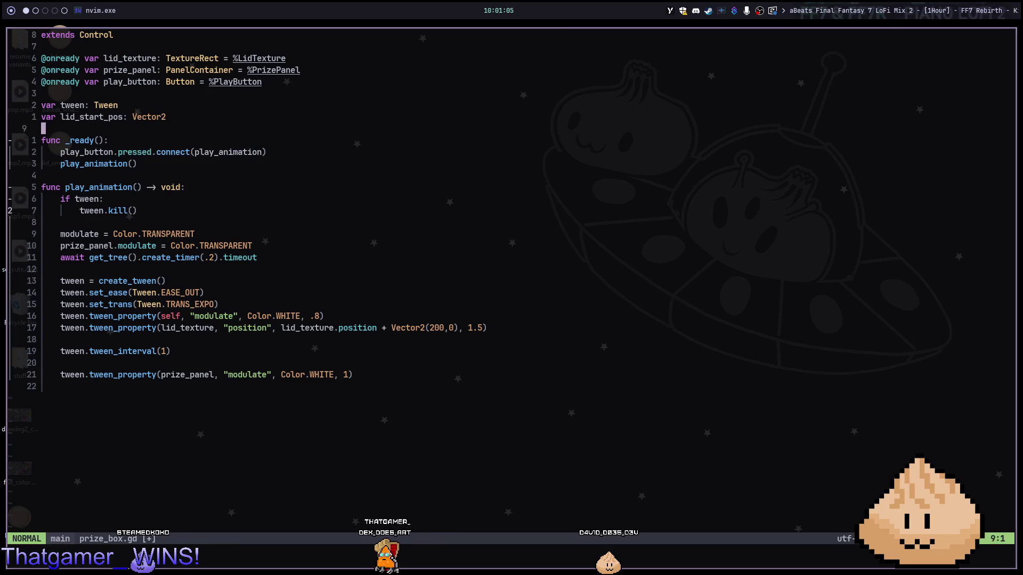
type("olid_start_pos= ")
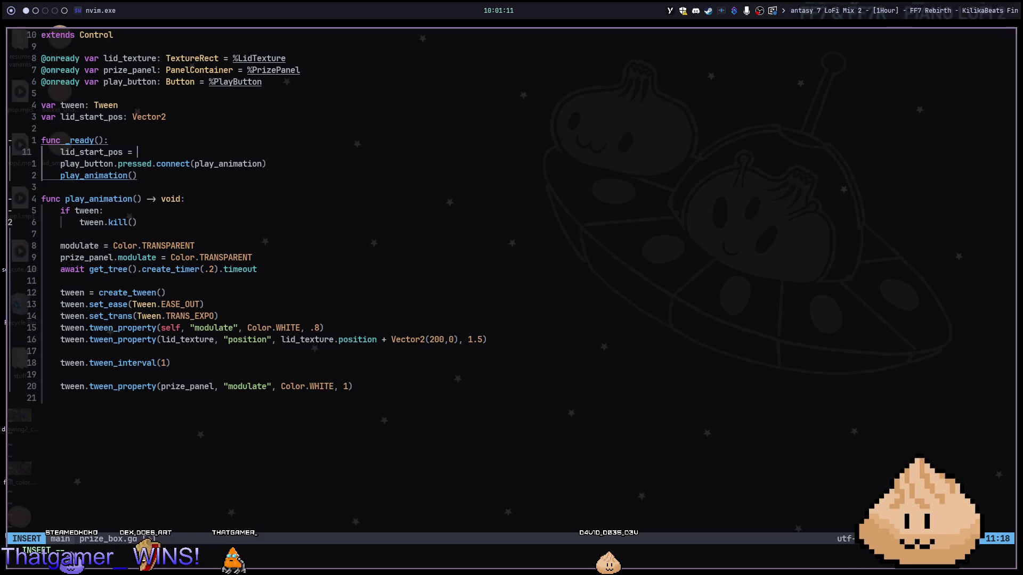
type("li")
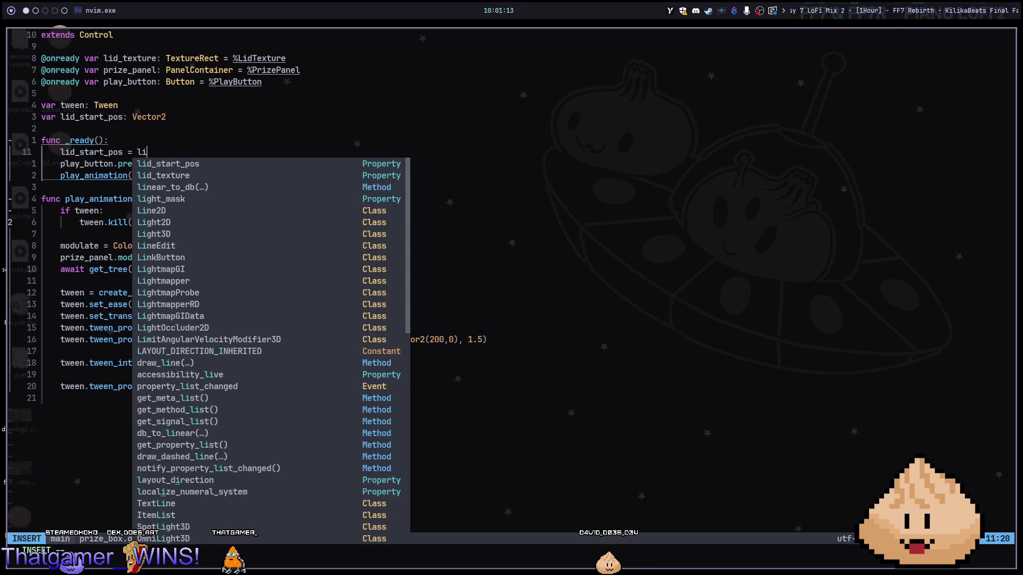